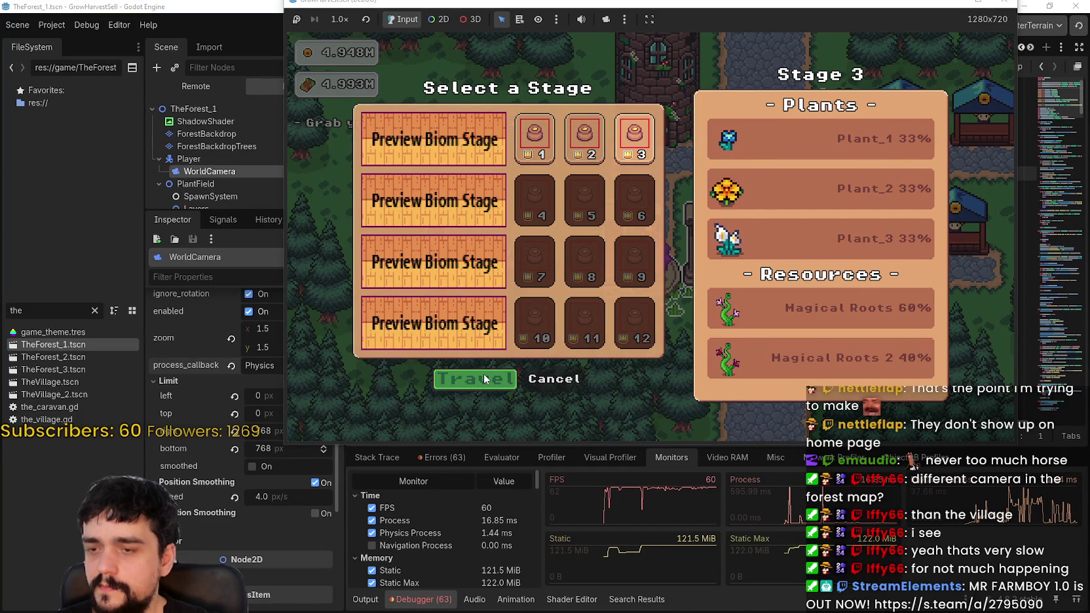
- Choose Travel in the Select a Stage menu to load The Forest stage
{"action": "left_click", "coordinate": [483, 373]}
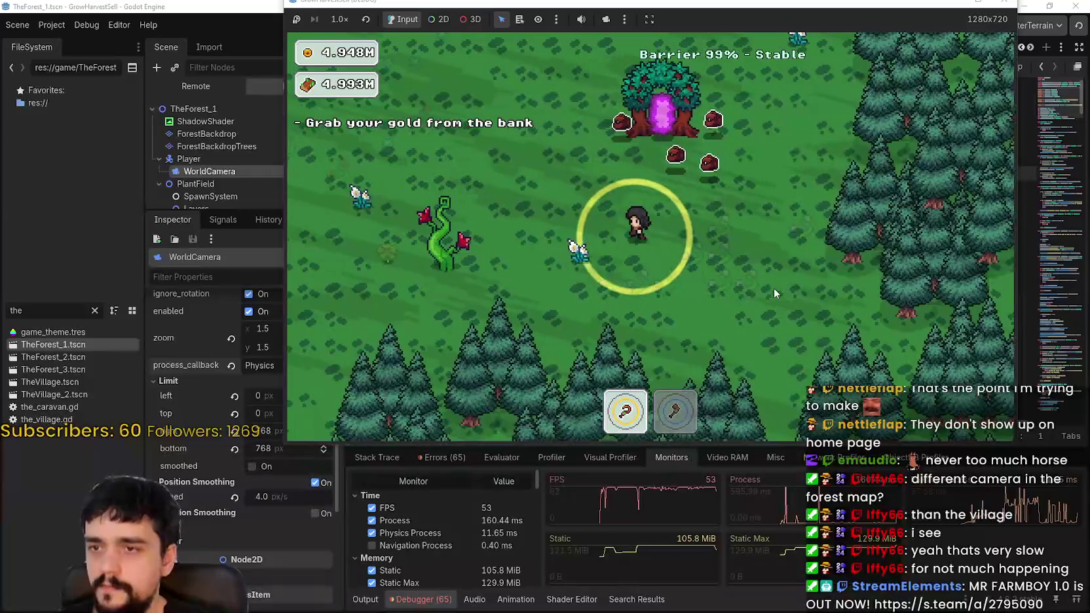
- Walk the player back and forth across the plant field, switching to hotbar tool 2
{"action": "key", "text": "d"}
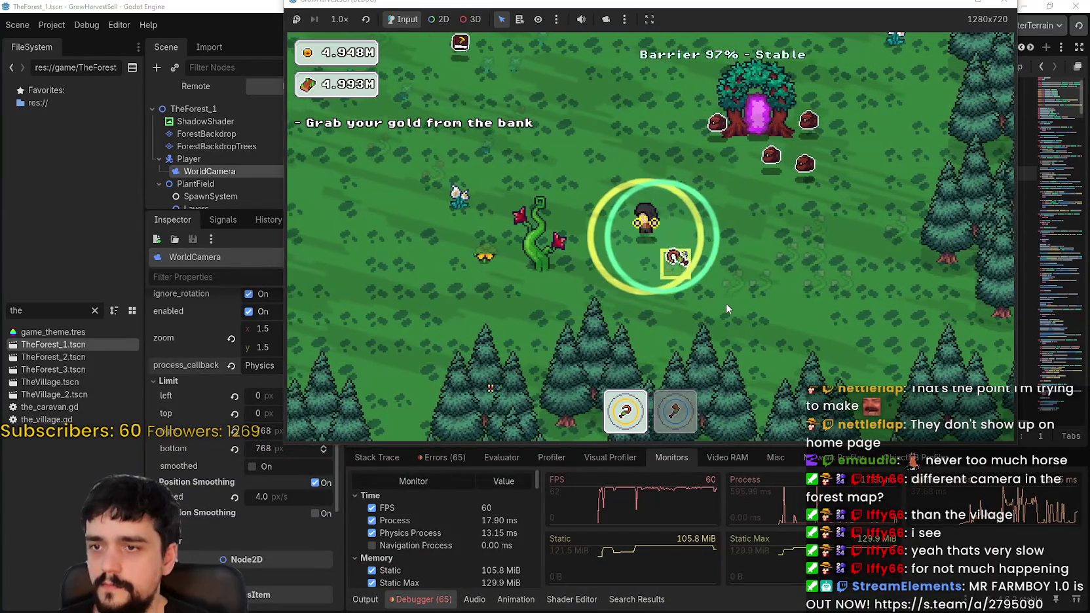
{"action": "key", "text": "a"}
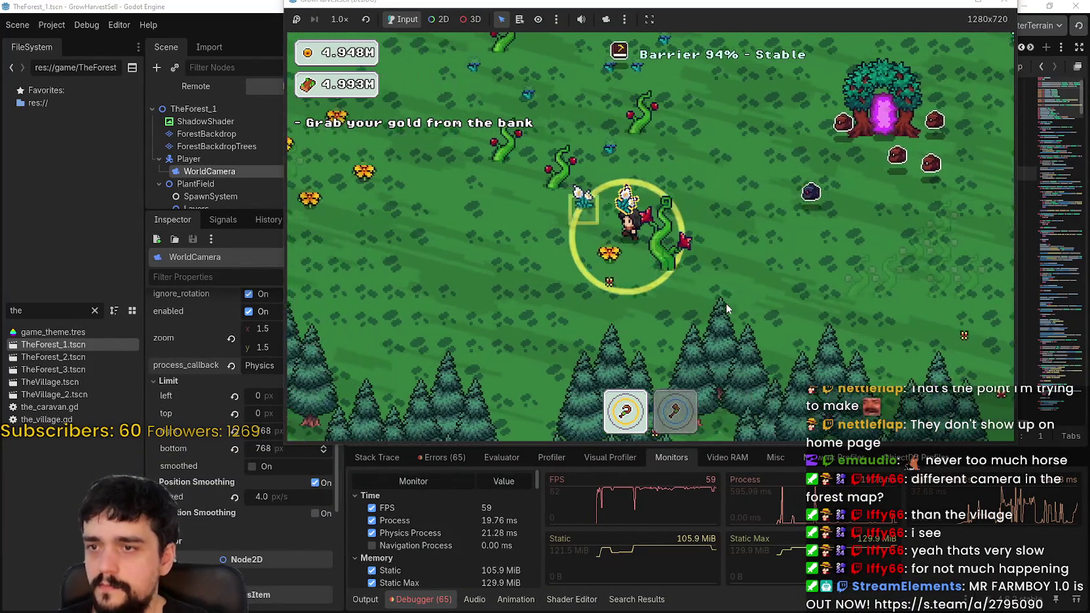
{"action": "key", "text": "a"}
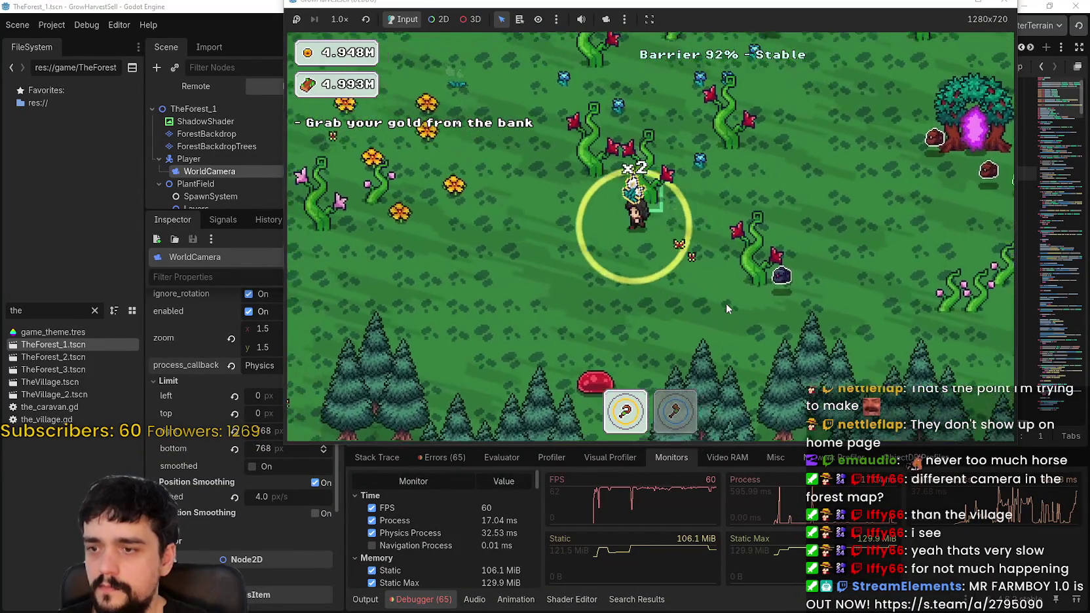
{"action": "key", "text": "a"}
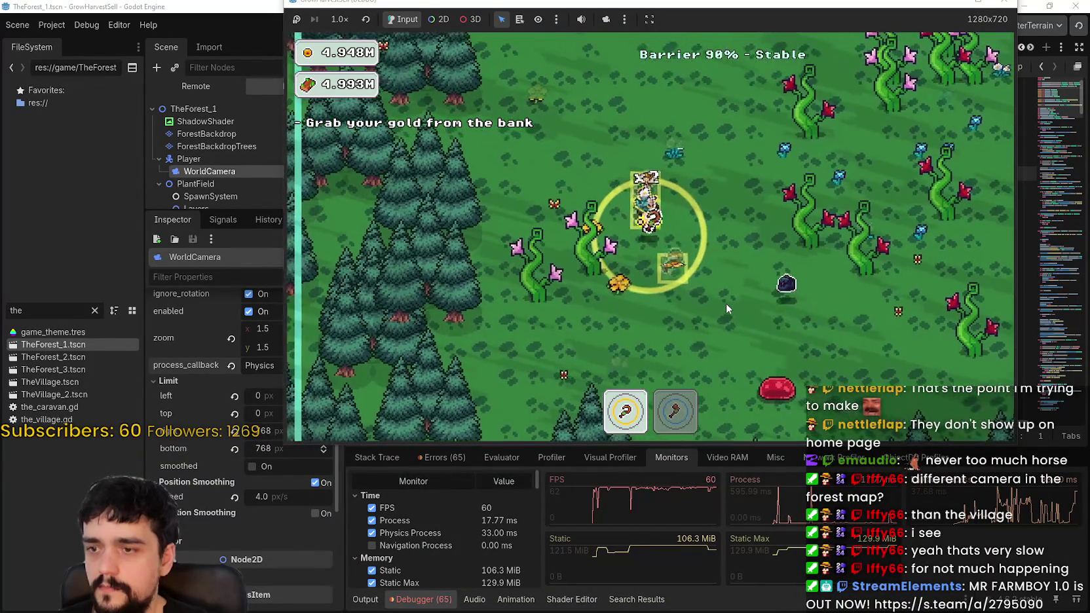
{"action": "key", "text": "d"}
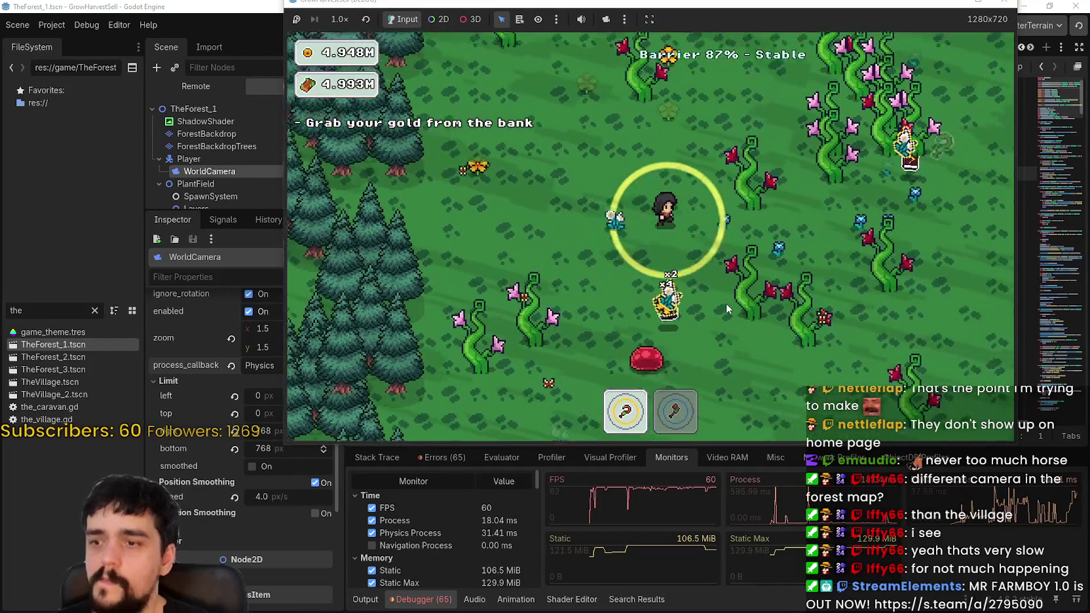
{"action": "key", "text": "d"}
{"action": "key", "text": "2"}
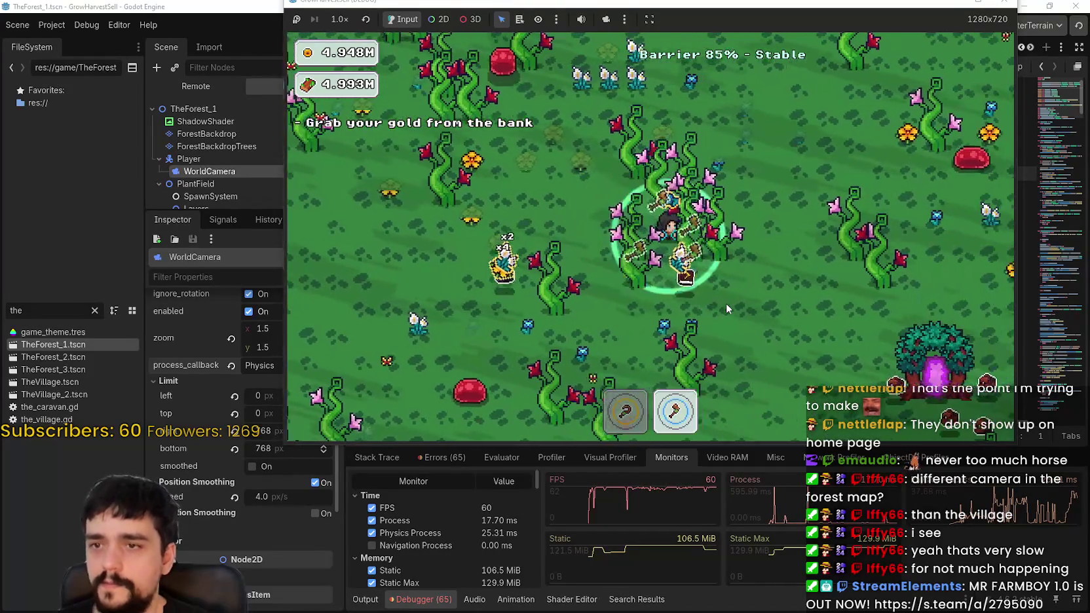
{"action": "key", "text": "d"}
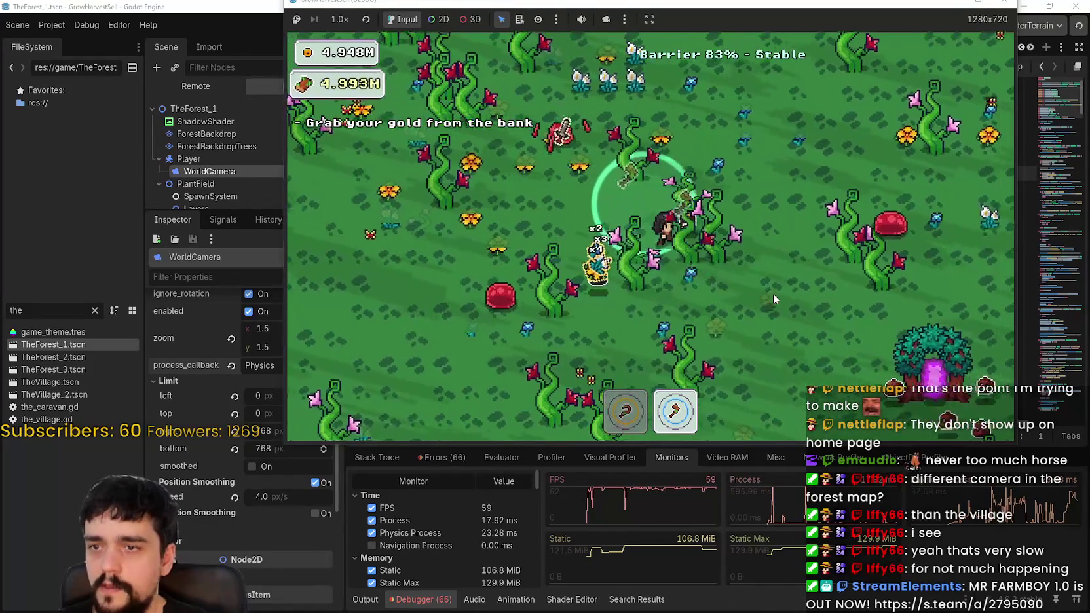
{"action": "key", "text": "w"}
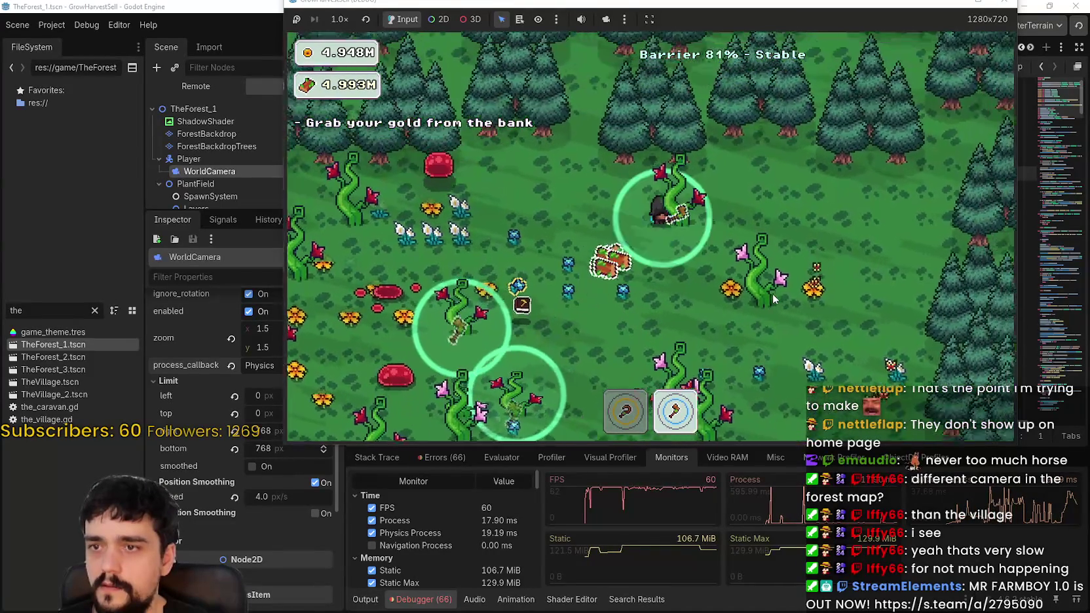
{"action": "key", "text": "s"}
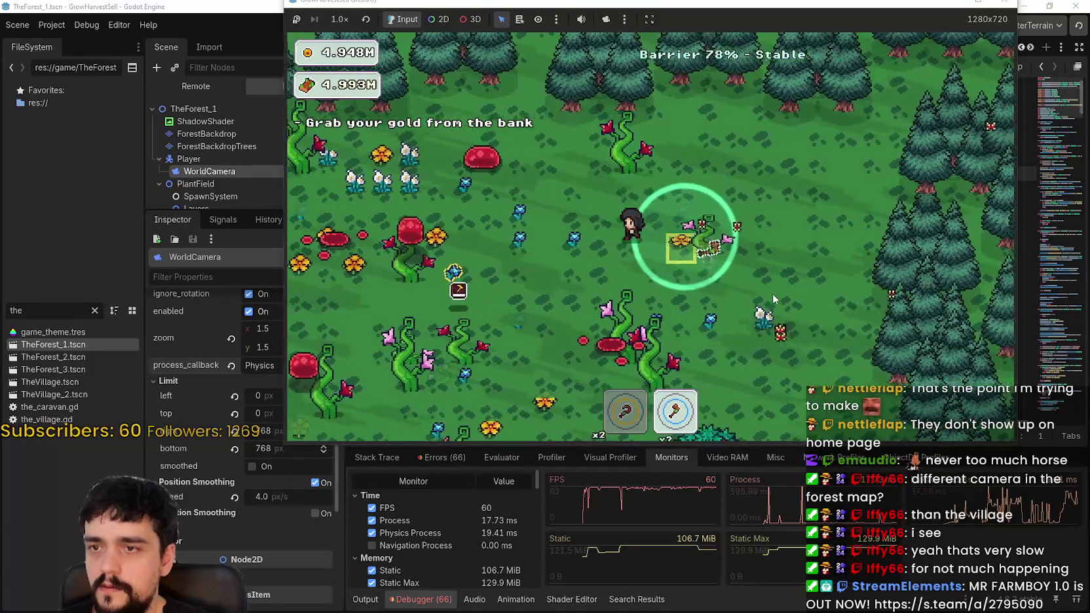
{"action": "key", "text": "s"}
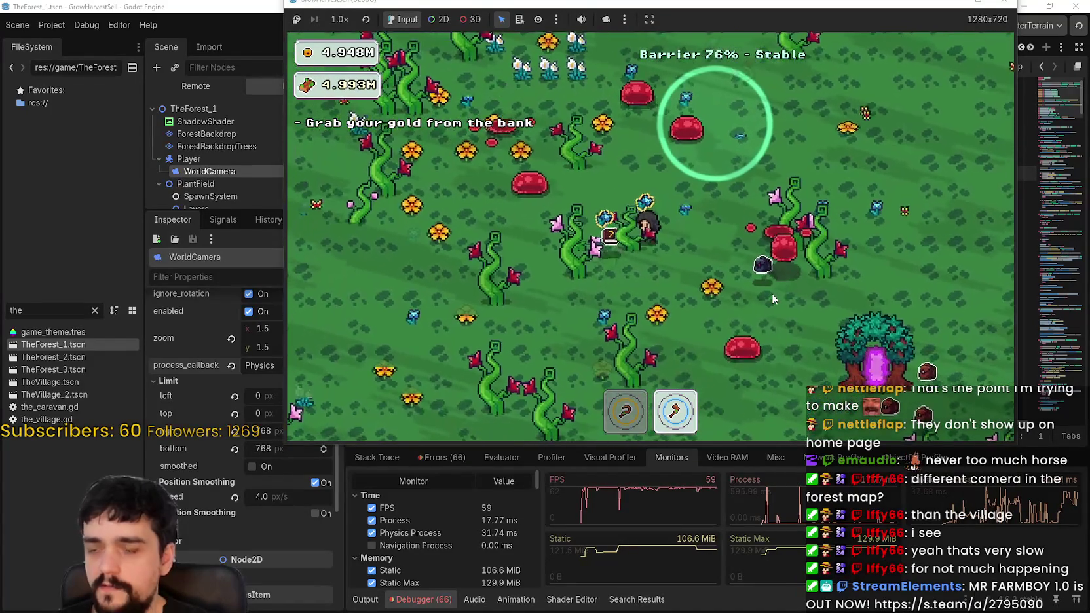
{"action": "key", "text": "a"}
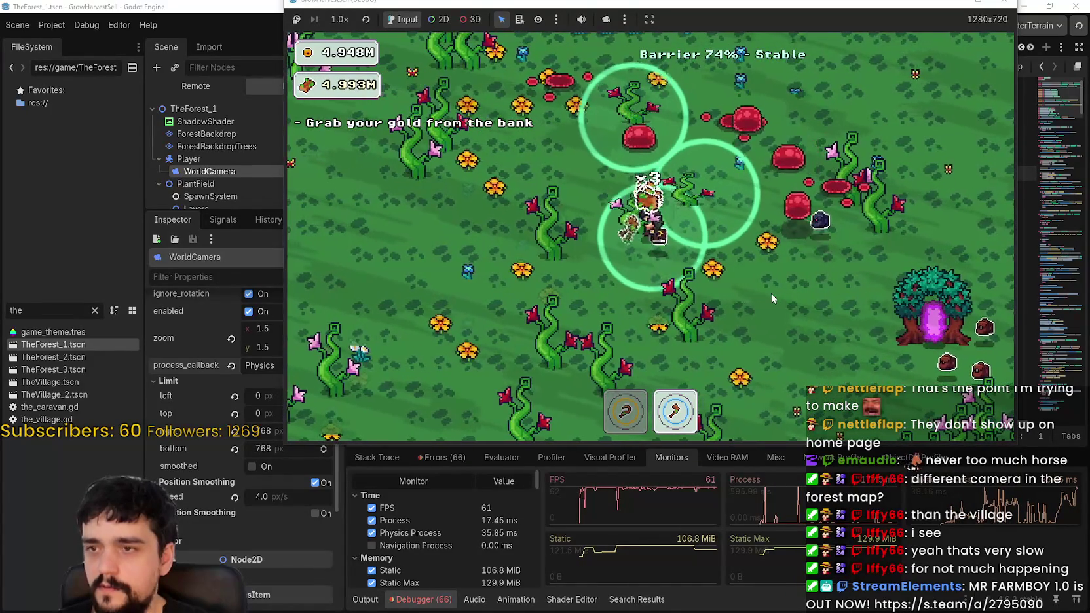
- Walk north-west toward the pine forest and back, swapping between the hoe and axe
{"action": "key", "text": "w"}
{"action": "key", "text": "a"}
{"action": "key", "text": "1"}
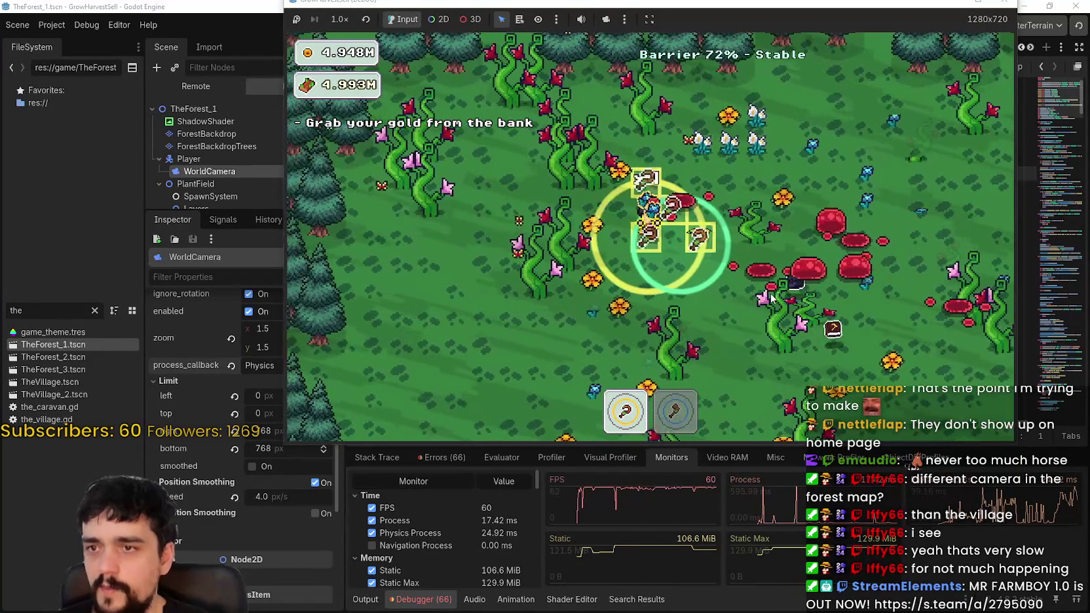
{"action": "key", "text": "w"}
{"action": "key", "text": "a"}
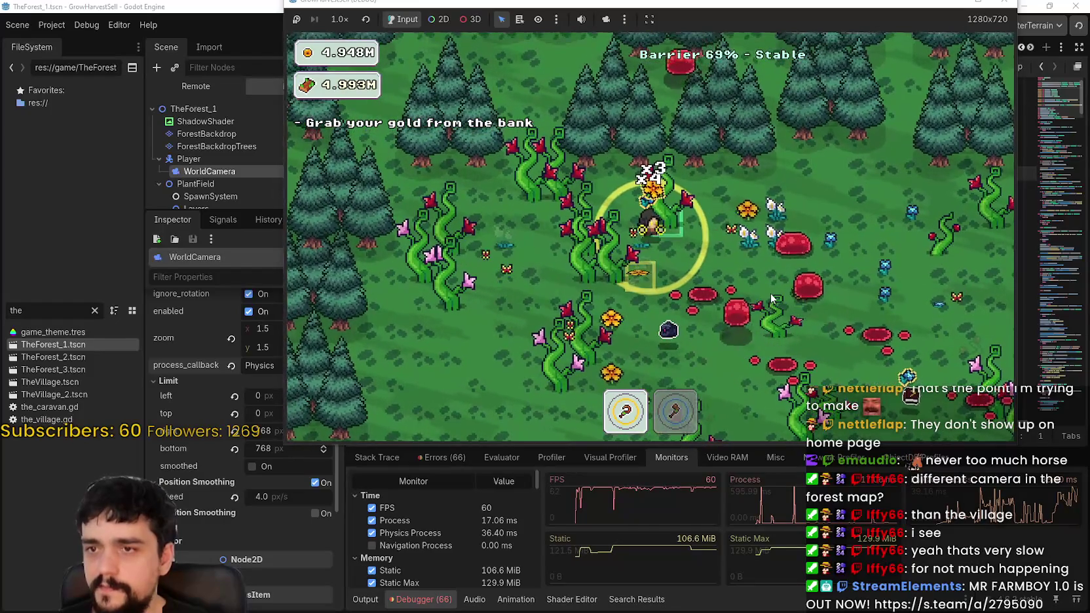
{"action": "key", "text": "2"}
{"action": "key", "text": "s"}
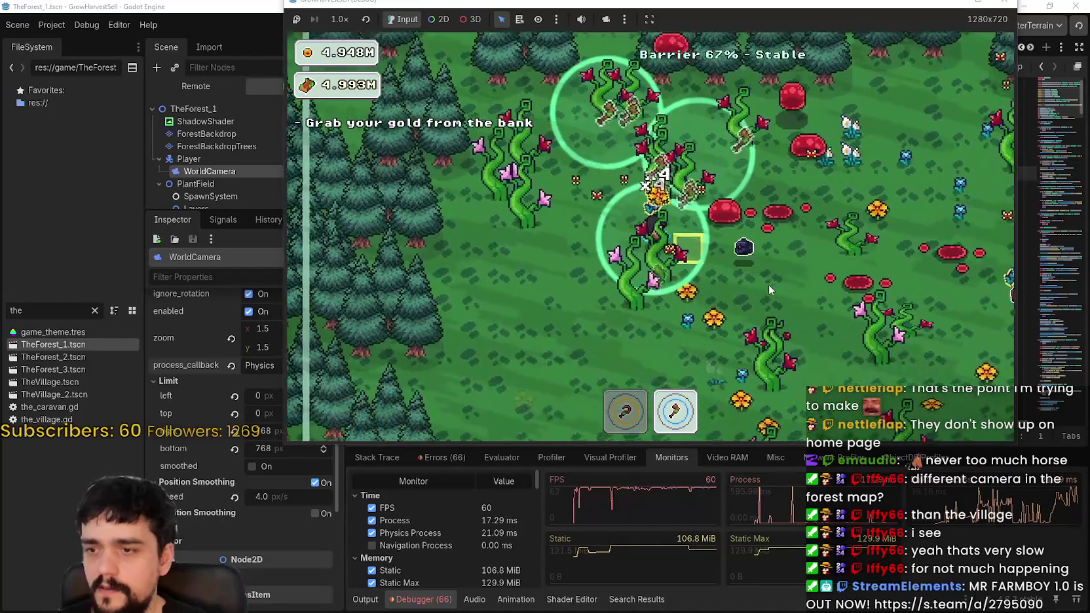
{"action": "key", "text": "s"}
{"action": "key", "text": "d"}
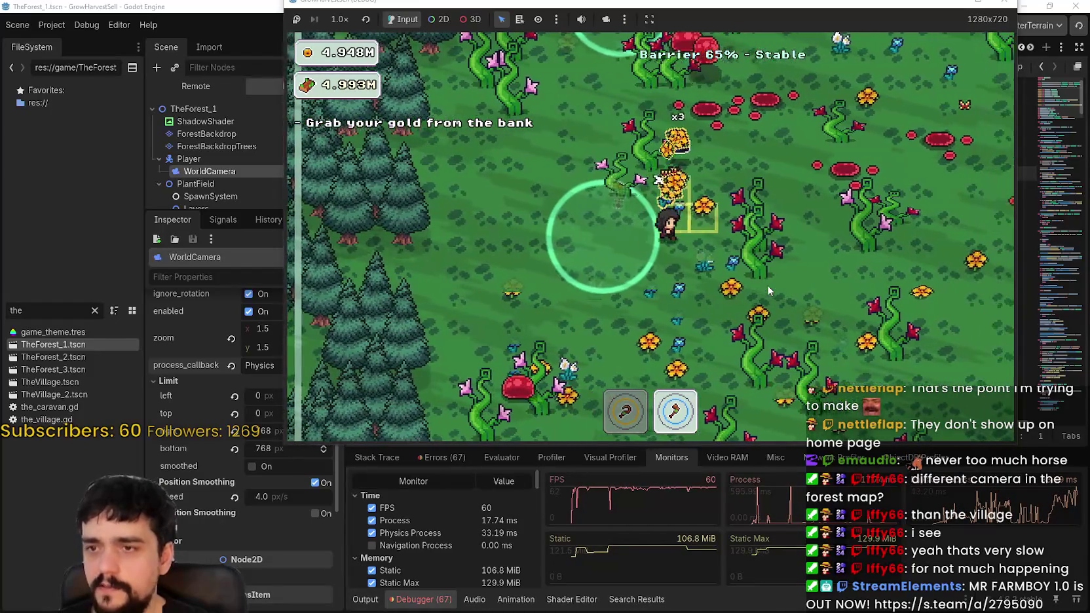
{"action": "key", "text": "a"}
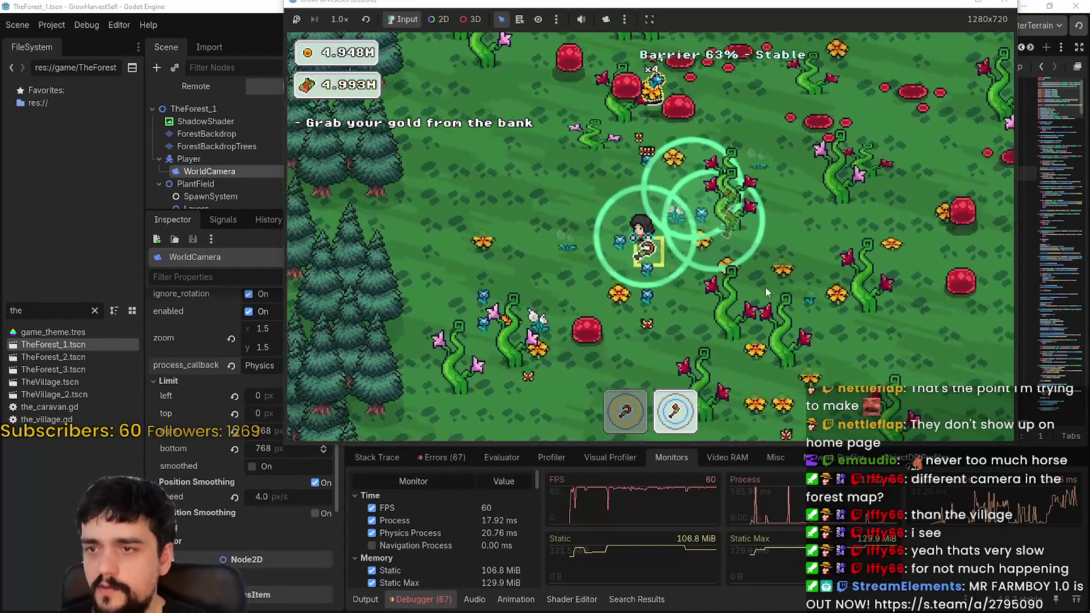
{"action": "key", "text": "1"}
{"action": "key", "text": "w"}
{"action": "key", "text": "2"}
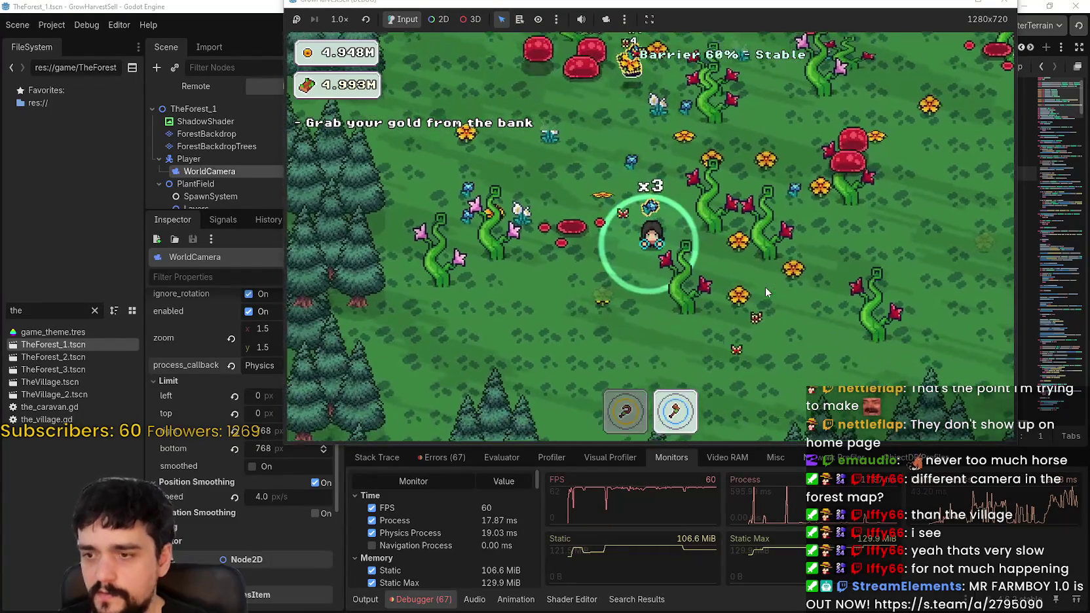
{"action": "key", "text": "s"}
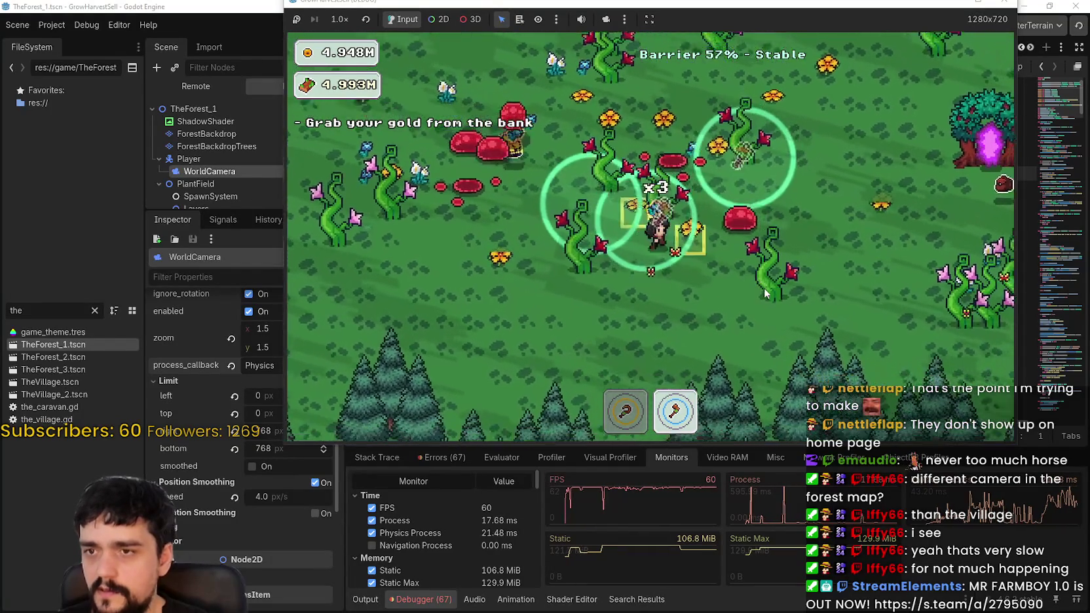
- Roam from the crystal tree westward and back south-east, switching to the sickle
{"action": "key", "text": "d"}
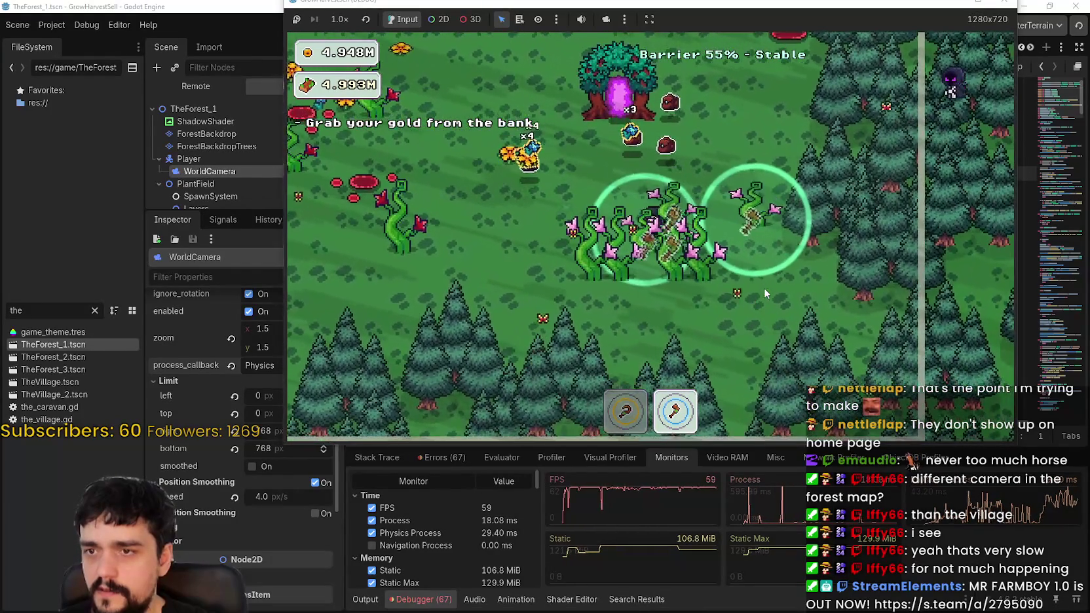
{"action": "key", "text": "a"}
{"action": "key", "text": "s"}
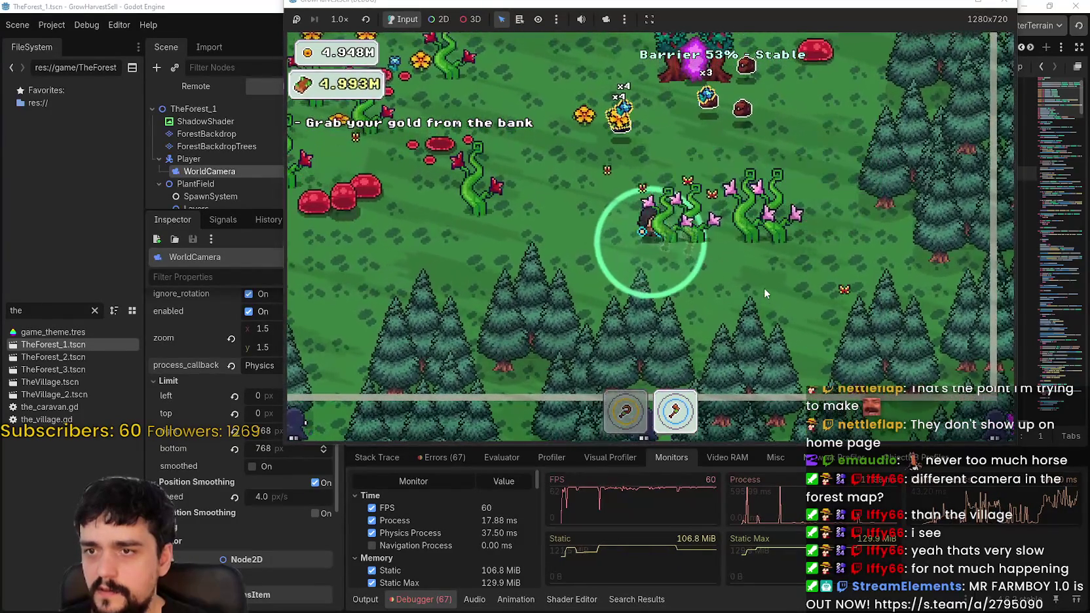
{"action": "key", "text": "w"}
{"action": "key", "text": "a"}
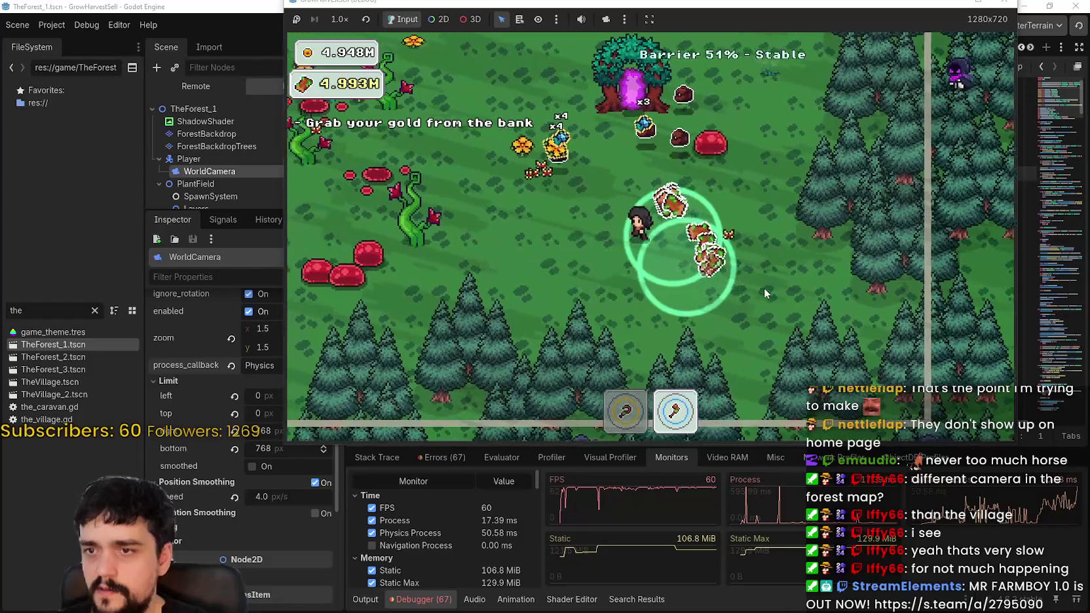
{"action": "key", "text": "w"}
{"action": "key", "text": "a"}
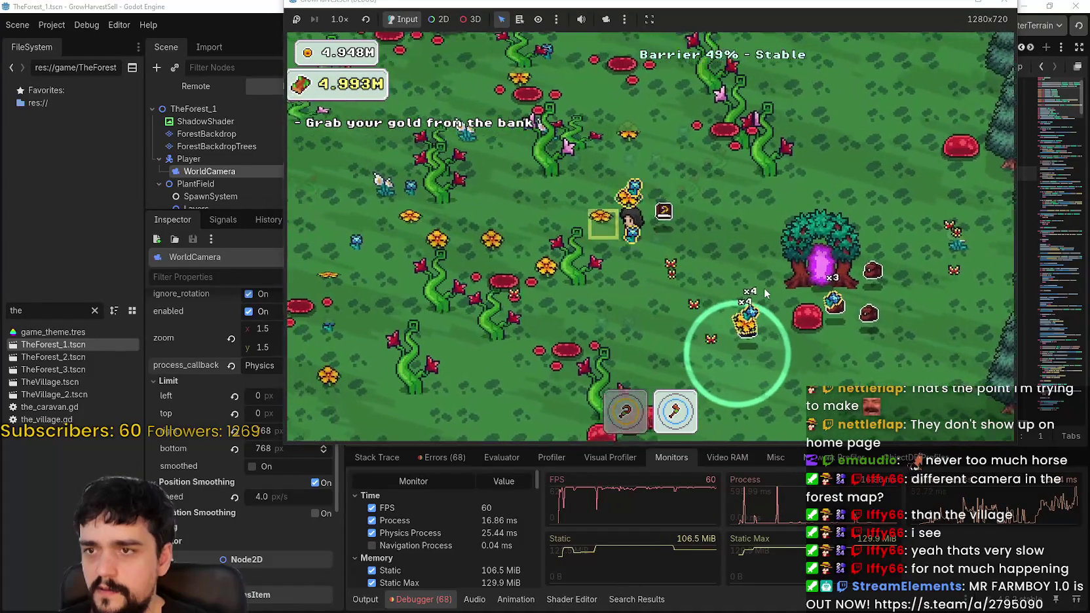
{"action": "key", "text": "a"}
{"action": "key", "text": "s"}
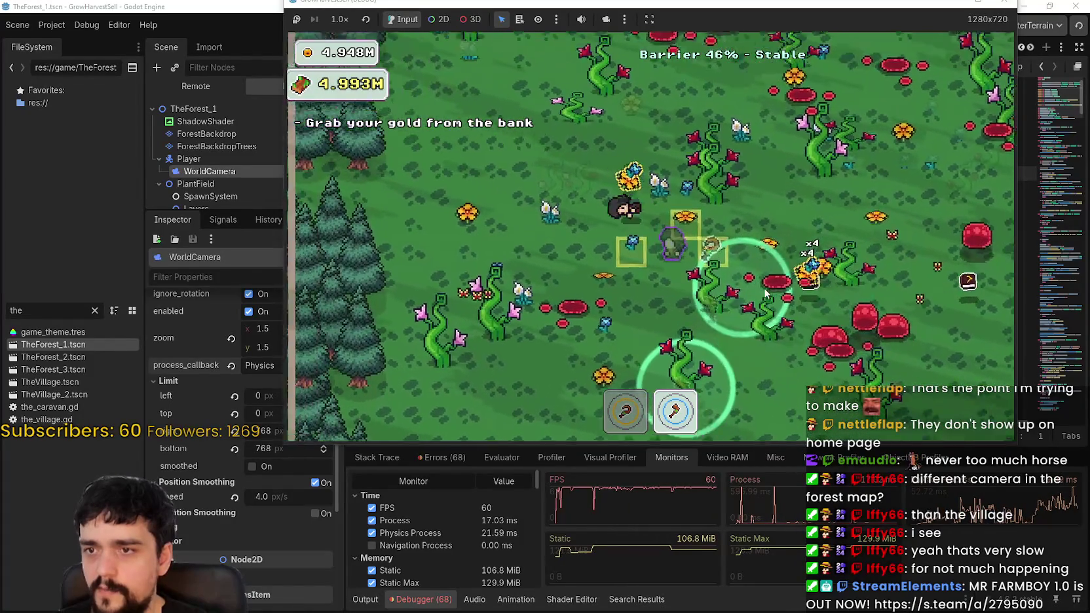
{"action": "key", "text": "w"}
{"action": "key", "text": "a"}
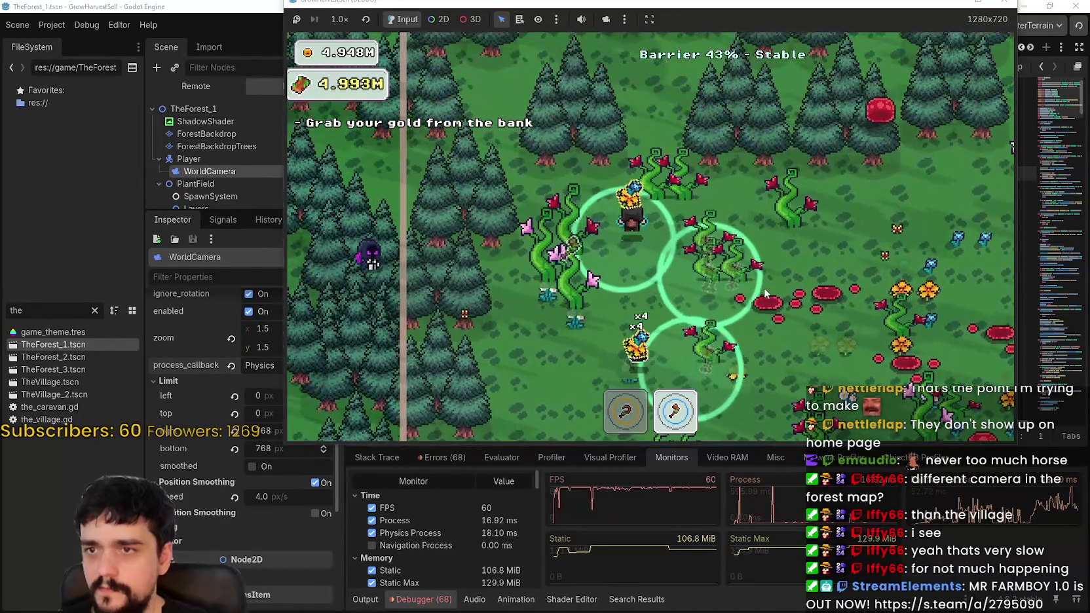
{"action": "key", "text": "d"}
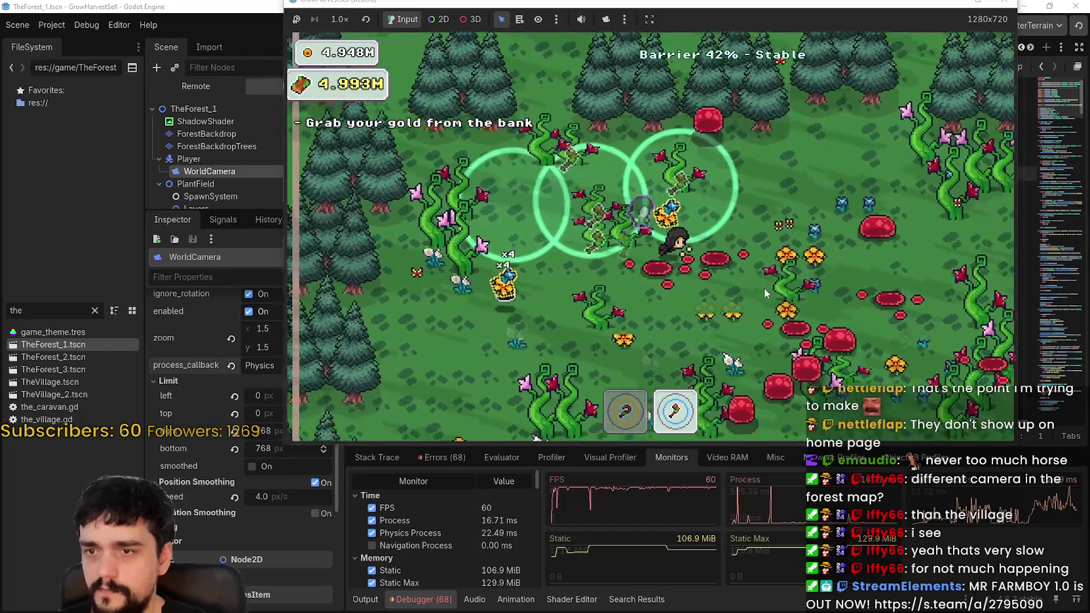
{"action": "key", "text": "1"}
{"action": "key", "text": "s"}
{"action": "key", "text": "d"}
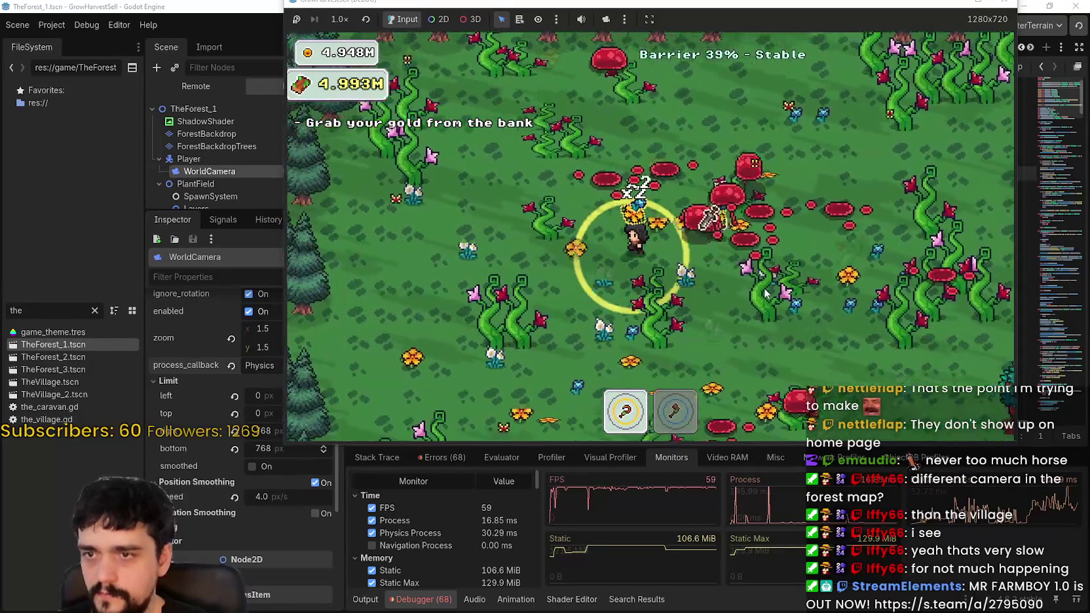
{"action": "key", "text": "a"}
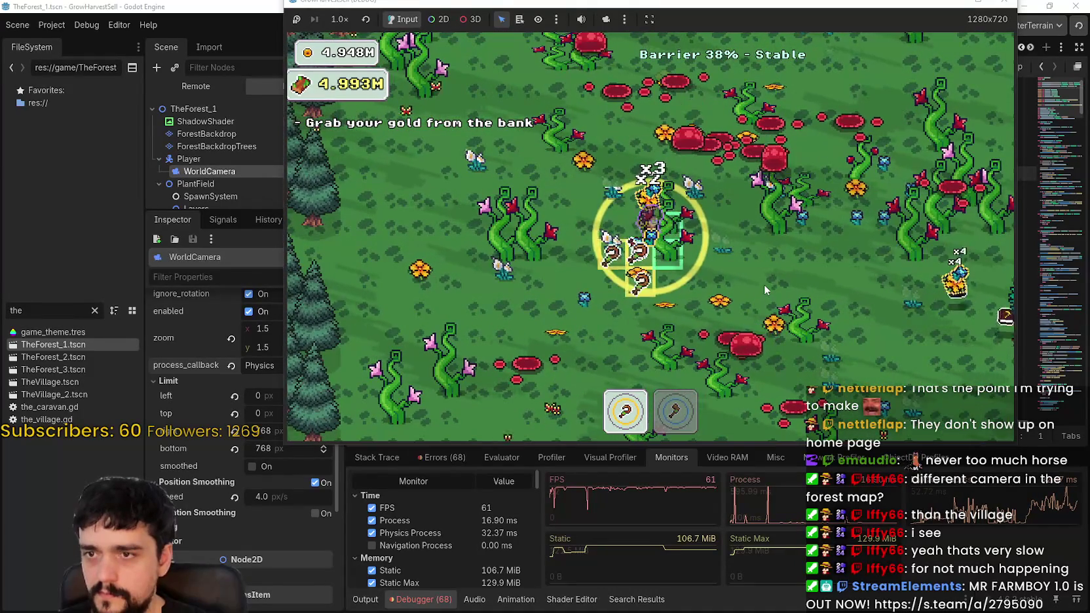
- Walk around the barrier tree and return to the magic tree as the barrier nears 26%
{"action": "key", "text": "2"}
{"action": "key", "text": "w"}
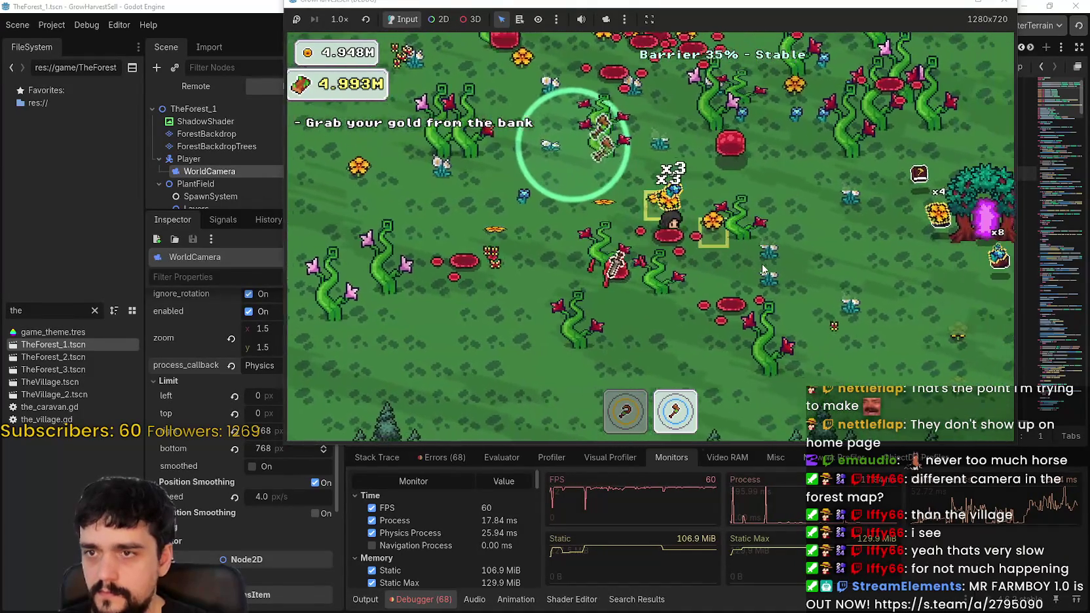
{"action": "key", "text": "d"}
{"action": "key", "text": "s"}
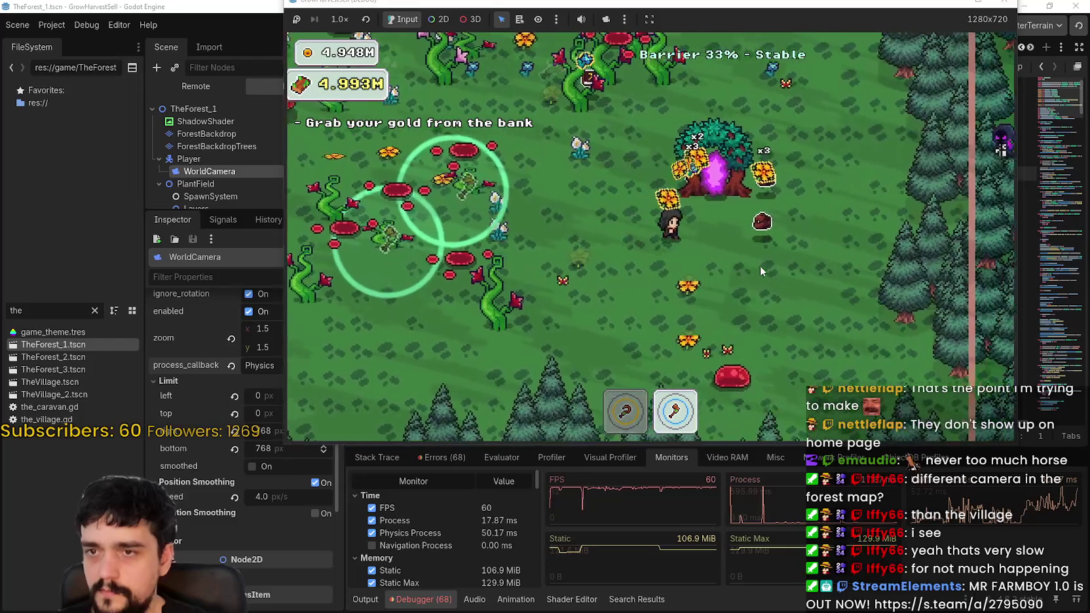
{"action": "key", "text": "s"}
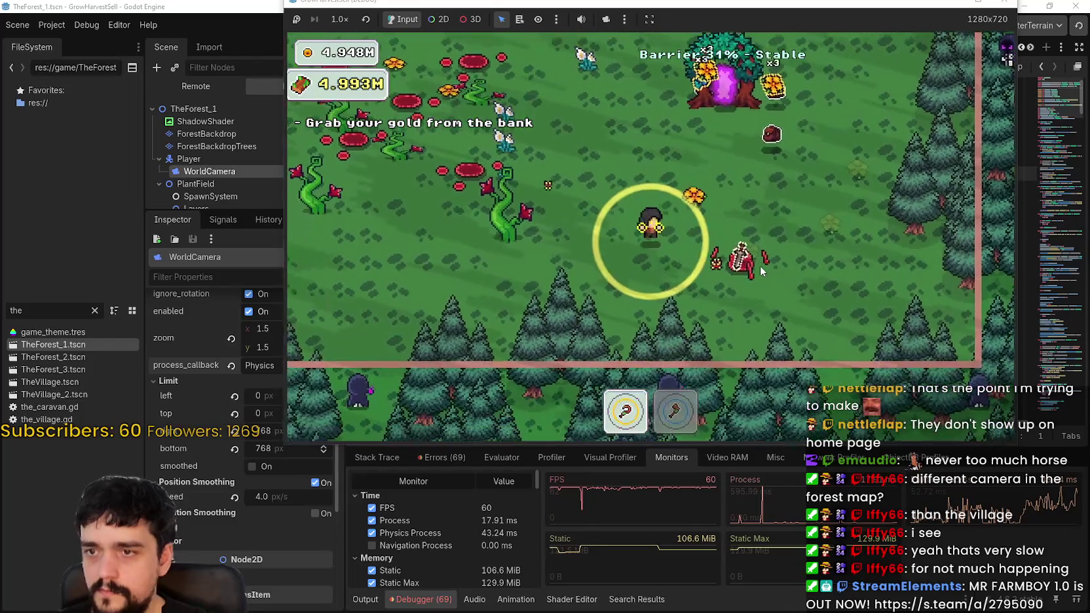
{"action": "key", "text": "a"}
{"action": "key", "text": "w"}
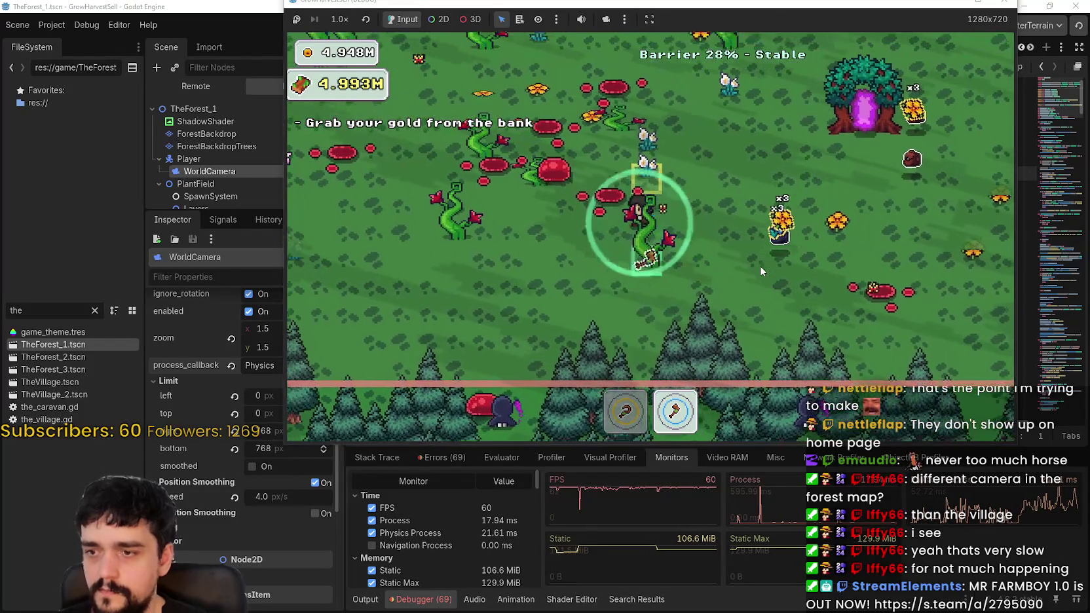
{"action": "key", "text": "d"}
{"action": "key", "text": "w"}
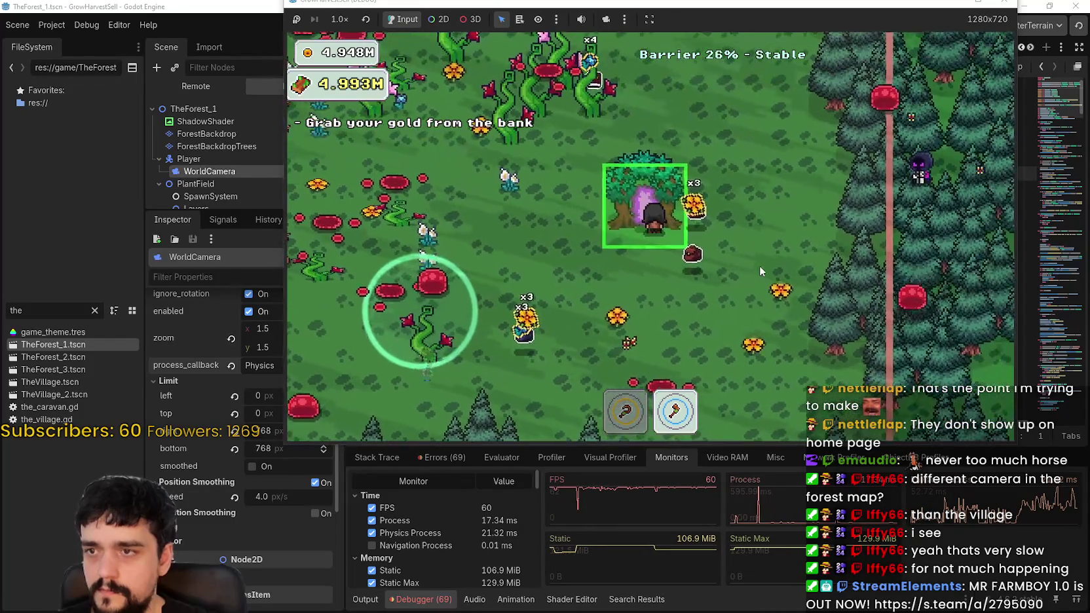
{"action": "key", "text": "a"}
{"action": "key", "text": "a"}
{"action": "key", "text": "d"}
- Use the magic tree to reach the village, then pick Stage 3 at the portal
{"action": "key", "text": "e"}
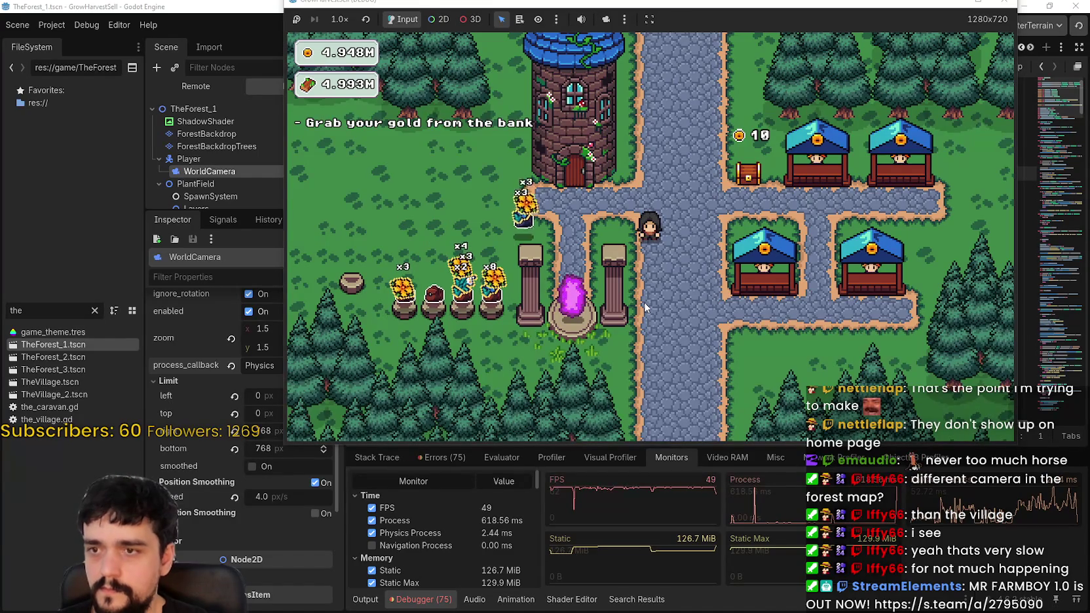
{"action": "key", "text": "s"}
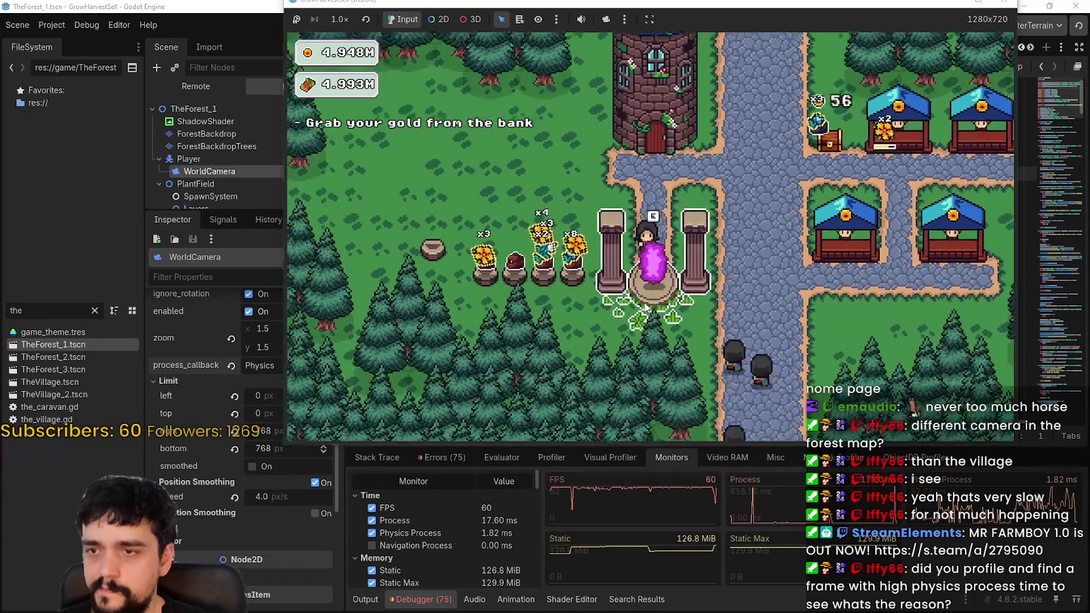
{"action": "key", "text": "e"}
{"action": "left_click", "coordinate": [476, 378]}
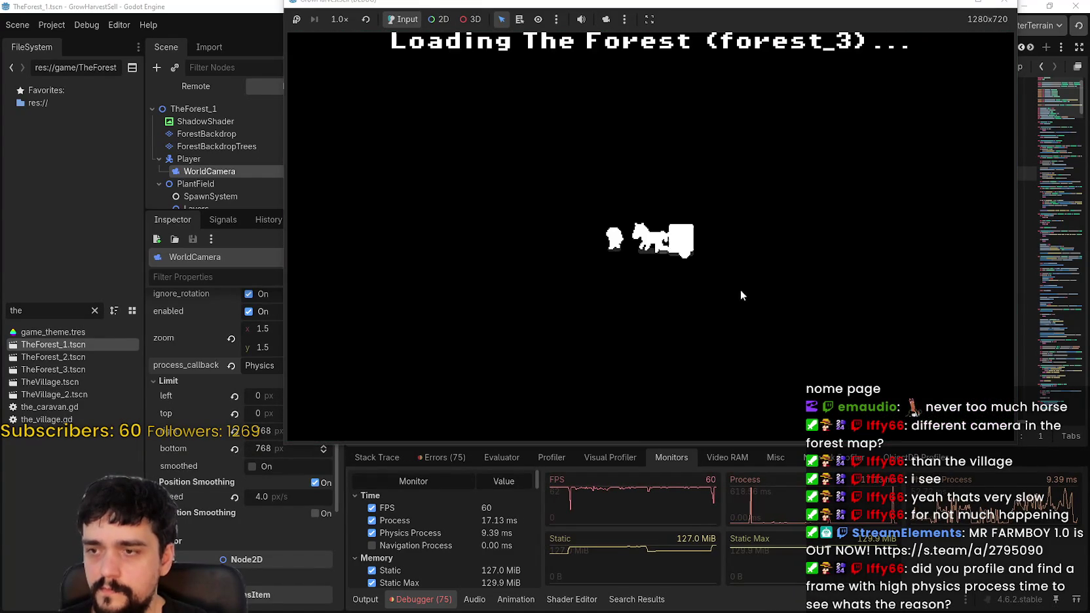
- Walk the player north, east, then west through forest_3 as the barrier falls to 81%, then show the Remote scene tree
{"action": "key", "text": "w"}
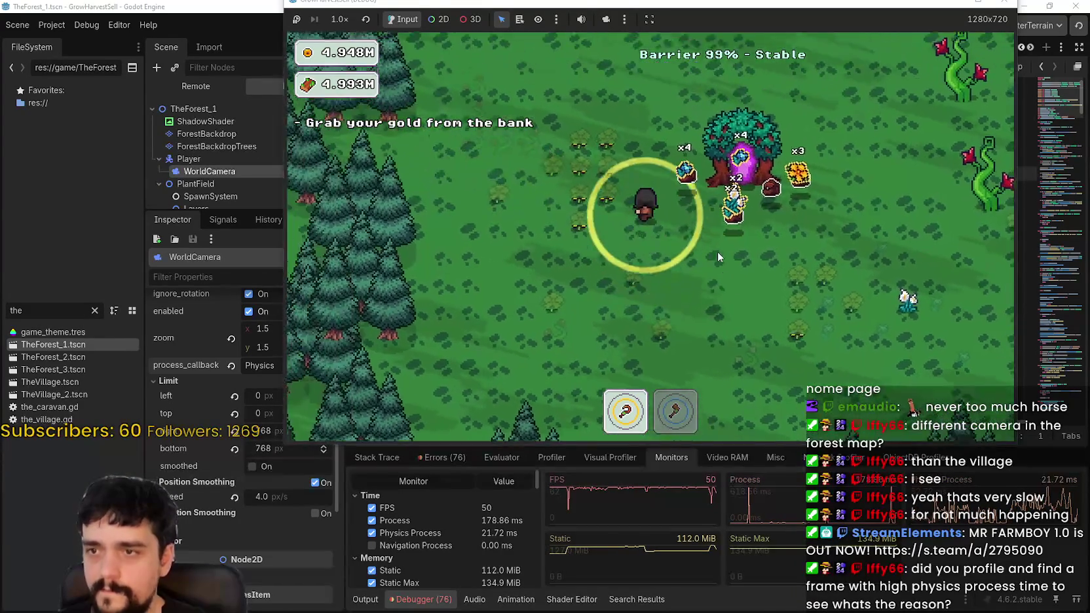
{"action": "key", "text": "d"}
{"action": "key", "text": "d"}
{"action": "key", "text": "w"}
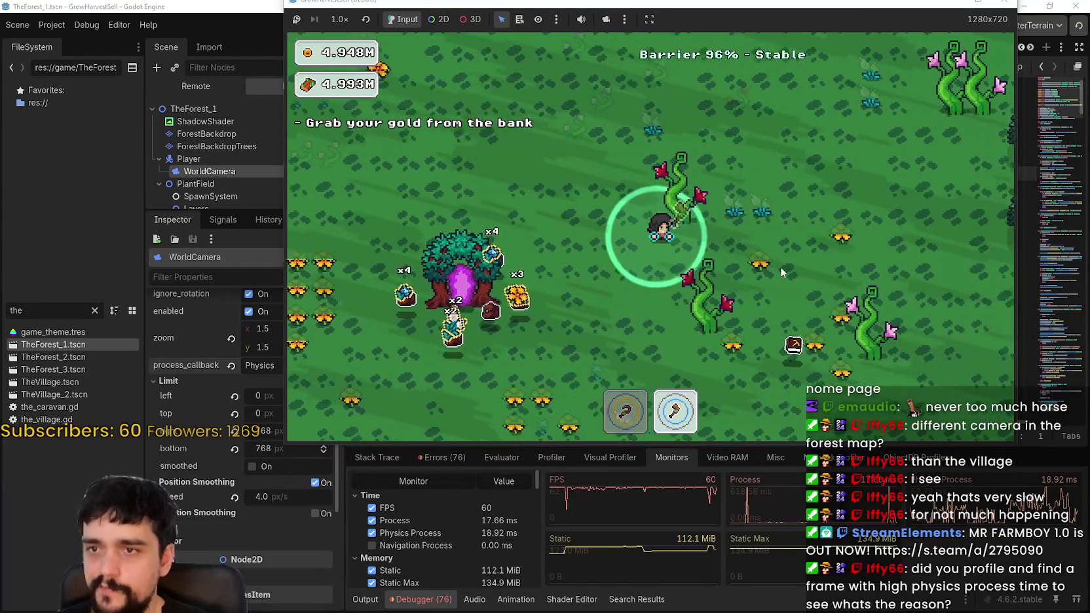
{"action": "key", "text": "d"}
{"action": "key", "text": "w"}
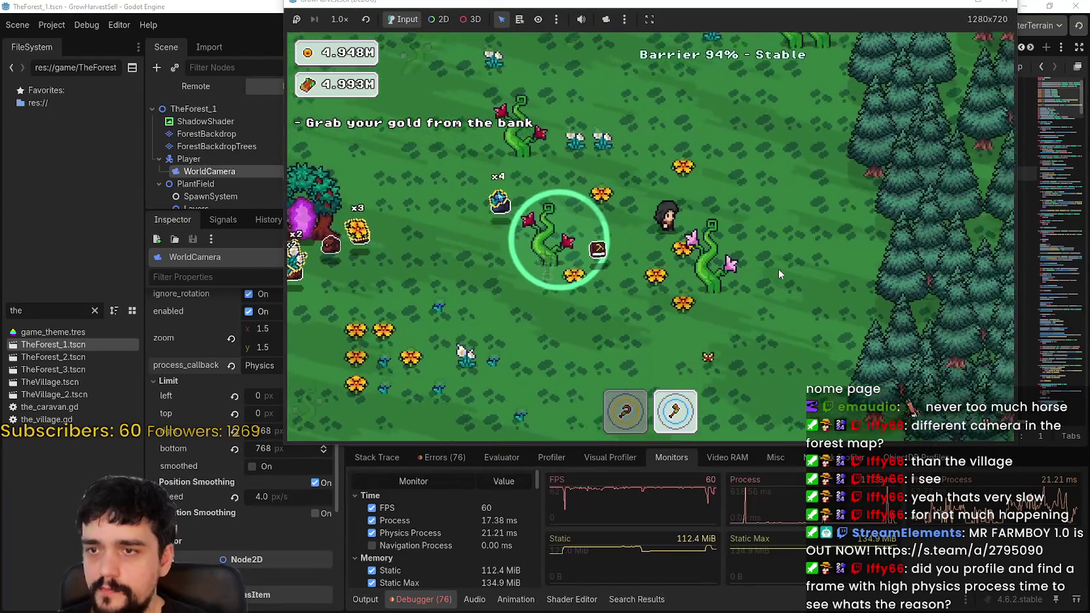
{"action": "key", "text": "a"}
{"action": "key", "text": "w"}
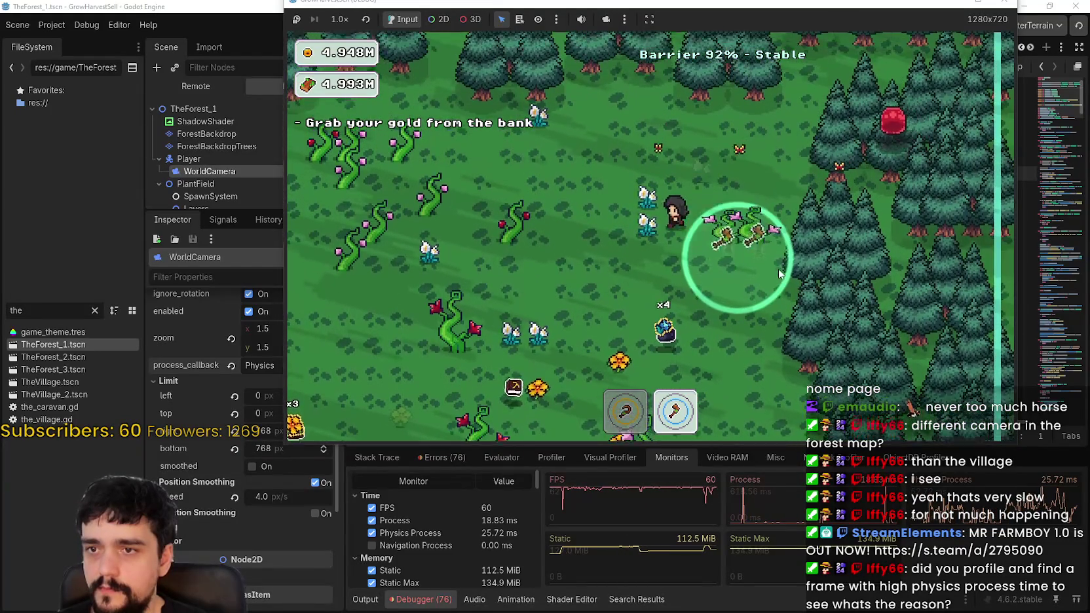
{"action": "key", "text": "a"}
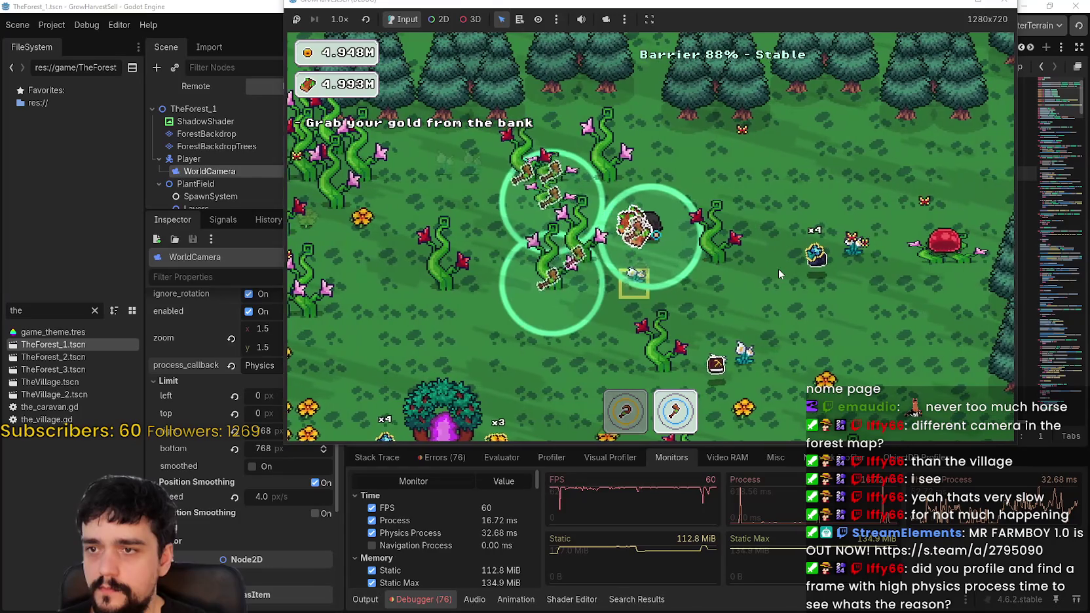
{"action": "key", "text": "a"}
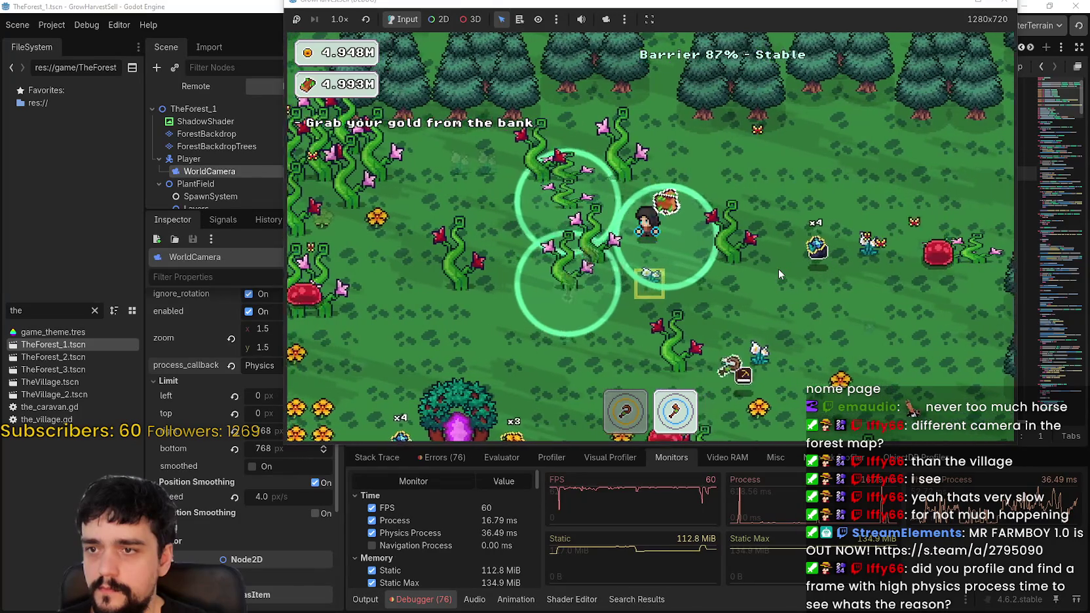
{"action": "key", "text": "a"}
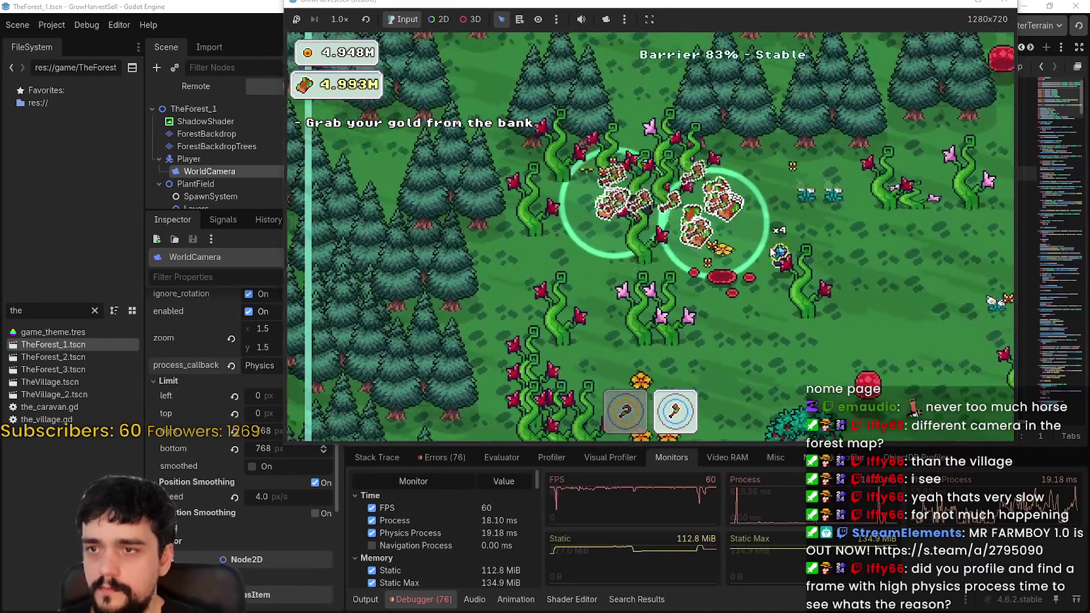
{"action": "key", "text": "w"}
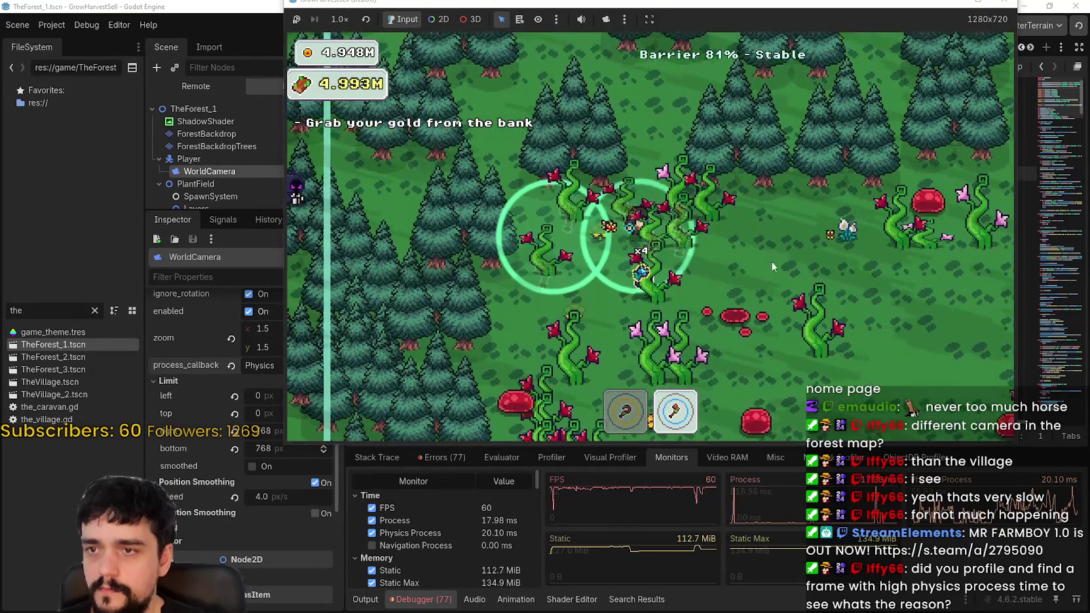
{"action": "key", "text": "s"}
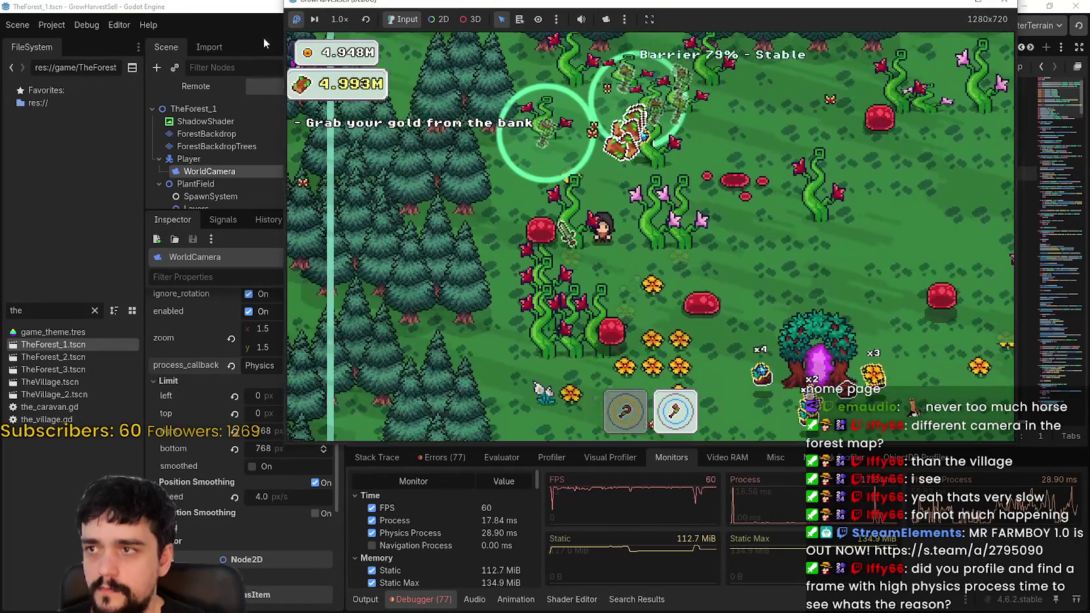
{"action": "left_click", "coordinate": [209, 88]}
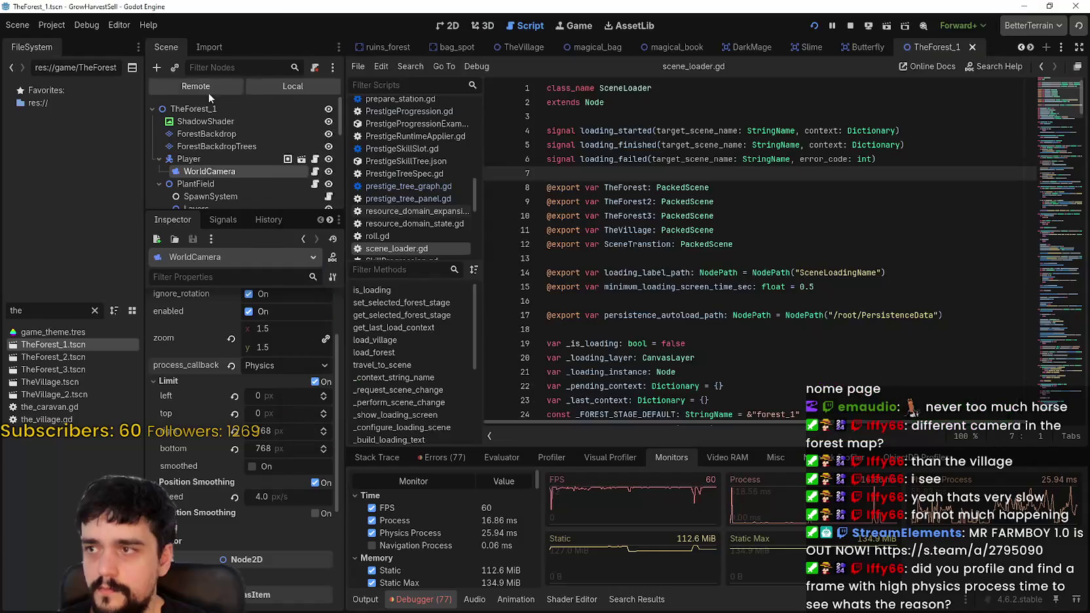
{"action": "left_click_drag", "start_coordinate": [231, 211], "coordinate": [232, 462]}
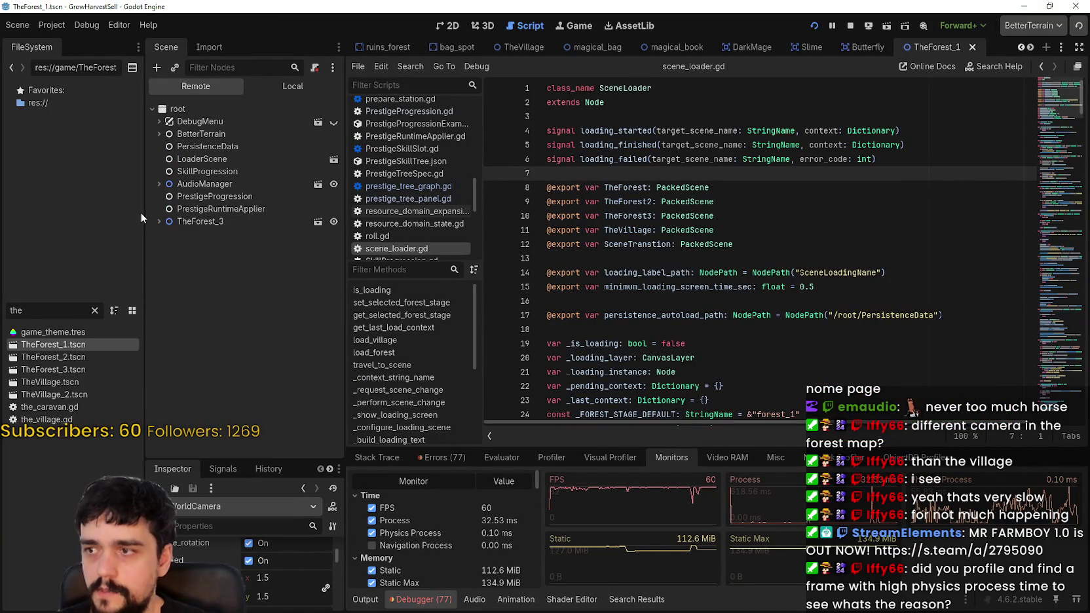
{"action": "left_click", "coordinate": [160, 222]}
{"action": "scroll", "coordinate": [273, 446], "scroll_direction": "down", "scroll_amount": 5}
{"action": "scroll", "coordinate": [276, 450], "scroll_direction": "down", "scroll_amount": 2}
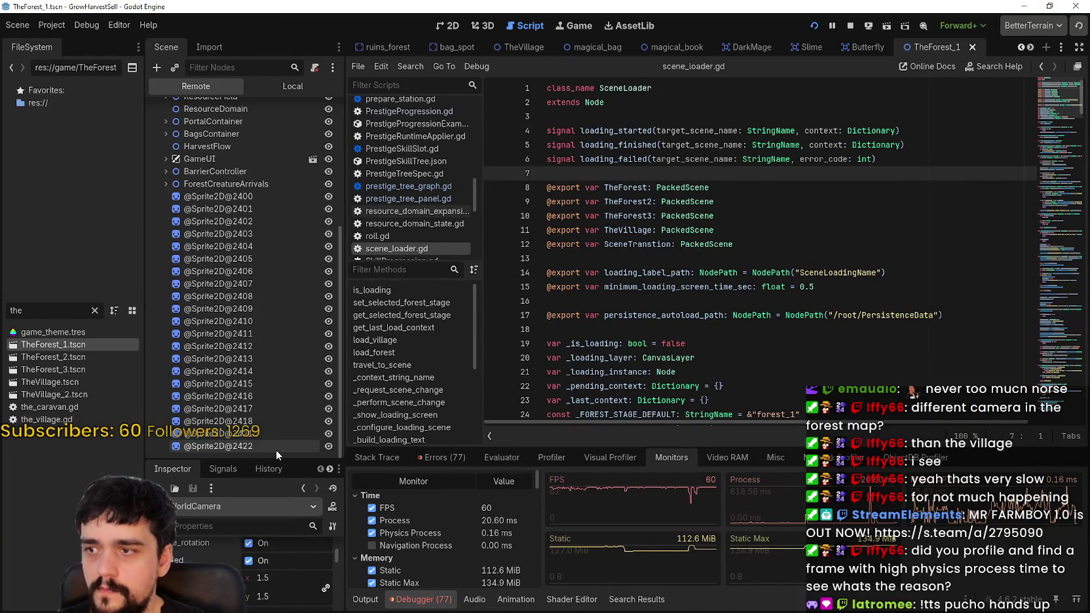
{"action": "left_click", "coordinate": [256, 406]}
{"action": "left_click_drag", "start_coordinate": [262, 462], "coordinate": [278, 315]}
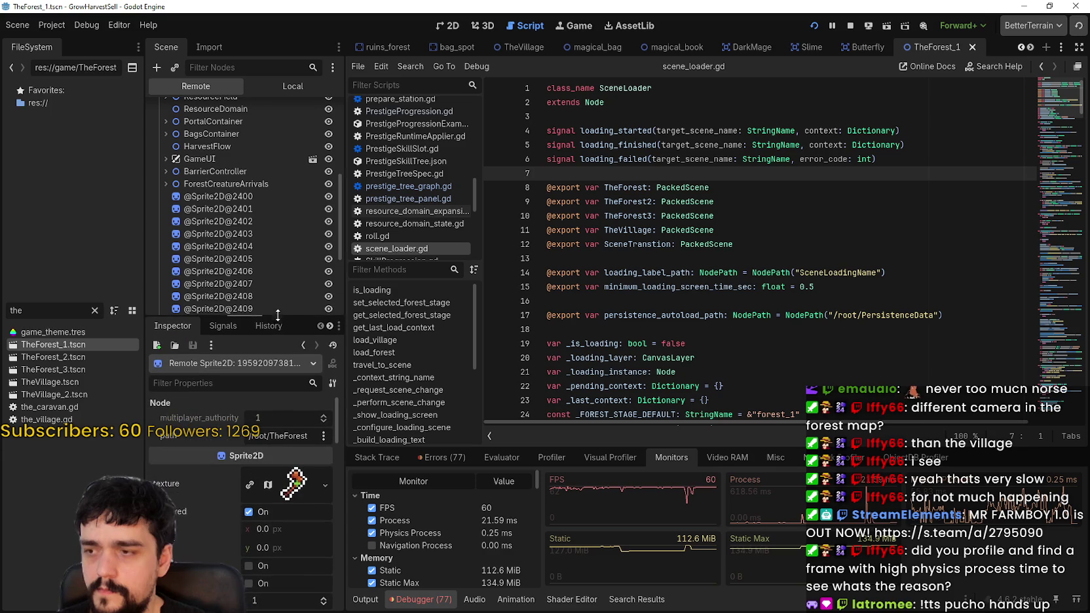
{"action": "scroll", "coordinate": [265, 175], "scroll_direction": "down", "scroll_amount": 5}
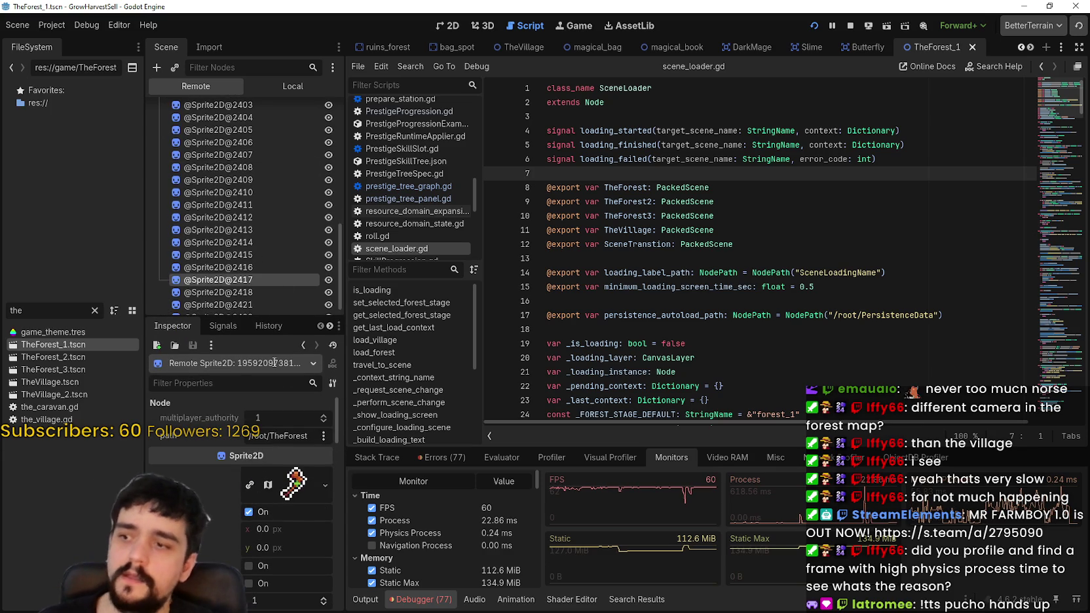
{"action": "left_click", "coordinate": [239, 152]}
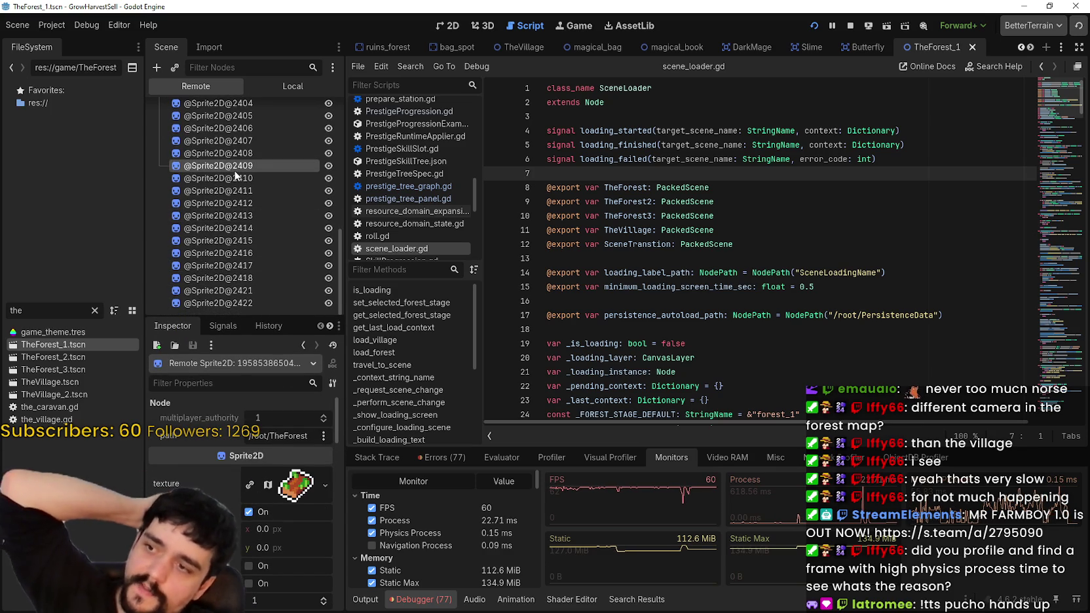
{"action": "left_click", "coordinate": [239, 128]}
{"action": "scroll", "coordinate": [242, 196], "scroll_direction": "up", "scroll_amount": 4}
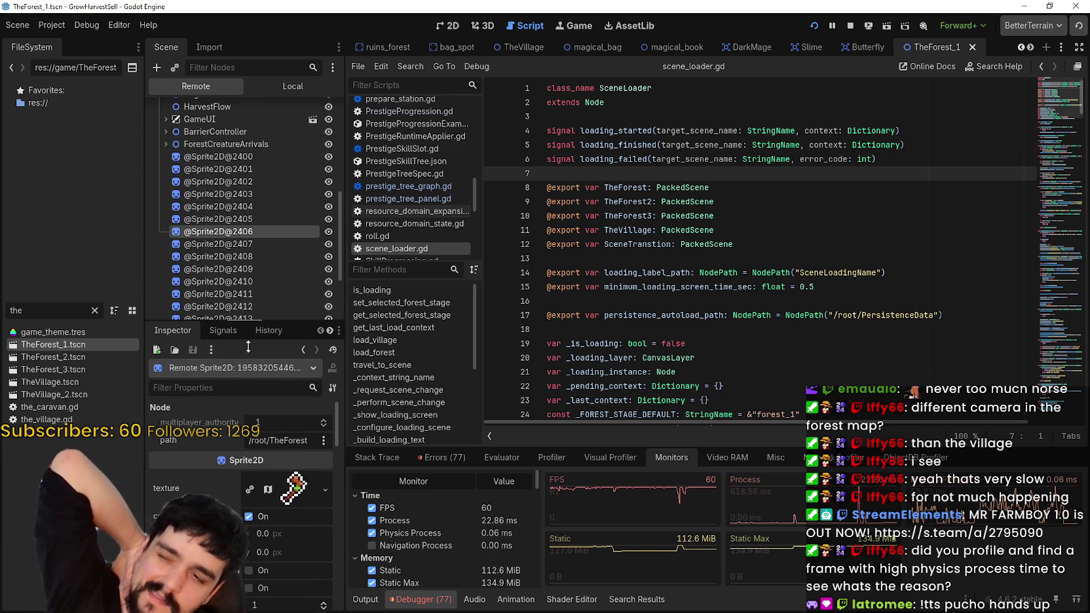
{"action": "left_click_drag", "start_coordinate": [244, 318], "coordinate": [245, 418]}
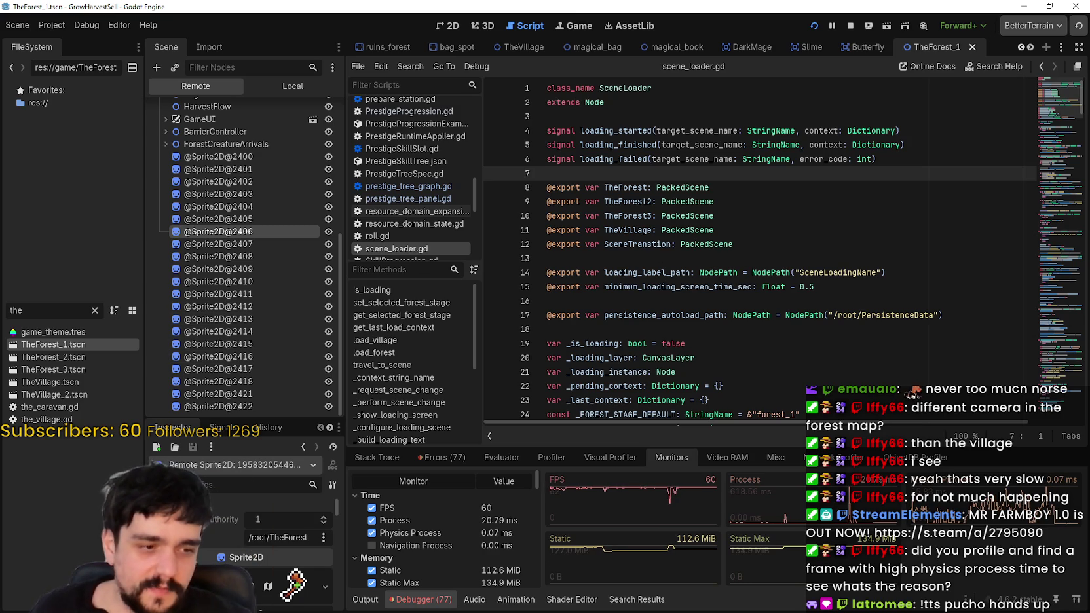
{"action": "key", "text": "alt+Tab"}
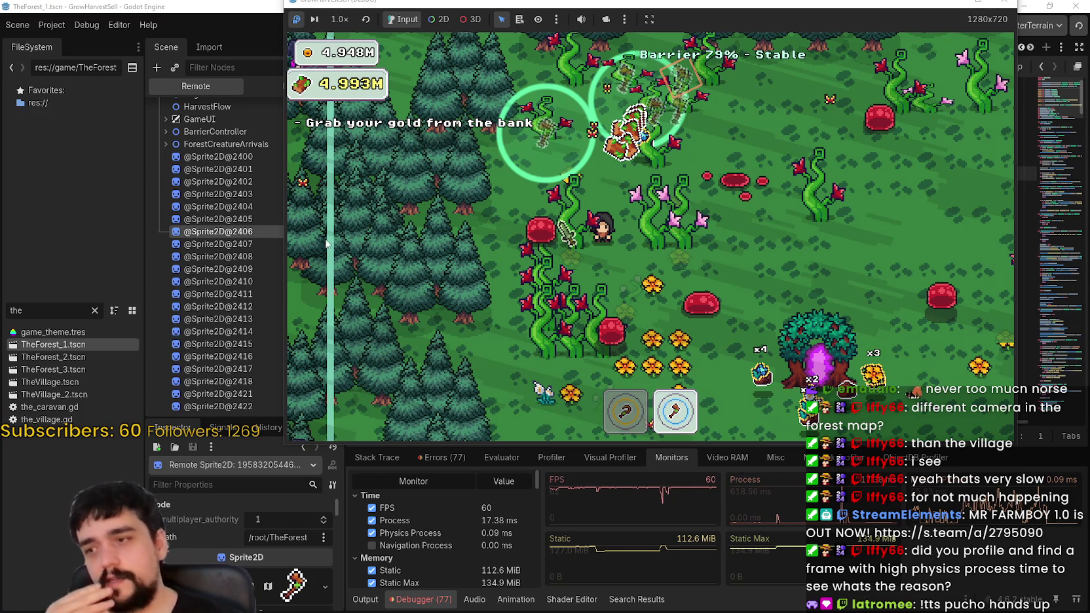
{"action": "left_click", "coordinate": [241, 217]}
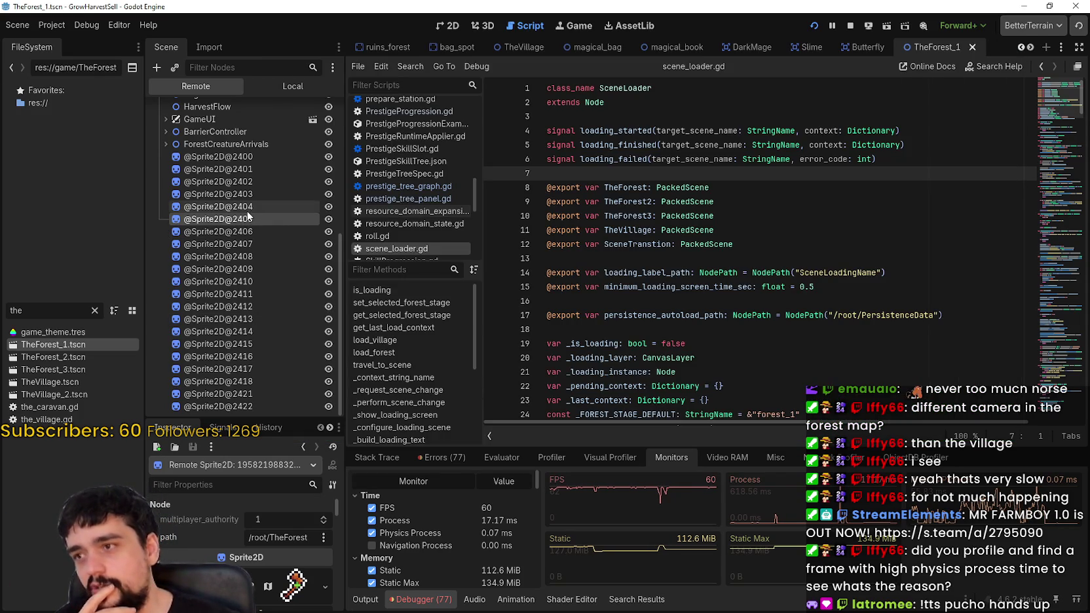
{"action": "left_click", "coordinate": [253, 195]}
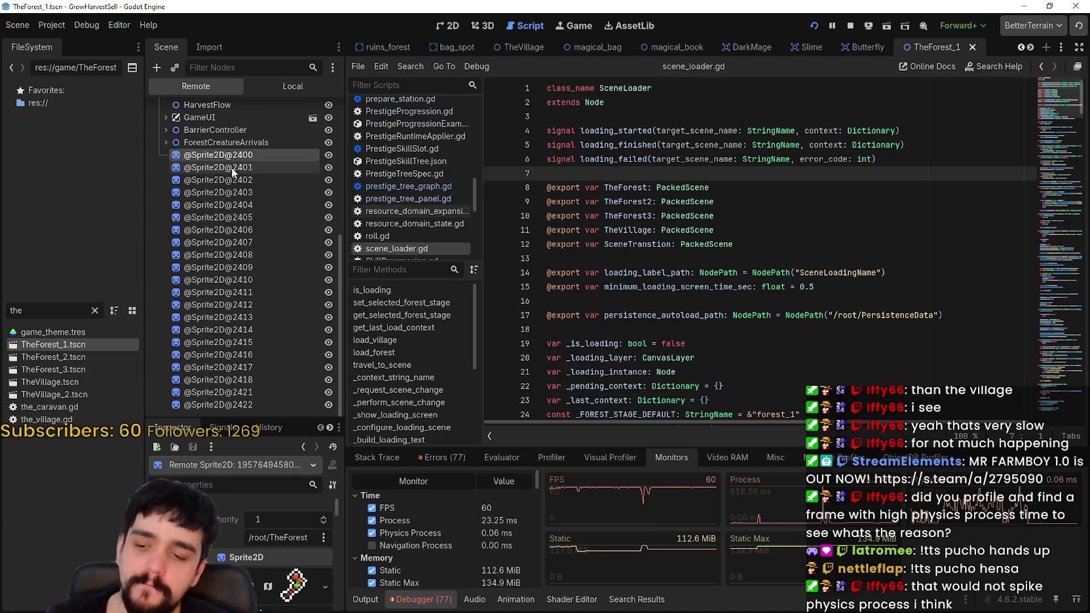
{"action": "scroll", "coordinate": [219, 169], "scroll_direction": "up", "scroll_amount": 3}
{"action": "scroll", "coordinate": [213, 274], "scroll_direction": "down", "scroll_amount": 3}
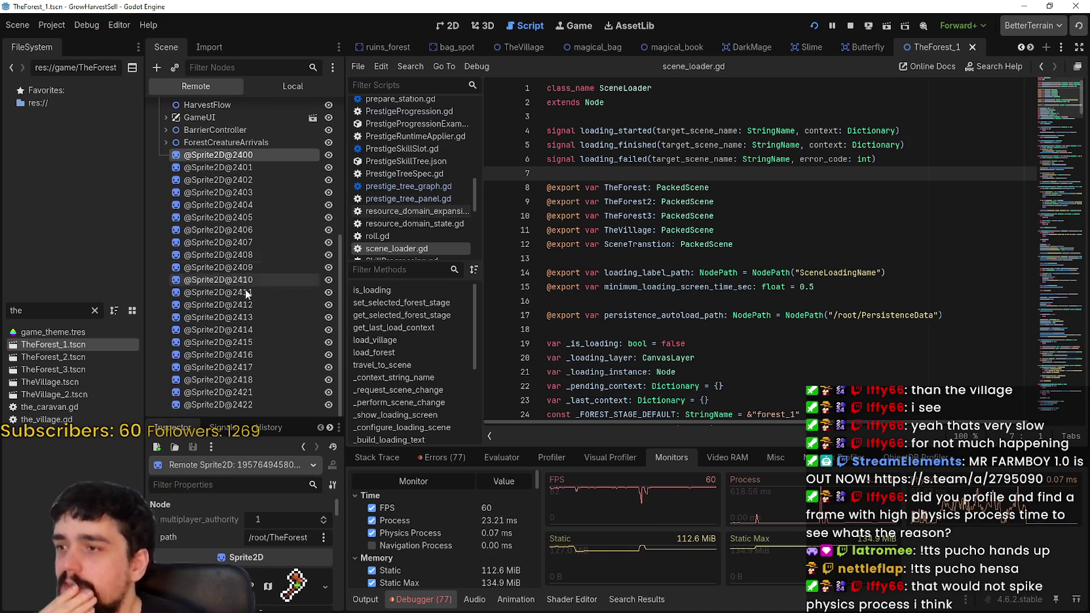
{"action": "left_click", "coordinate": [236, 394]}
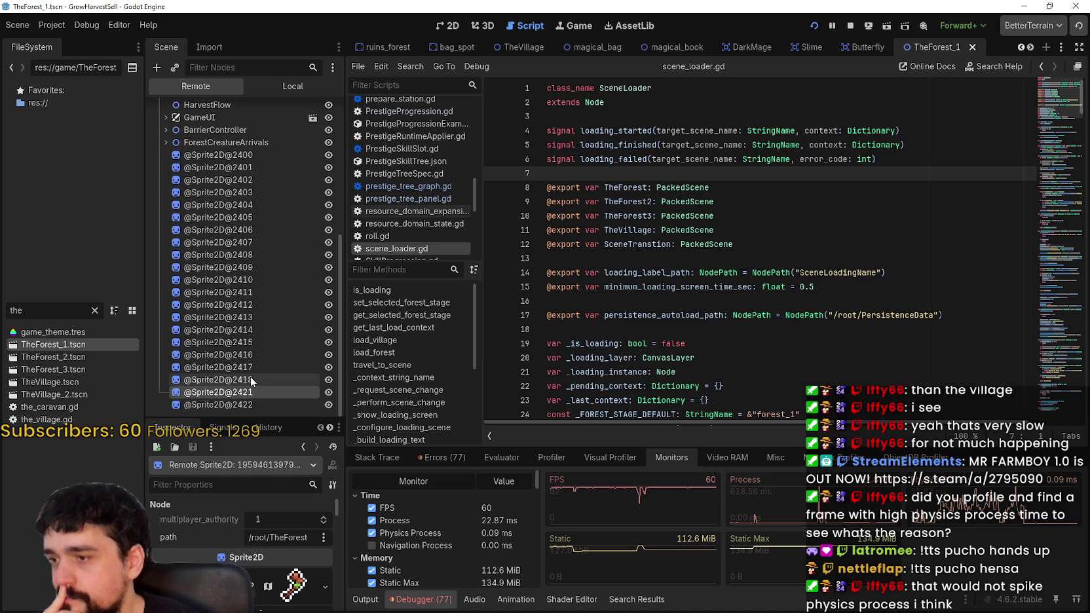
{"action": "scroll", "coordinate": [267, 517], "scroll_direction": "down", "scroll_amount": 2}
{"action": "left_click", "coordinate": [272, 354]}
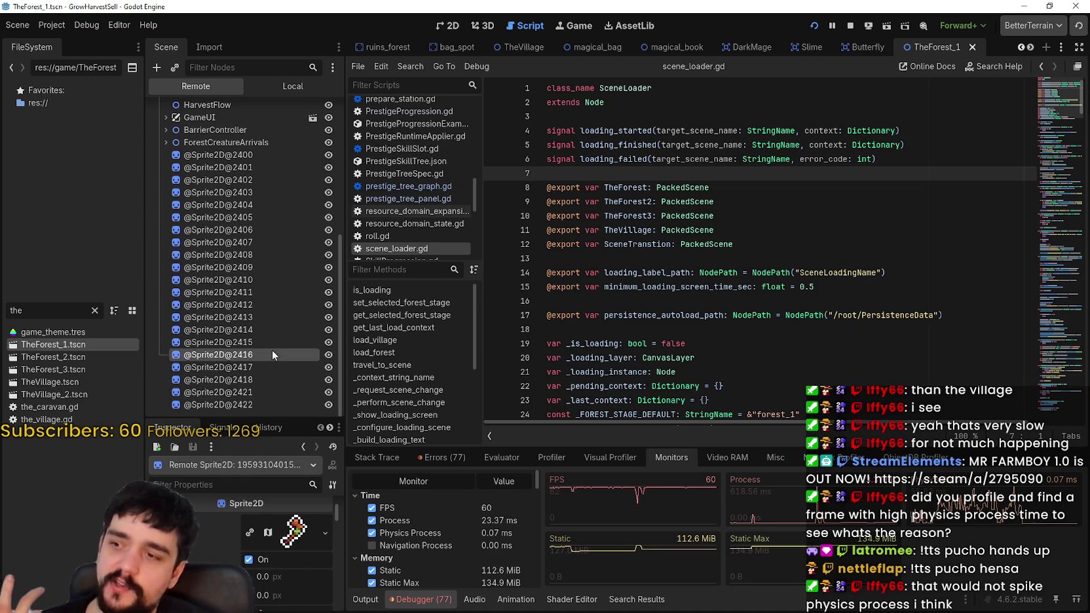
{"action": "left_click", "coordinate": [266, 293]}
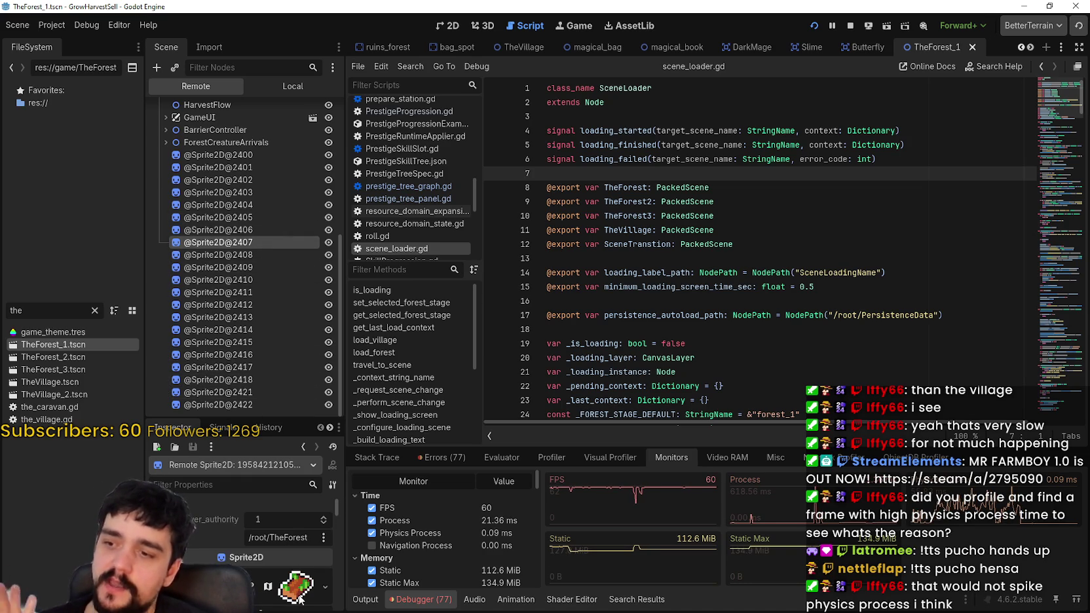
{"action": "scroll", "coordinate": [303, 575], "scroll_direction": "down", "scroll_amount": 1}
{"action": "scroll", "coordinate": [304, 587], "scroll_direction": "up", "scroll_amount": 1}
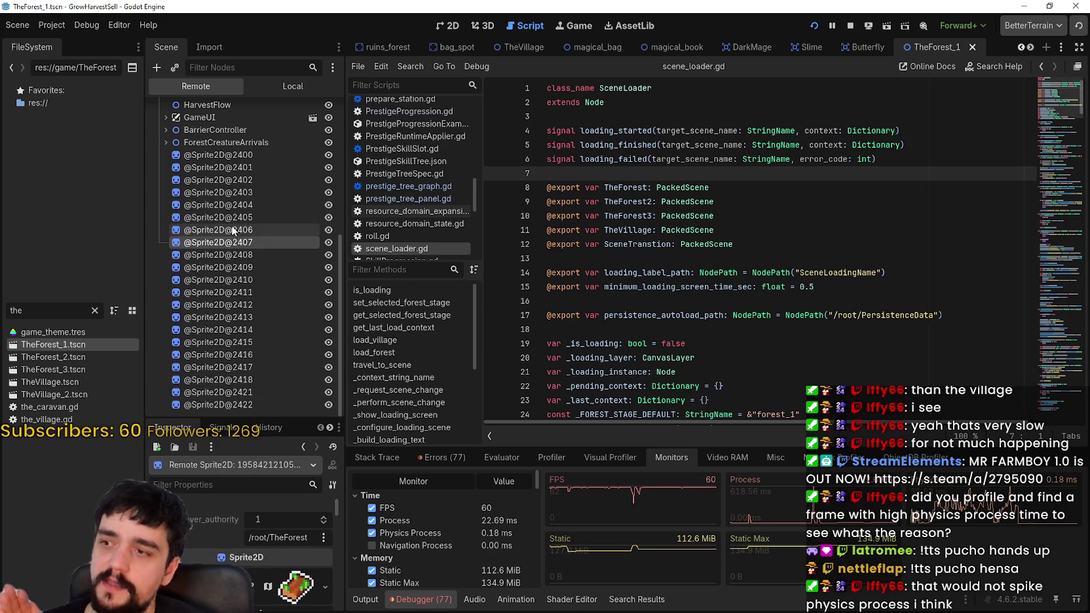
{"action": "left_click", "coordinate": [242, 192]}
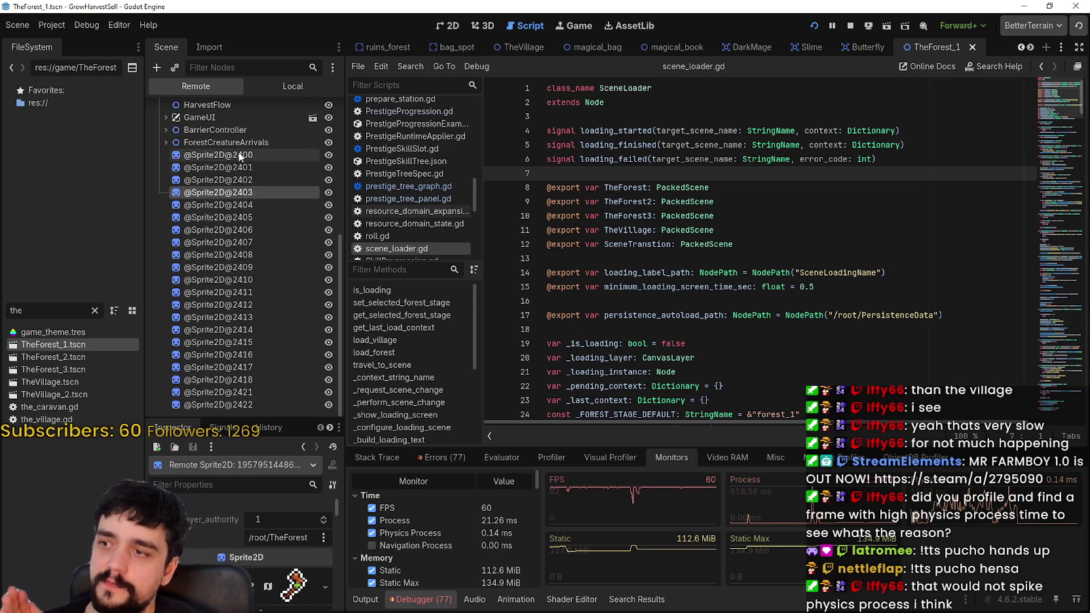
{"action": "left_click", "coordinate": [256, 406]}
{"action": "left_click", "coordinate": [264, 380]}
{"action": "left_click", "coordinate": [265, 367]}
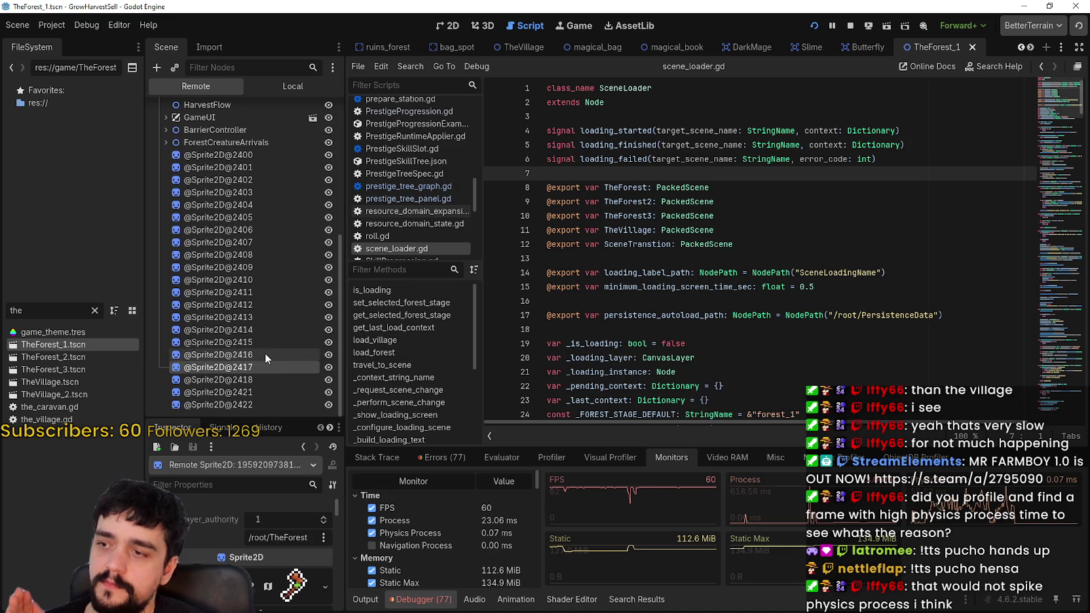
{"action": "left_click", "coordinate": [259, 279]}
{"action": "left_click", "coordinate": [260, 267]}
{"action": "left_click", "coordinate": [263, 255]}
{"action": "left_click", "coordinate": [264, 243]}
{"action": "left_click", "coordinate": [268, 230]}
{"action": "left_click", "coordinate": [271, 218]}
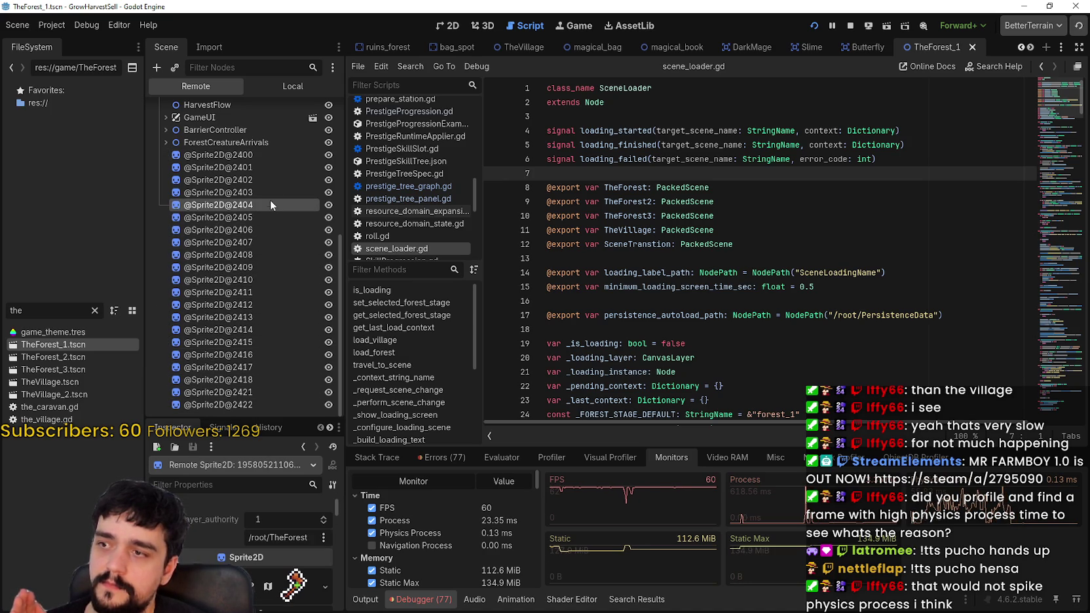
{"action": "left_click", "coordinate": [262, 150]}
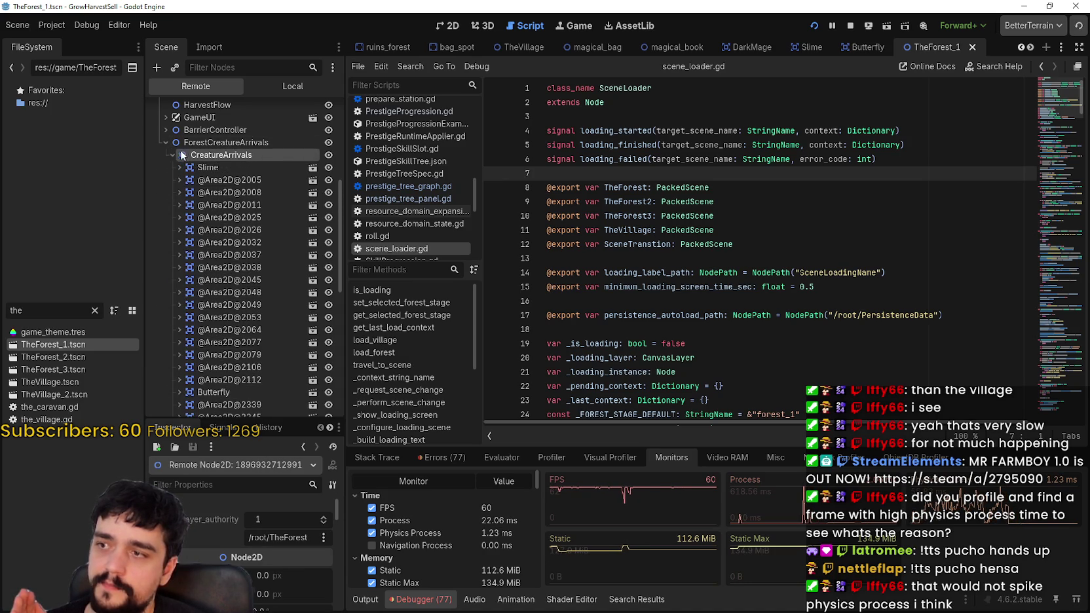
{"action": "left_click", "coordinate": [171, 155]}
{"action": "left_click", "coordinate": [195, 192]}
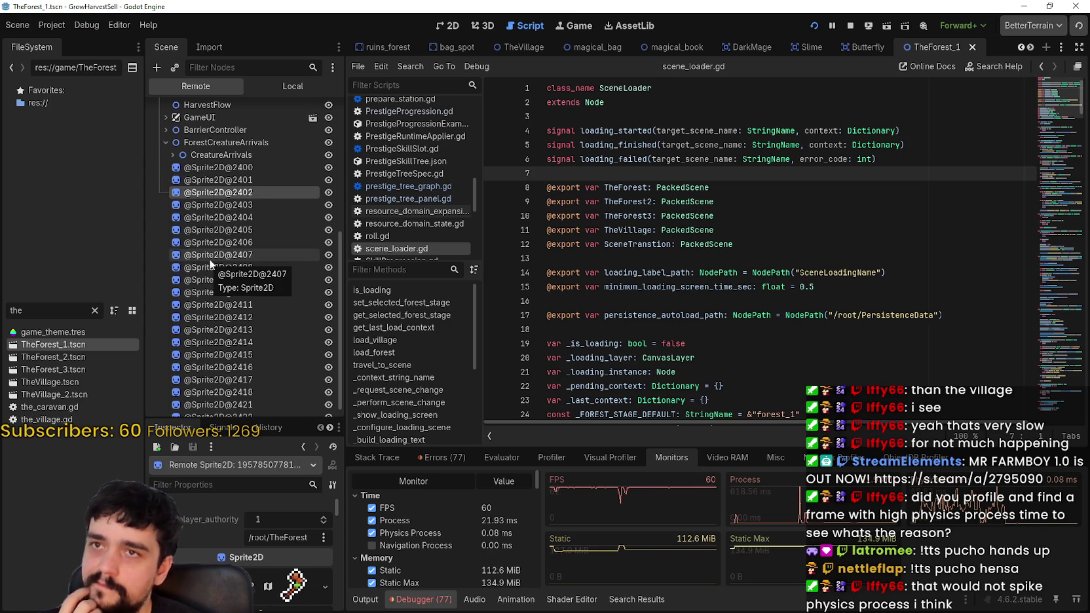
{"action": "scroll", "coordinate": [312, 316], "scroll_direction": "up", "scroll_amount": 3}
{"action": "left_click", "coordinate": [267, 295]}
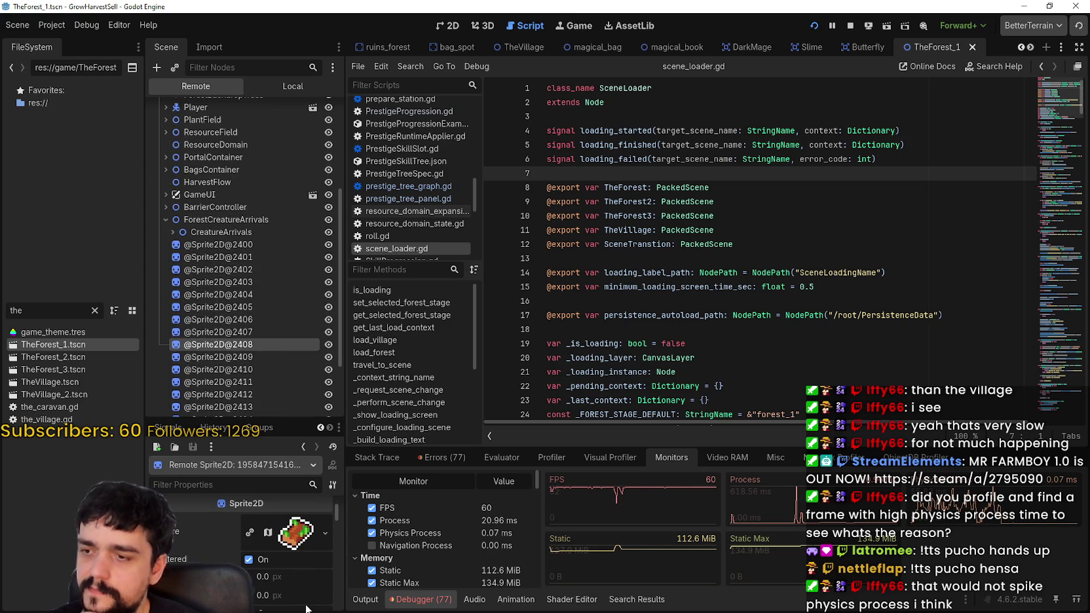
{"action": "scroll", "coordinate": [208, 283], "scroll_direction": "up", "scroll_amount": 5}
{"action": "scroll", "coordinate": [216, 314], "scroll_direction": "down", "scroll_amount": 3}
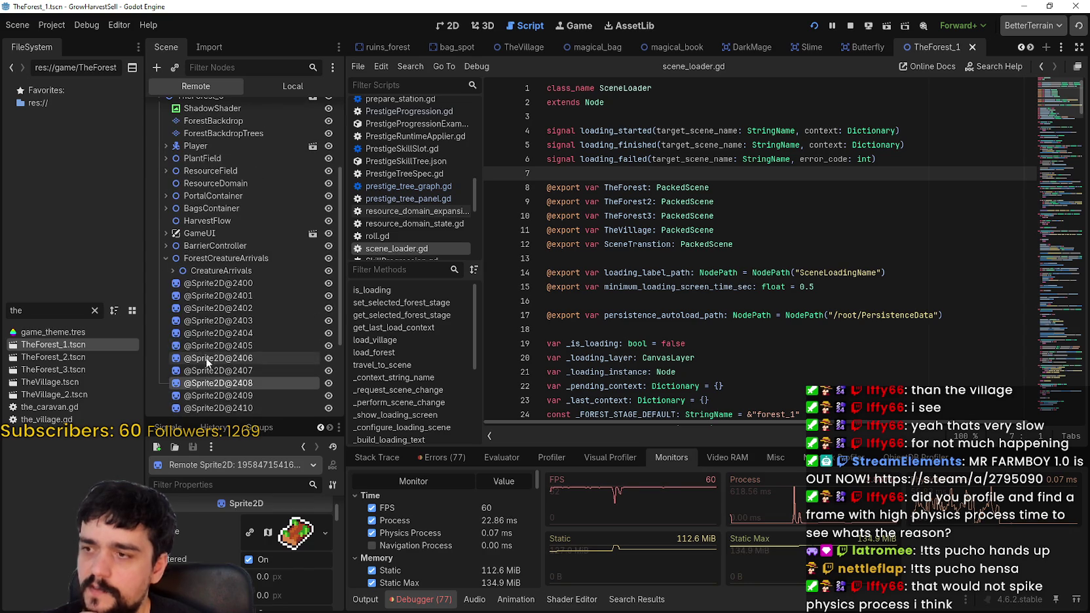
{"action": "left_click", "coordinate": [165, 260]}
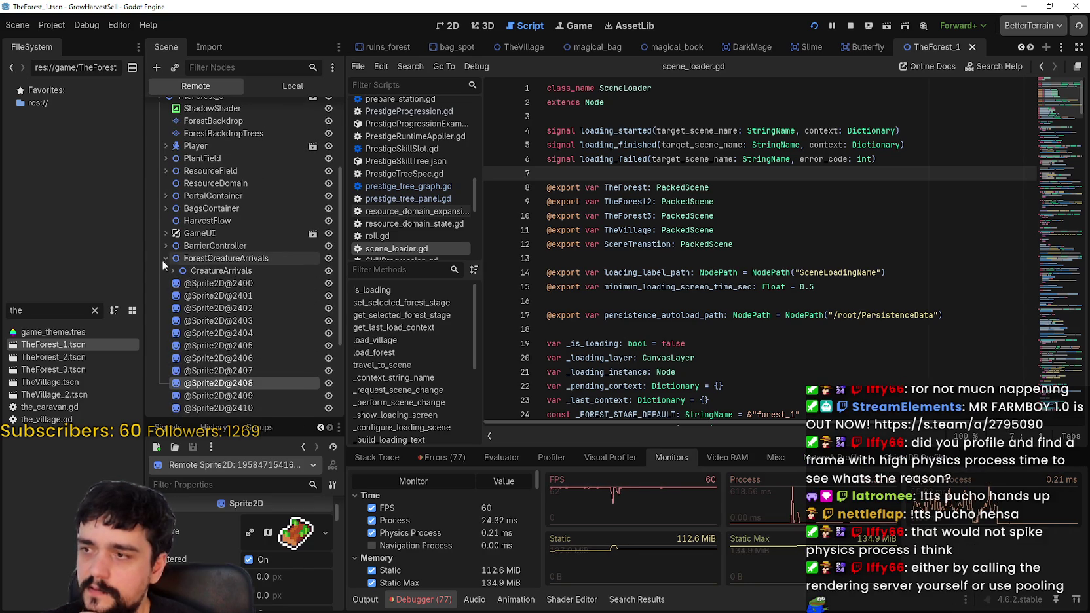
{"action": "left_click", "coordinate": [163, 259]}
{"action": "scroll", "coordinate": [188, 311], "scroll_direction": "down", "scroll_amount": 3}
{"action": "scroll", "coordinate": [215, 308], "scroll_direction": "down", "scroll_amount": 3}
{"action": "scroll", "coordinate": [227, 286], "scroll_direction": "up", "scroll_amount": 3}
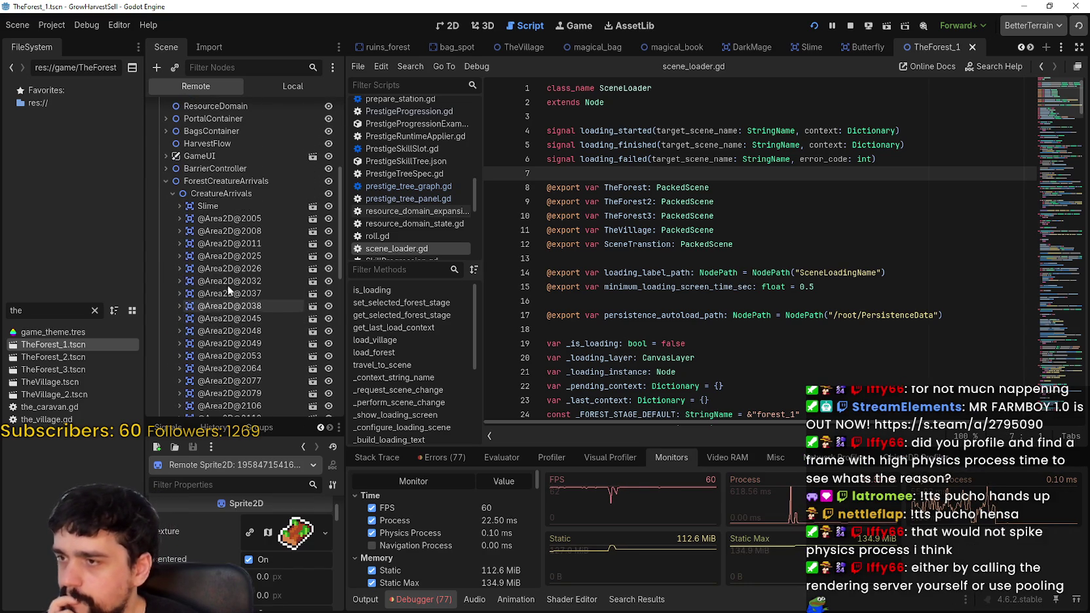
{"action": "left_click", "coordinate": [228, 218]}
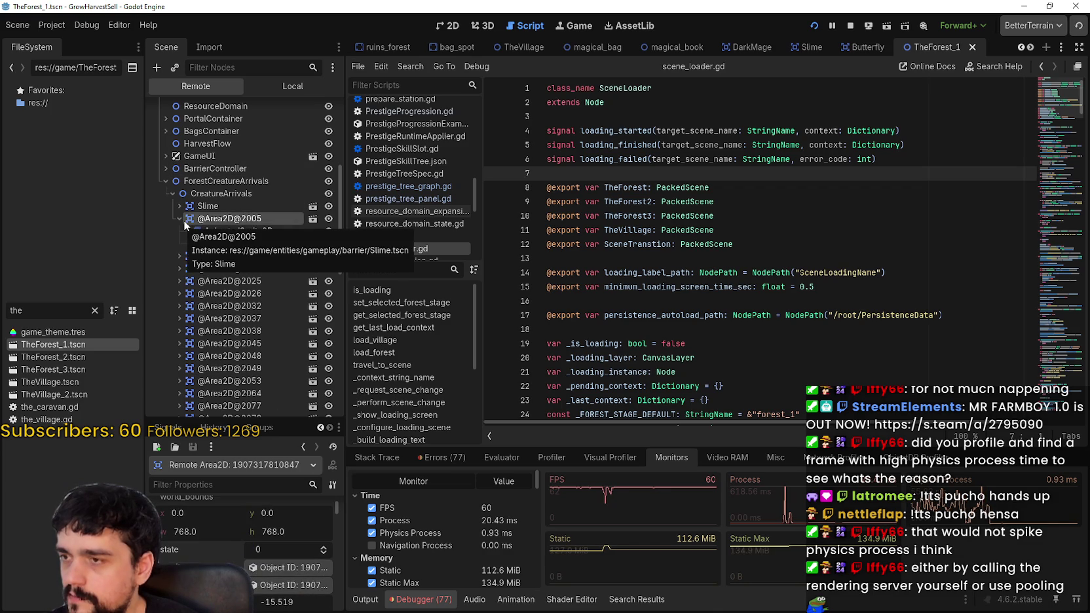
{"action": "left_click", "coordinate": [216, 319]}
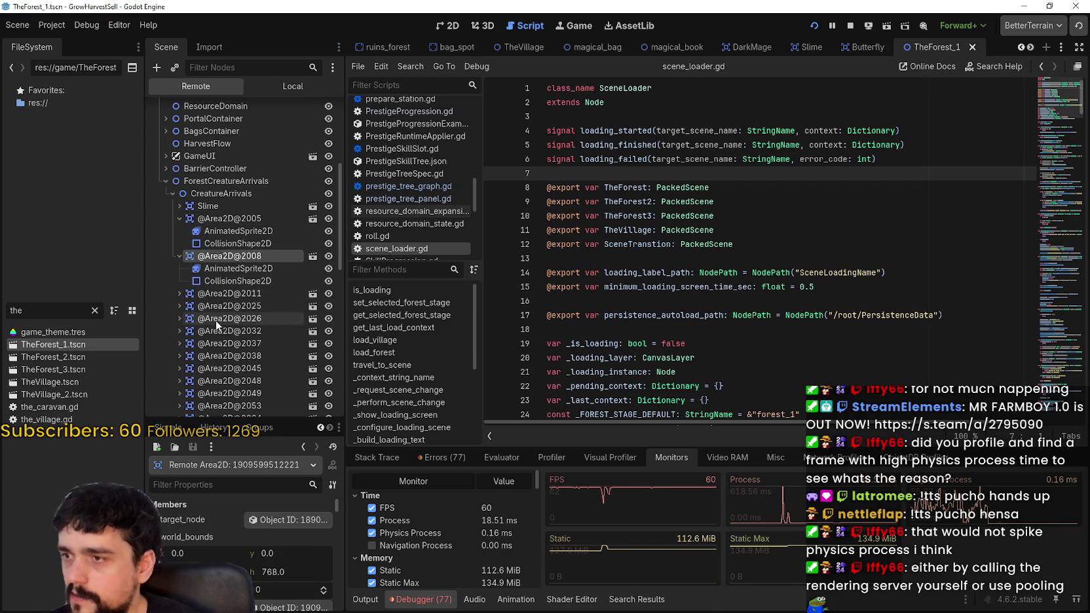
{"action": "scroll", "coordinate": [216, 320], "scroll_direction": "down", "scroll_amount": 3}
{"action": "scroll", "coordinate": [216, 320], "scroll_direction": "down", "scroll_amount": 2}
{"action": "left_click", "coordinate": [227, 272]}
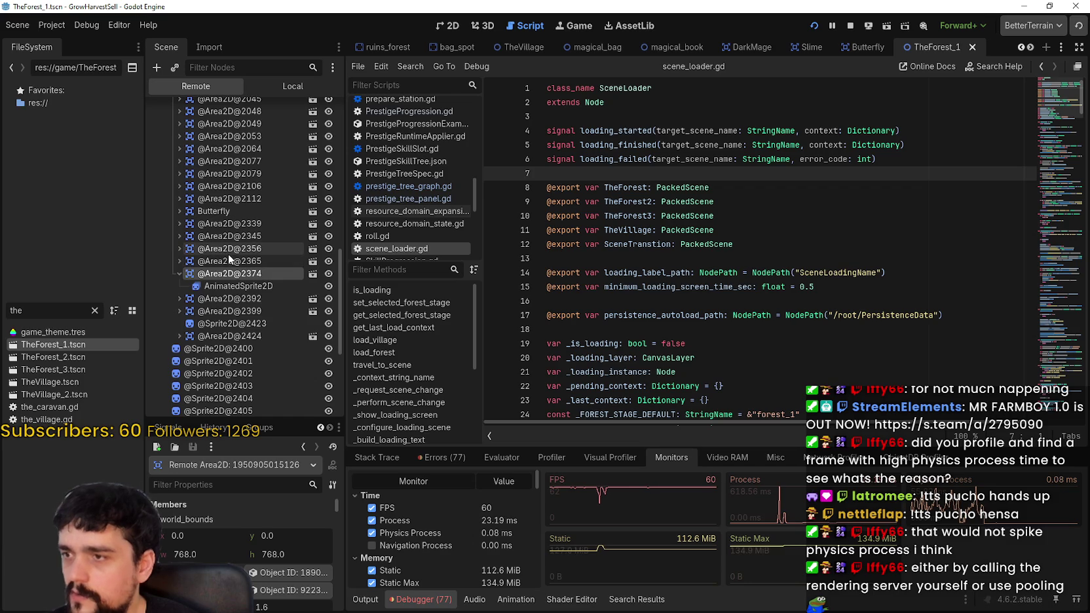
{"action": "left_click", "coordinate": [228, 253]}
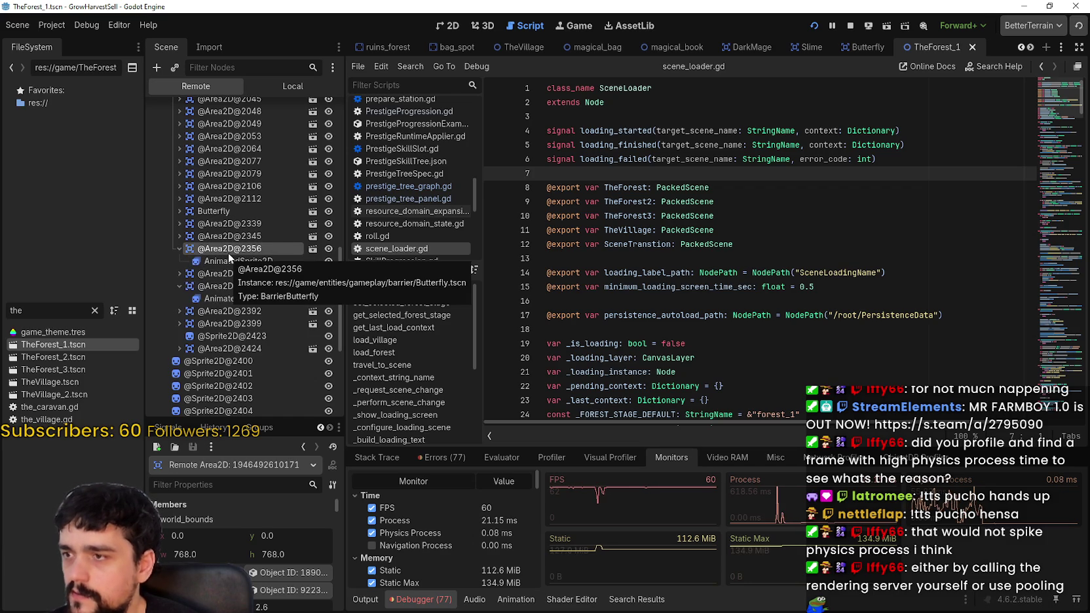
{"action": "scroll", "coordinate": [240, 364], "scroll_direction": "up", "scroll_amount": 5}
{"action": "left_click", "coordinate": [246, 288]}
{"action": "left_click", "coordinate": [247, 269]}
{"action": "scroll", "coordinate": [242, 354], "scroll_direction": "down", "scroll_amount": 5}
{"action": "scroll", "coordinate": [242, 354], "scroll_direction": "up", "scroll_amount": 4}
{"action": "left_click", "coordinate": [230, 364]}
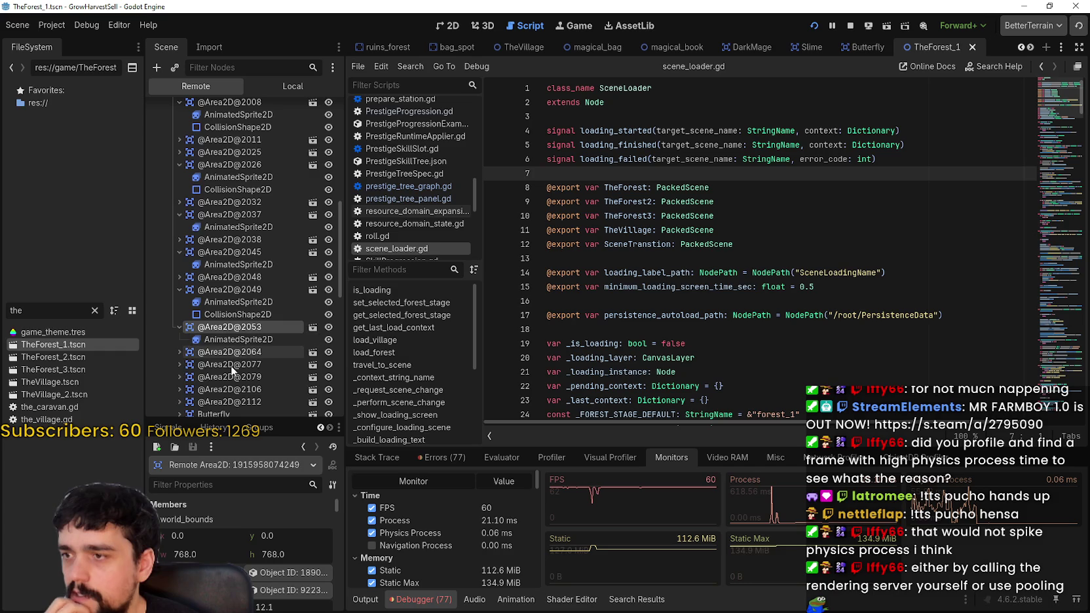
{"action": "scroll", "coordinate": [225, 385], "scroll_direction": "up", "scroll_amount": 6}
{"action": "scroll", "coordinate": [249, 290], "scroll_direction": "down", "scroll_amount": 2}
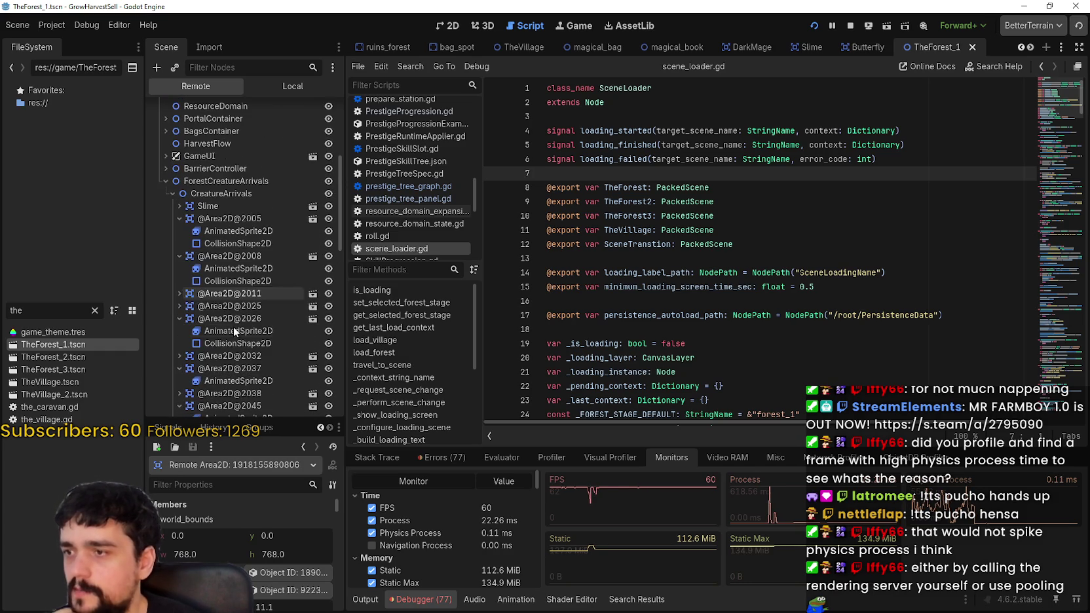
{"action": "left_click", "coordinate": [245, 294]}
{"action": "left_click", "coordinate": [236, 331]}
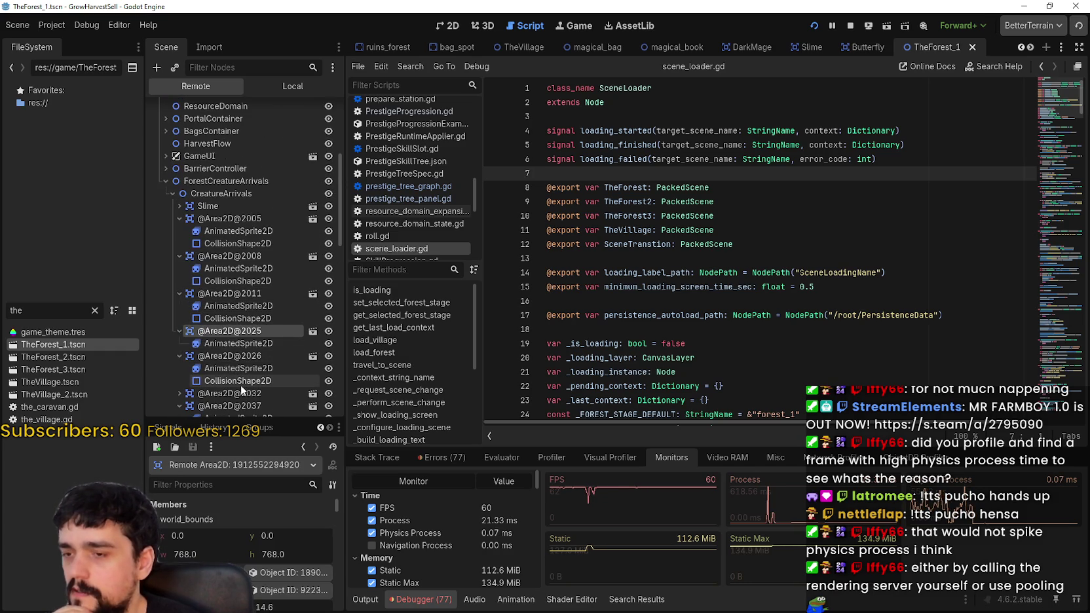
{"action": "scroll", "coordinate": [227, 334], "scroll_direction": "up", "scroll_amount": 4}
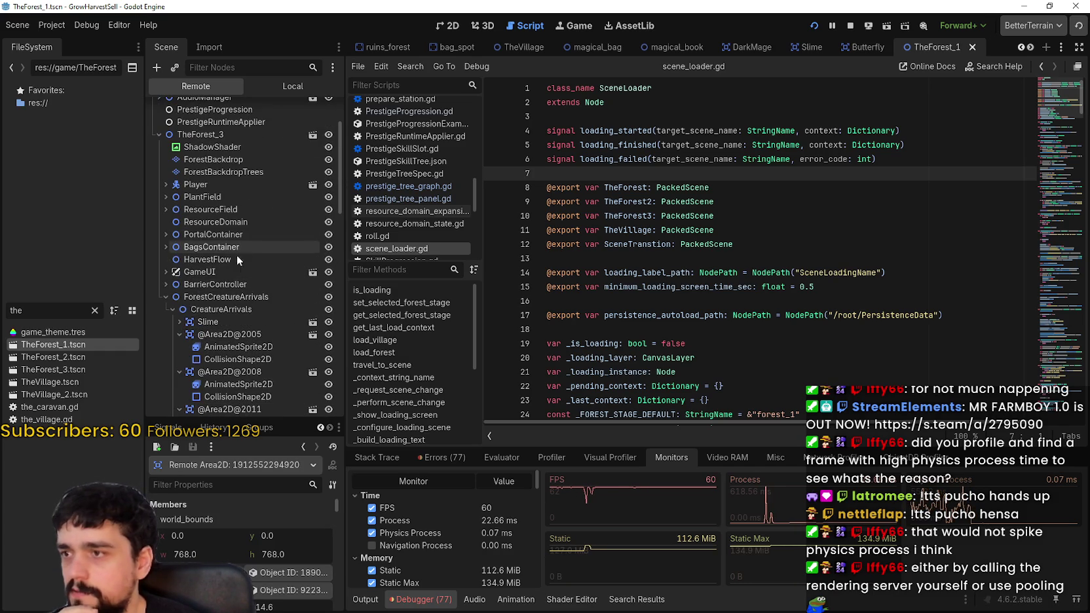
- Collapse ForestCreatureArrivals, expand PlantField, and inspect a Sprite2D and FieldLayerTemplate
{"action": "left_click", "coordinate": [165, 309]}
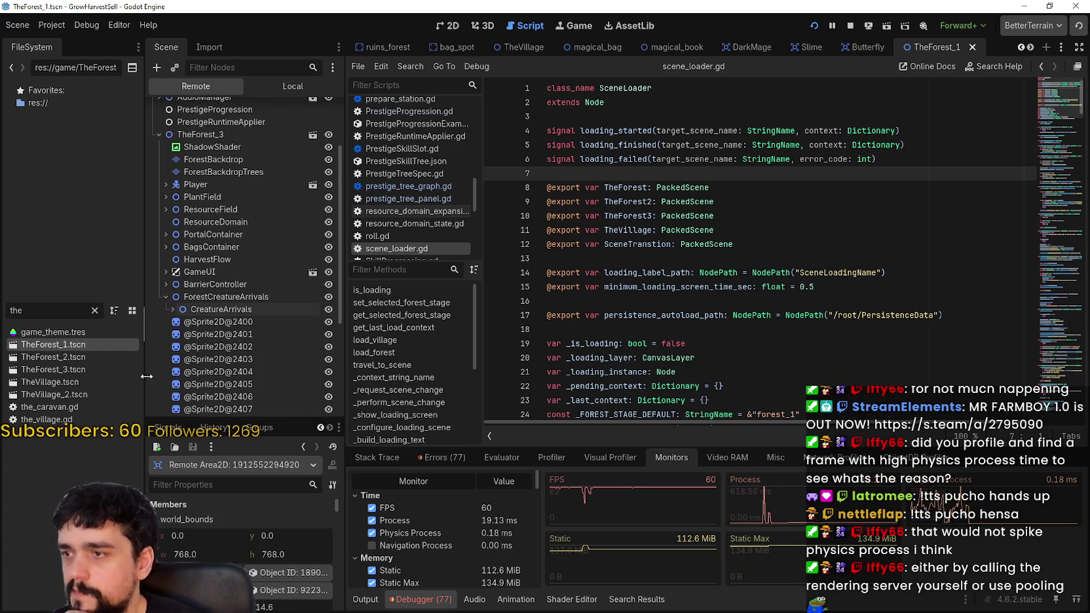
{"action": "left_click", "coordinate": [166, 297]}
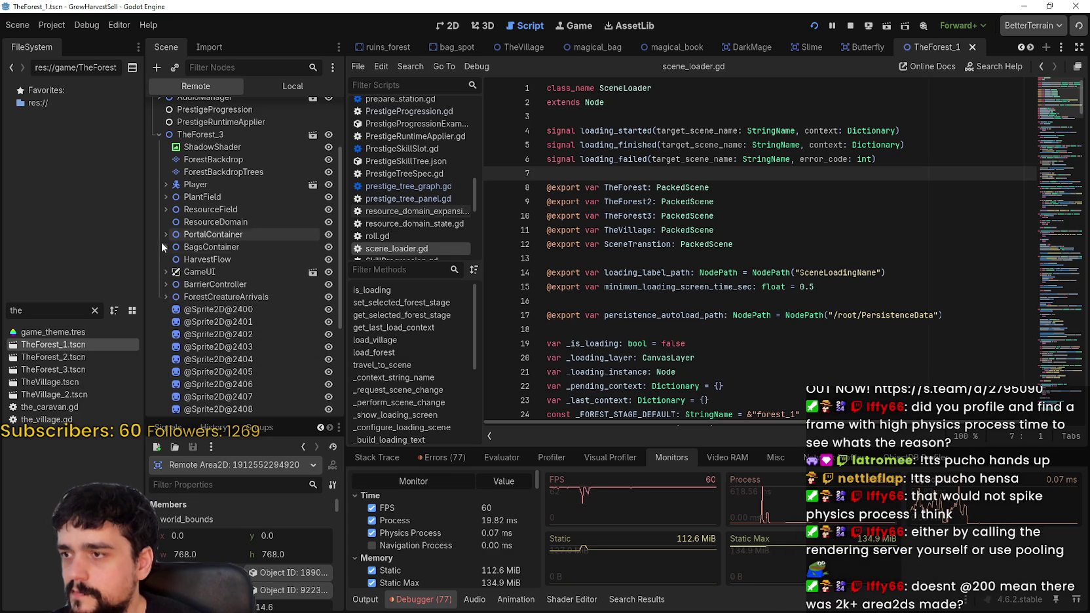
{"action": "scroll", "coordinate": [177, 200], "scroll_direction": "up", "scroll_amount": 3}
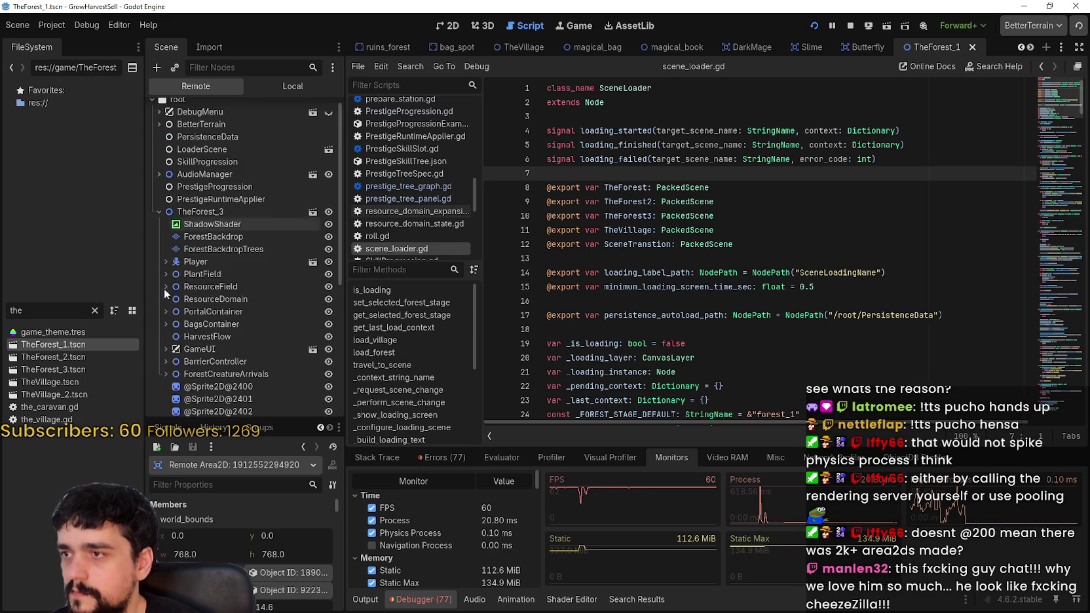
{"action": "scroll", "coordinate": [171, 293], "scroll_direction": "down", "scroll_amount": 2}
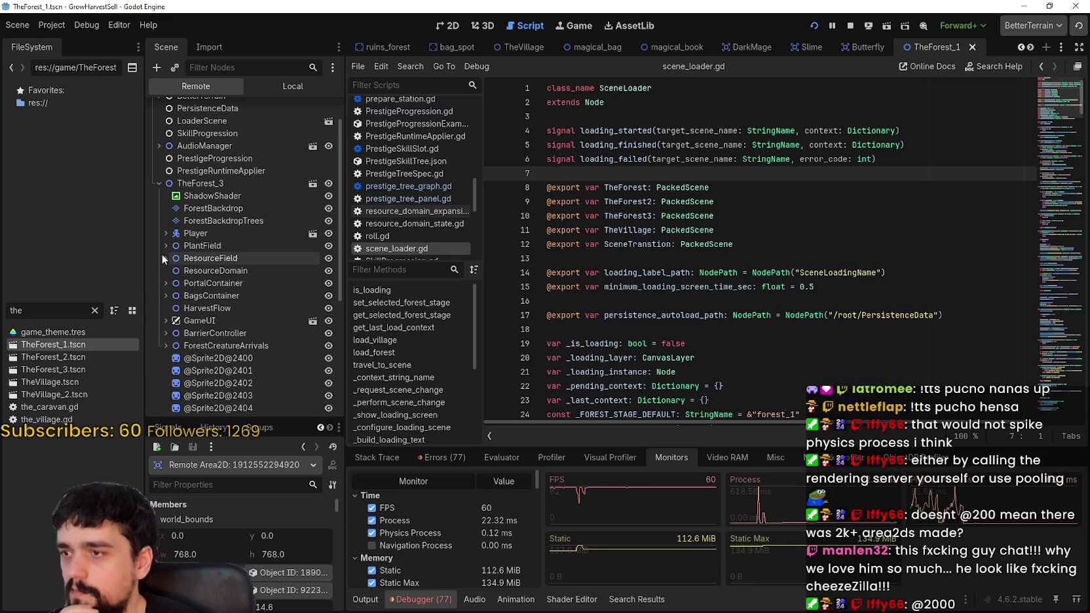
{"action": "left_click", "coordinate": [164, 250]}
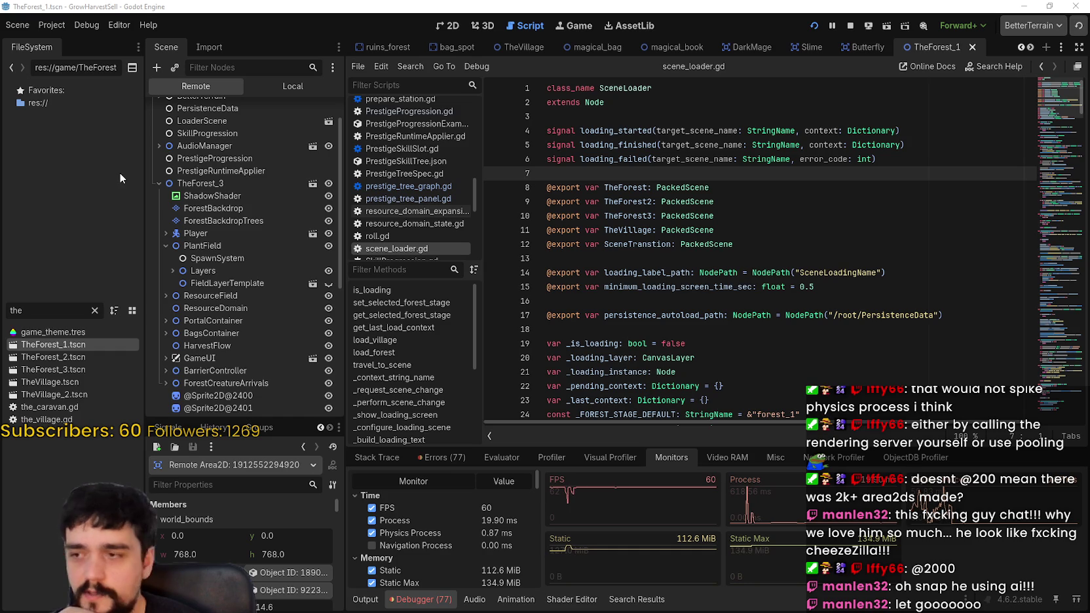
{"action": "scroll", "coordinate": [221, 266], "scroll_direction": "down", "scroll_amount": 4}
{"action": "left_click", "coordinate": [222, 319]}
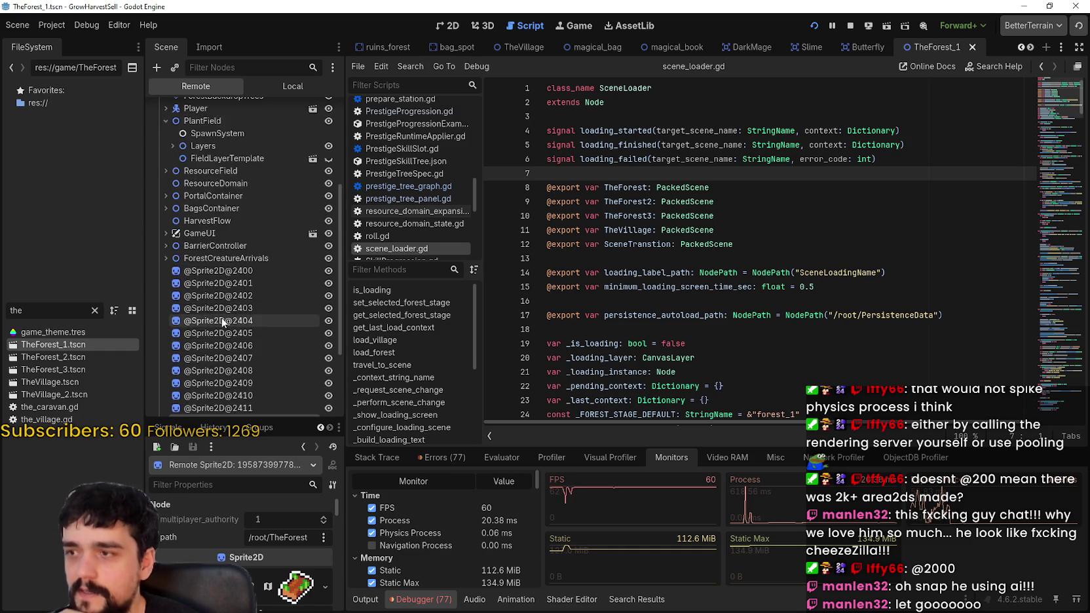
{"action": "scroll", "coordinate": [217, 308], "scroll_direction": "up", "scroll_amount": 5}
{"action": "scroll", "coordinate": [215, 303], "scroll_direction": "down", "scroll_amount": 4}
{"action": "scroll", "coordinate": [191, 281], "scroll_direction": "up", "scroll_amount": 1}
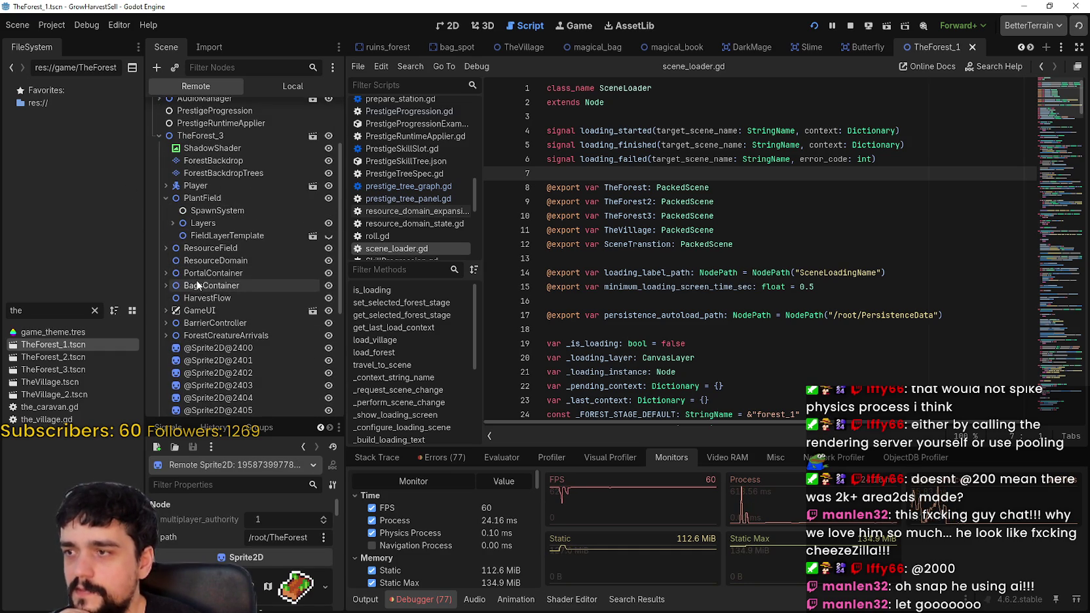
{"action": "scroll", "coordinate": [194, 276], "scroll_direction": "up", "scroll_amount": 1}
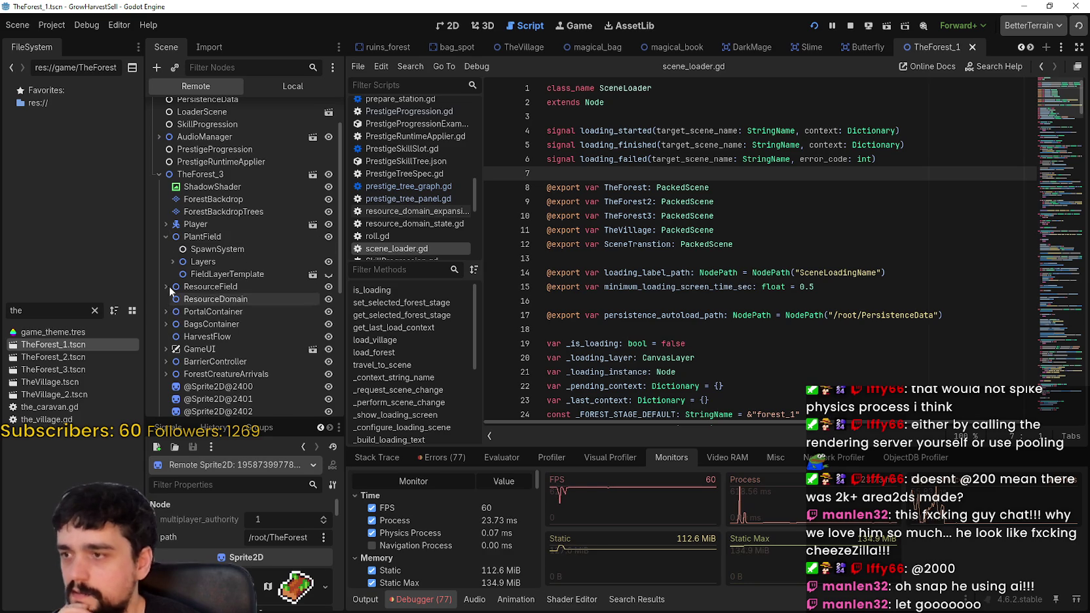
{"action": "left_click", "coordinate": [216, 274]}
{"action": "left_click", "coordinate": [173, 261]}
{"action": "left_click", "coordinate": [200, 274]}
{"action": "left_click", "coordinate": [180, 274]}
{"action": "left_click", "coordinate": [186, 287]}
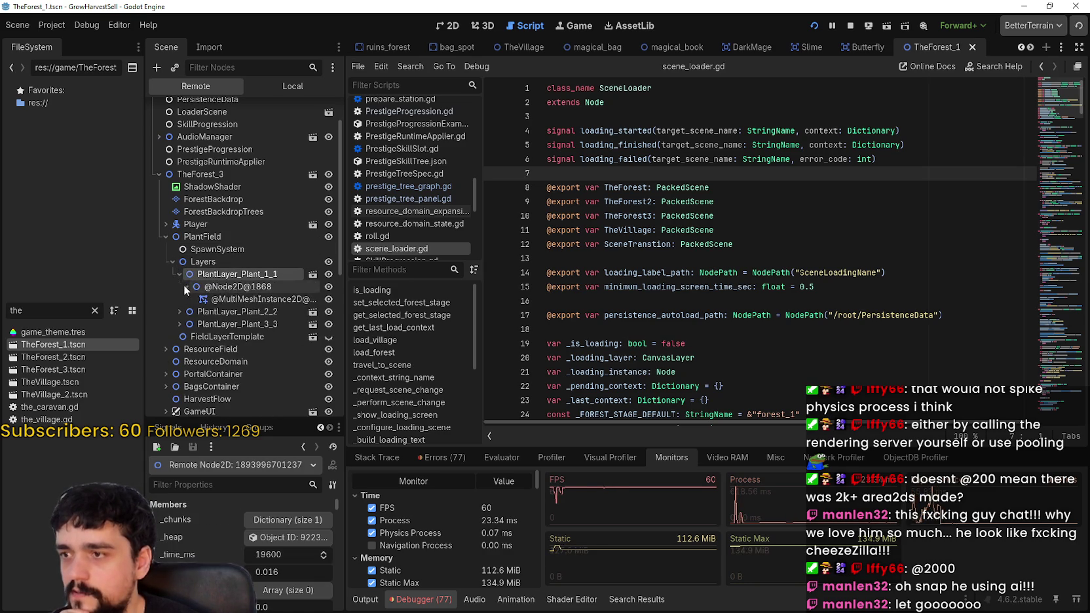
{"action": "left_click", "coordinate": [230, 286]}
{"action": "left_click", "coordinate": [236, 311]}
{"action": "left_click", "coordinate": [179, 311]}
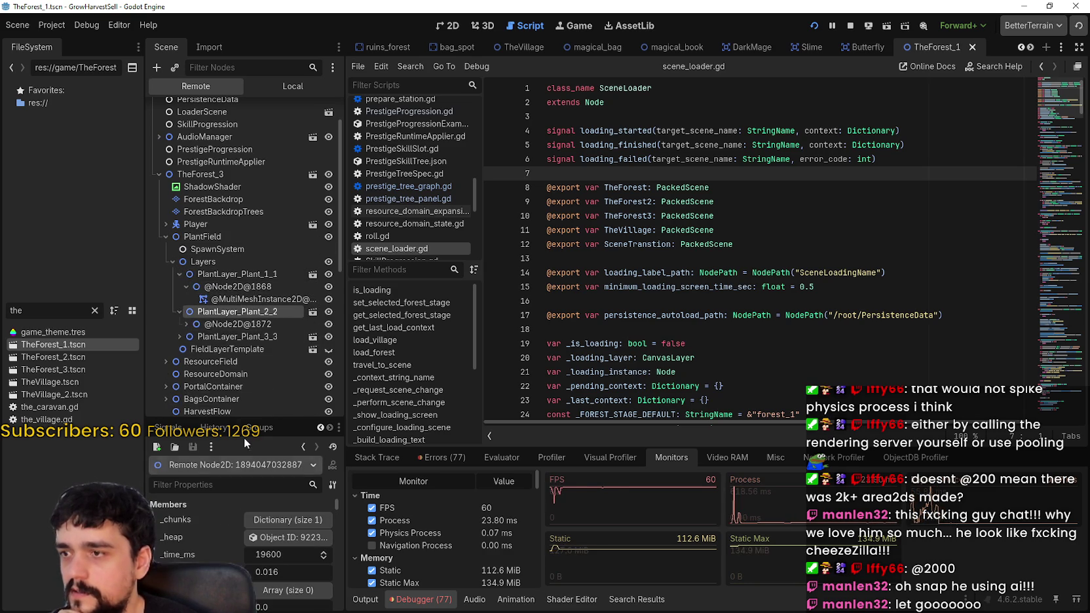
{"action": "left_click", "coordinate": [179, 336]}
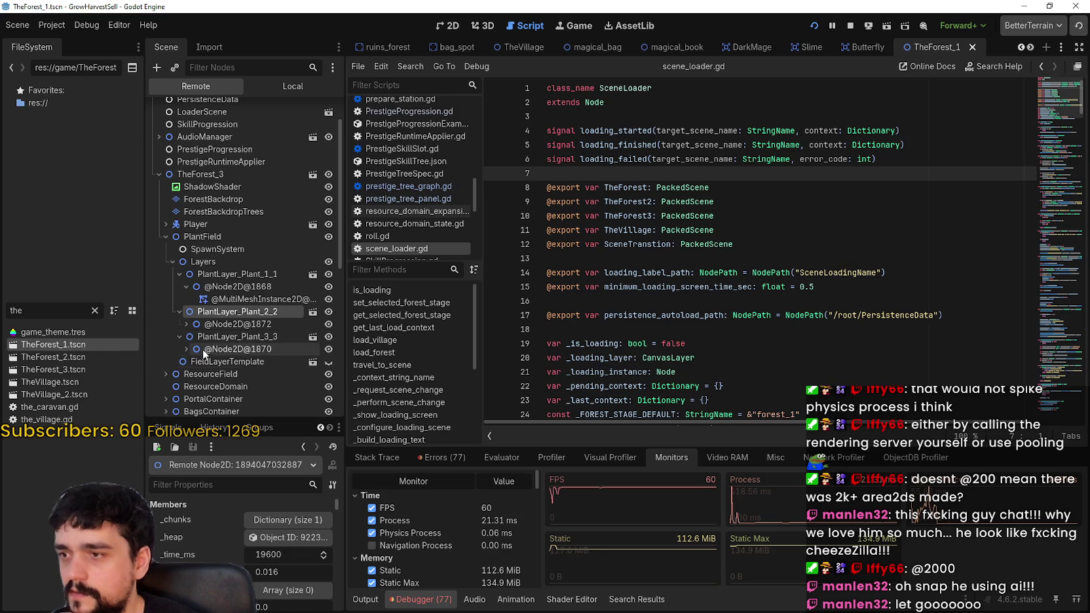
{"action": "left_click", "coordinate": [203, 349]}
{"action": "left_click", "coordinate": [186, 349]}
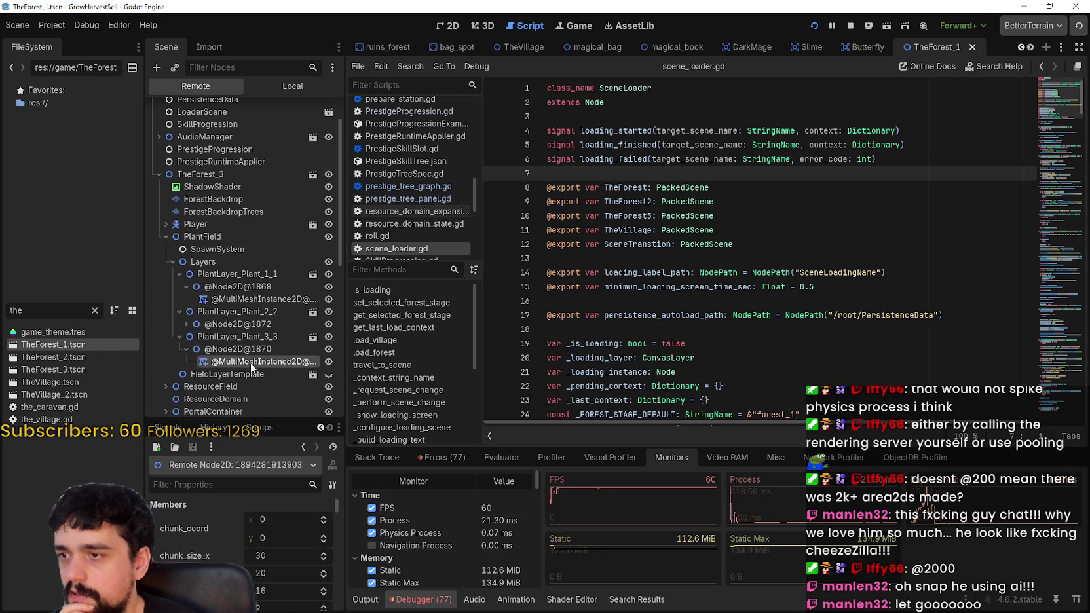
{"action": "left_click", "coordinate": [250, 361]}
{"action": "scroll", "coordinate": [244, 375], "scroll_direction": "down", "scroll_amount": 3}
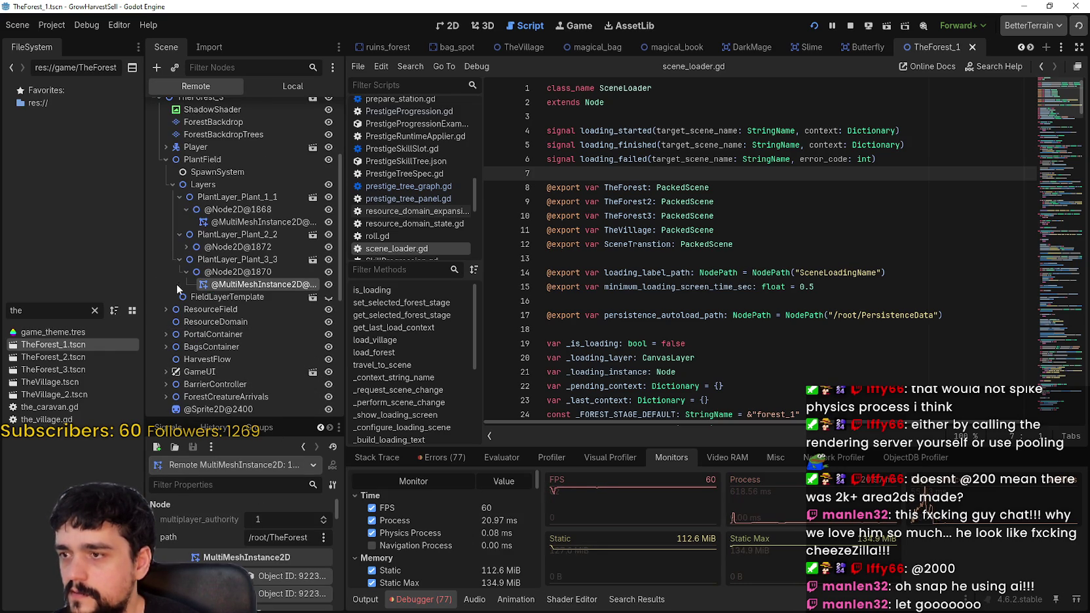
{"action": "left_click", "coordinate": [196, 297]}
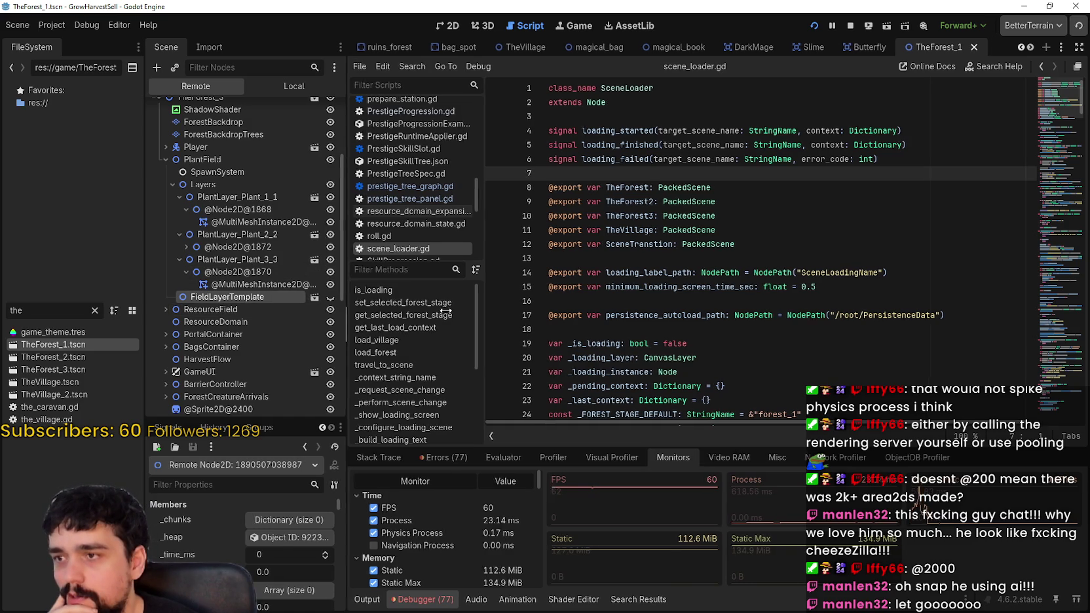
{"action": "left_click_drag", "start_coordinate": [343, 315], "coordinate": [468, 315]}
{"action": "left_click", "coordinate": [205, 247]}
{"action": "left_click", "coordinate": [222, 260]}
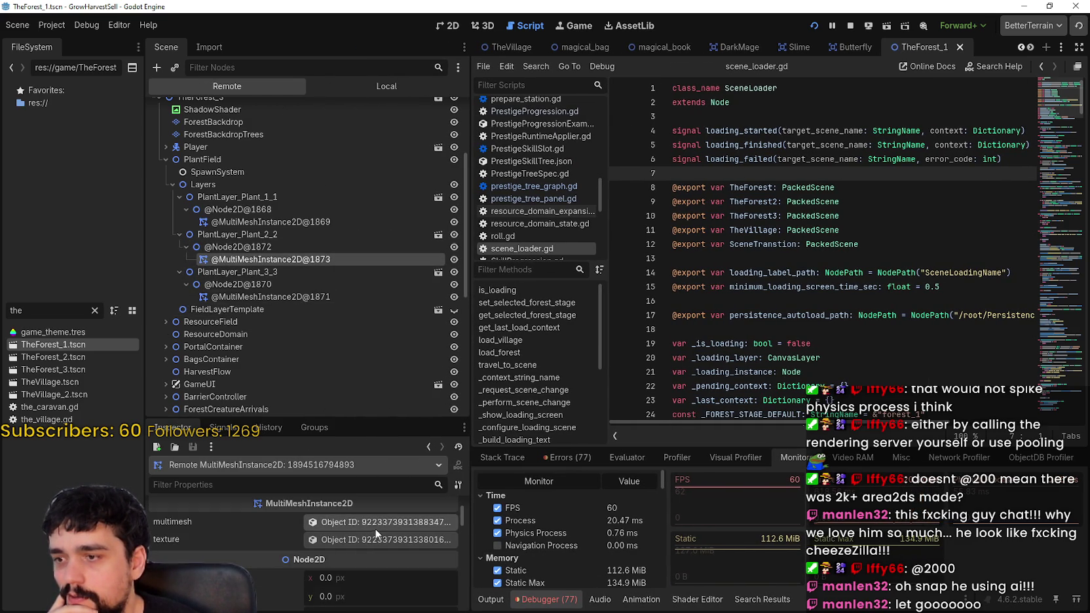
{"action": "scroll", "coordinate": [379, 549], "scroll_direction": "up", "scroll_amount": 2}
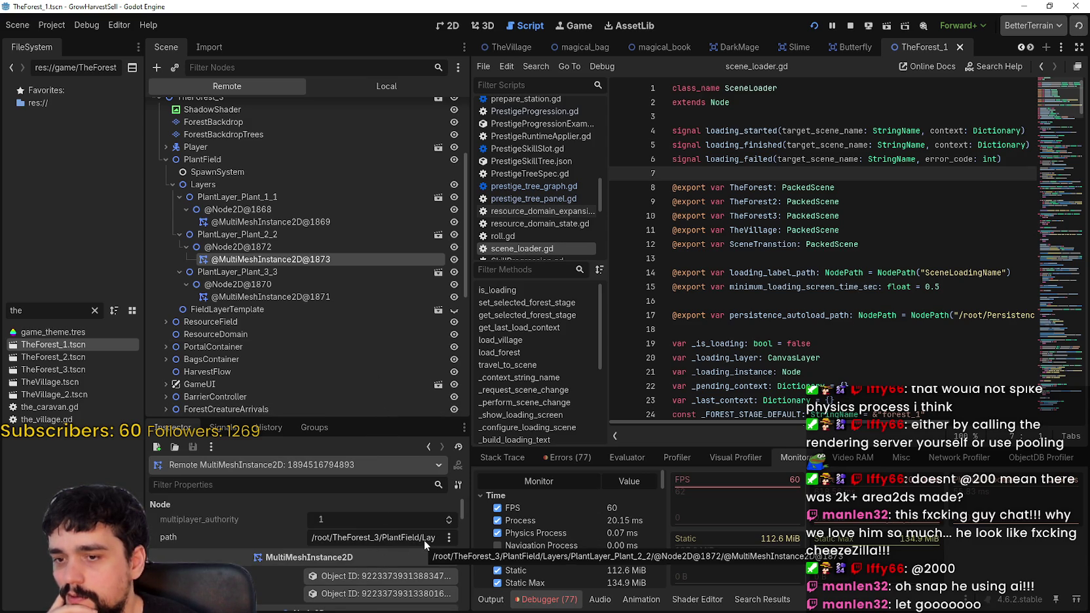
- Open the plant layer's MultiMesh resource, check its 7200-float buffer, and return
{"action": "left_click", "coordinate": [408, 577]}
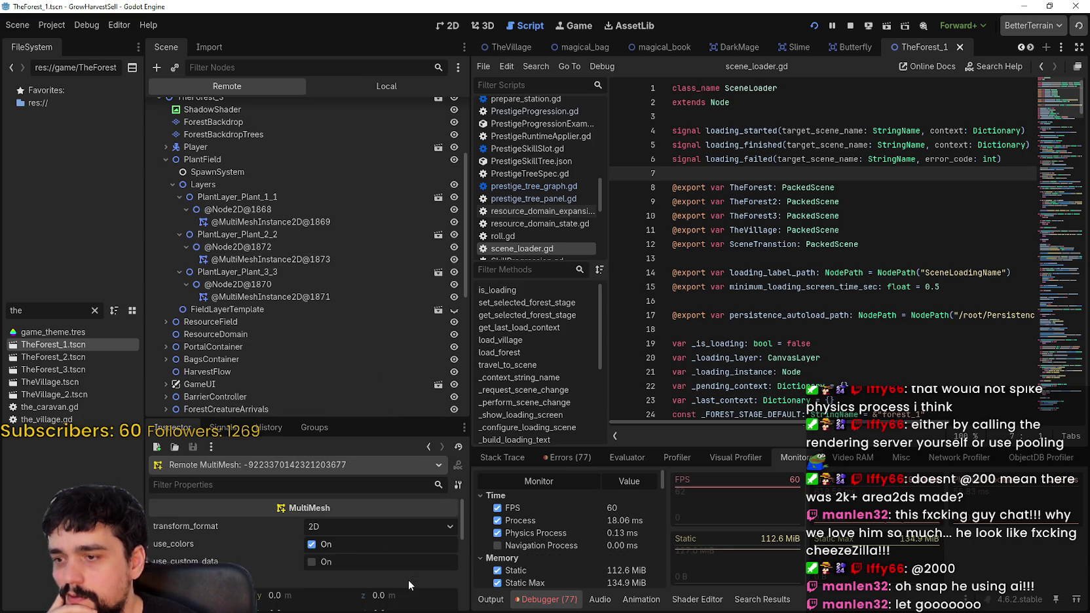
{"action": "scroll", "coordinate": [404, 577], "scroll_direction": "down", "scroll_amount": 4}
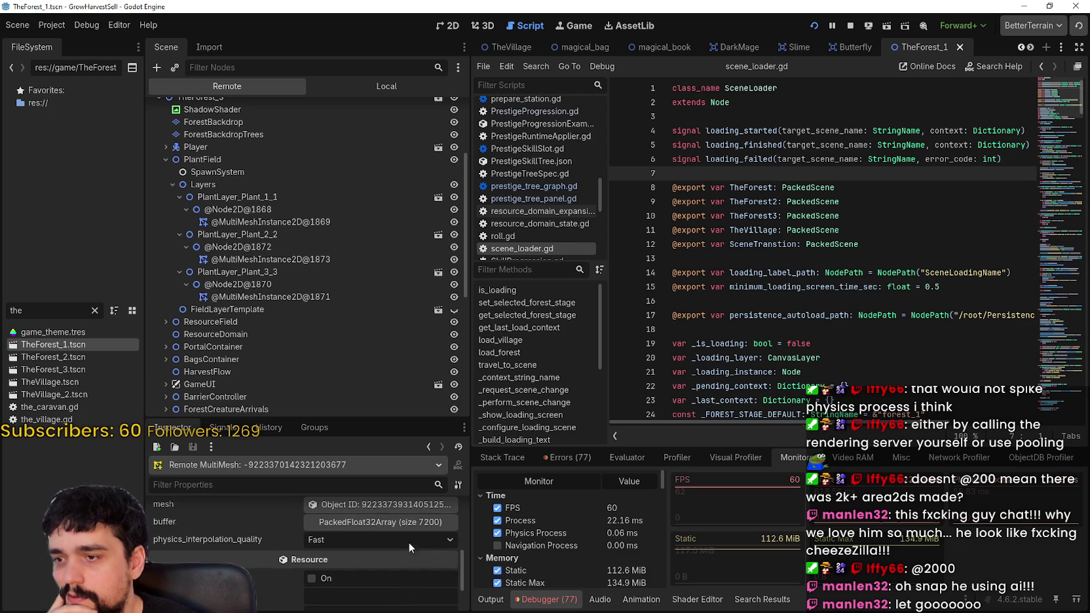
{"action": "scroll", "coordinate": [380, 550], "scroll_direction": "up", "scroll_amount": 1}
{"action": "left_click", "coordinate": [380, 553]}
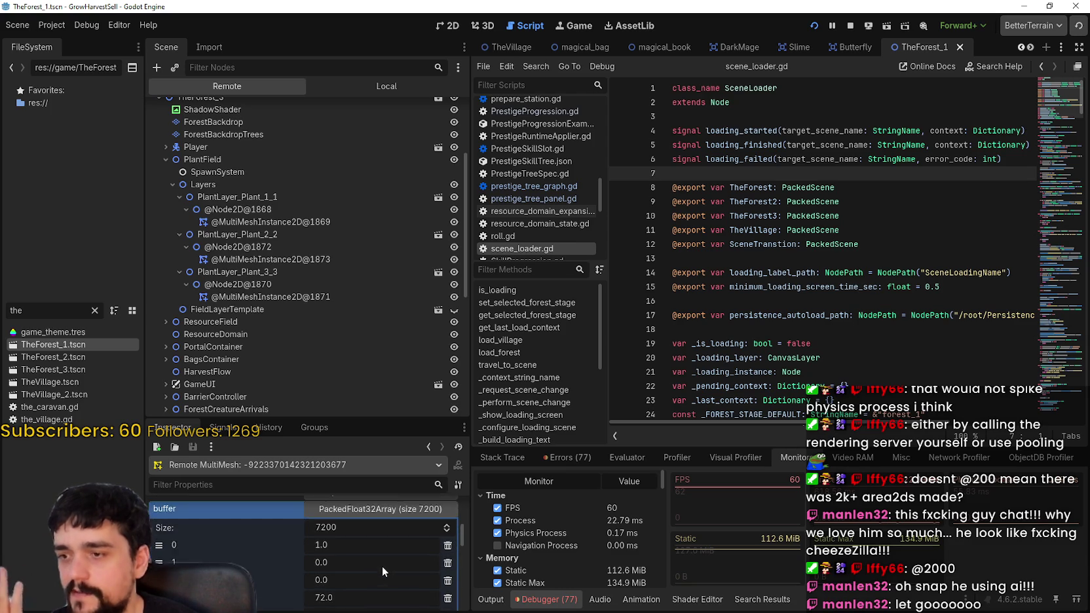
{"action": "left_click", "coordinate": [377, 550]}
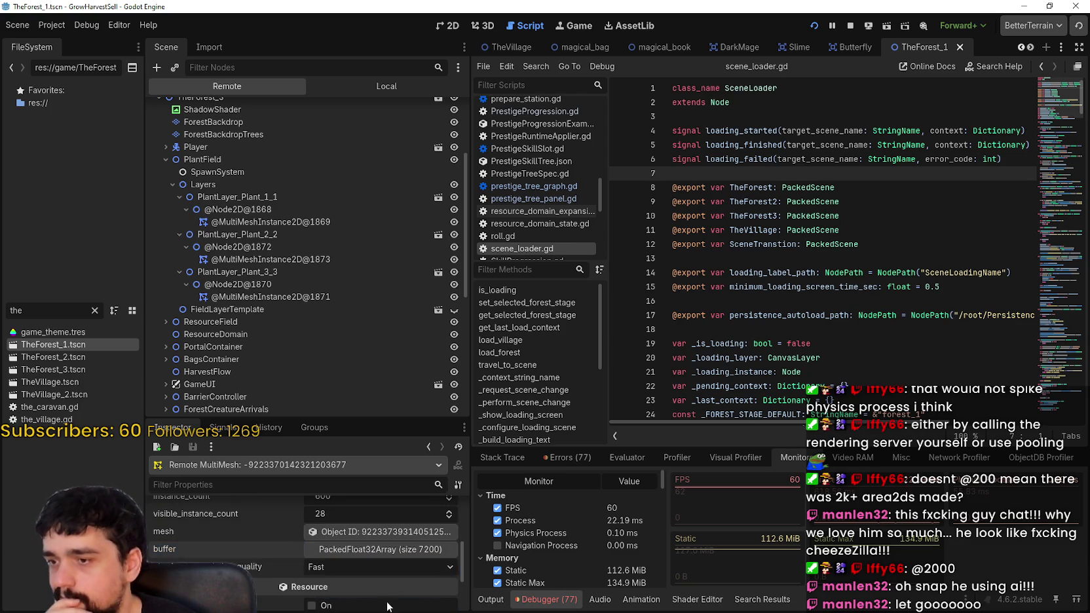
{"action": "scroll", "coordinate": [387, 570], "scroll_direction": "down", "scroll_amount": 3}
{"action": "left_click", "coordinate": [429, 448]}
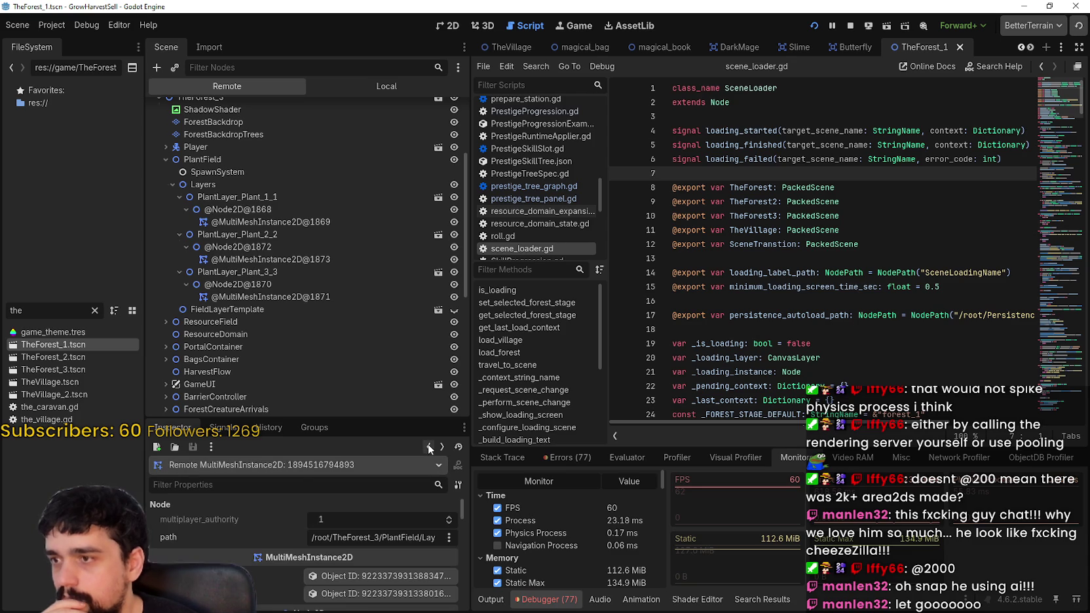
- Inspect the first plant layer's MultiMeshInstance2D and chunk node, then the third layer's MultiMeshInstance2D
{"action": "left_click", "coordinate": [291, 221]}
{"action": "left_click", "coordinate": [260, 209]}
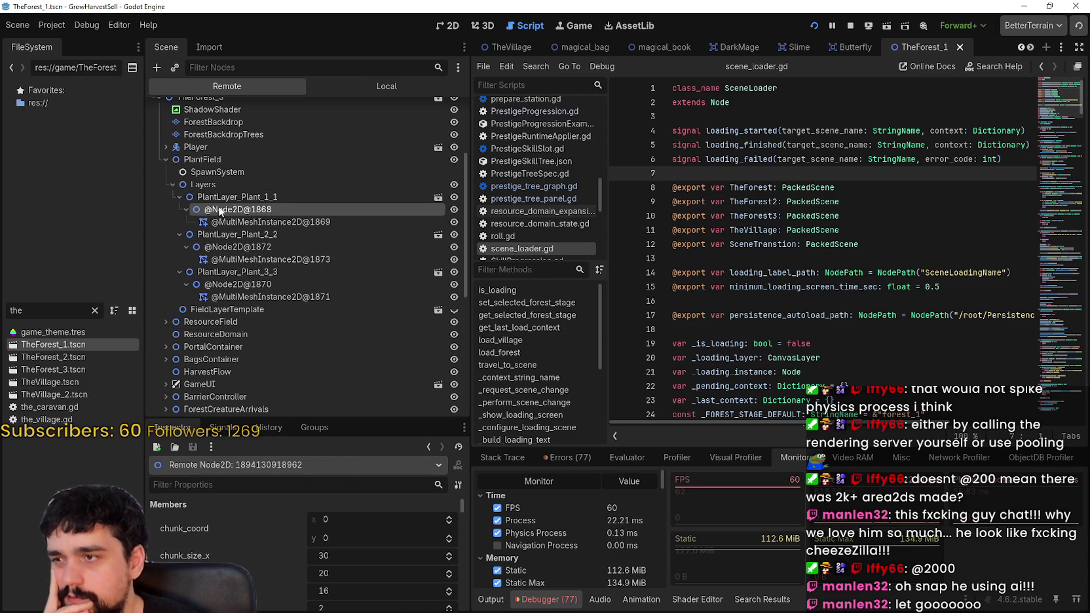
{"action": "left_click", "coordinate": [222, 296]}
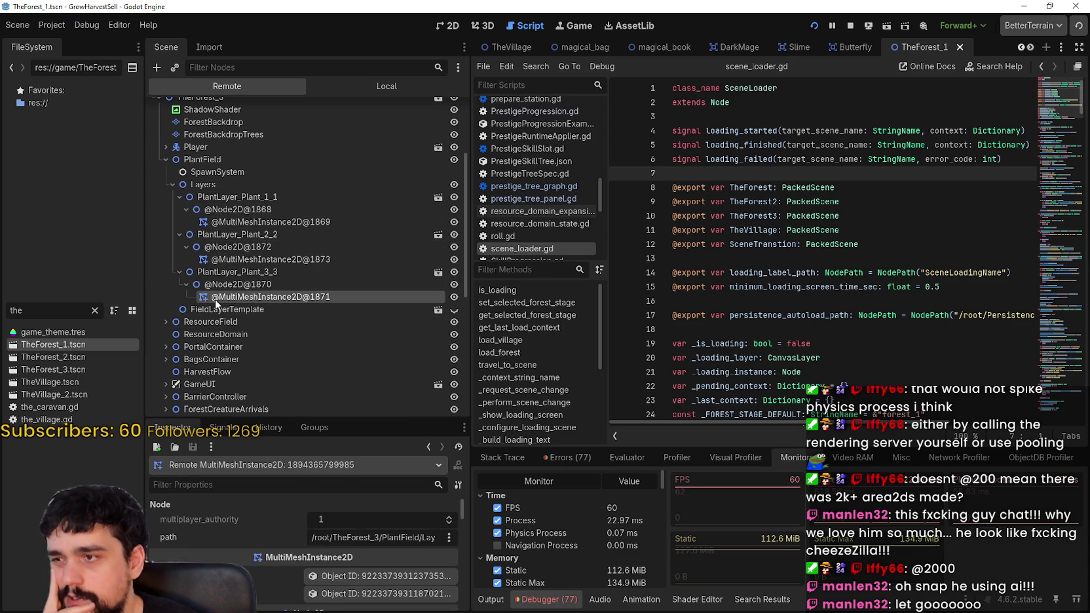
- Review the third plant layer's canvas and process-priority properties and its fill_up ShaderMaterial
{"action": "left_click_drag", "start_coordinate": [390, 422], "coordinate": [390, 311]}
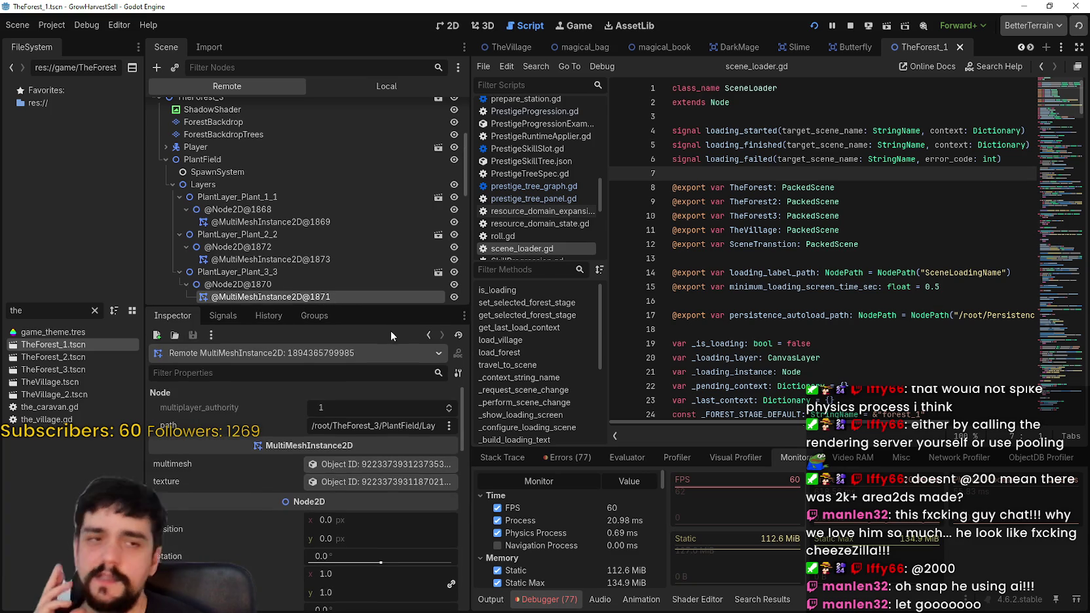
{"action": "scroll", "coordinate": [371, 528], "scroll_direction": "down", "scroll_amount": 6}
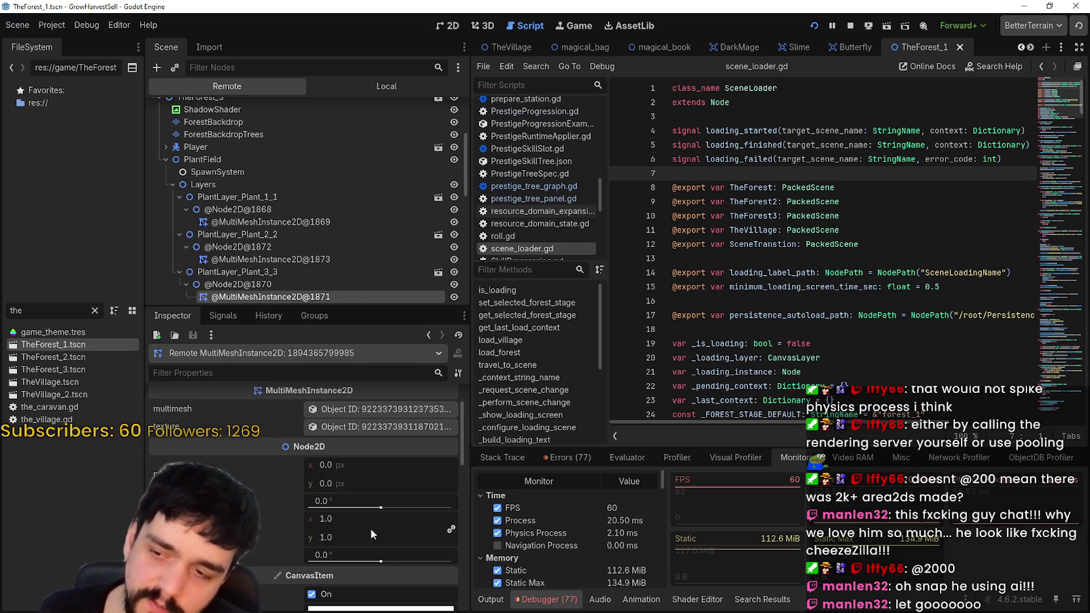
{"action": "scroll", "coordinate": [371, 528], "scroll_direction": "down", "scroll_amount": 10}
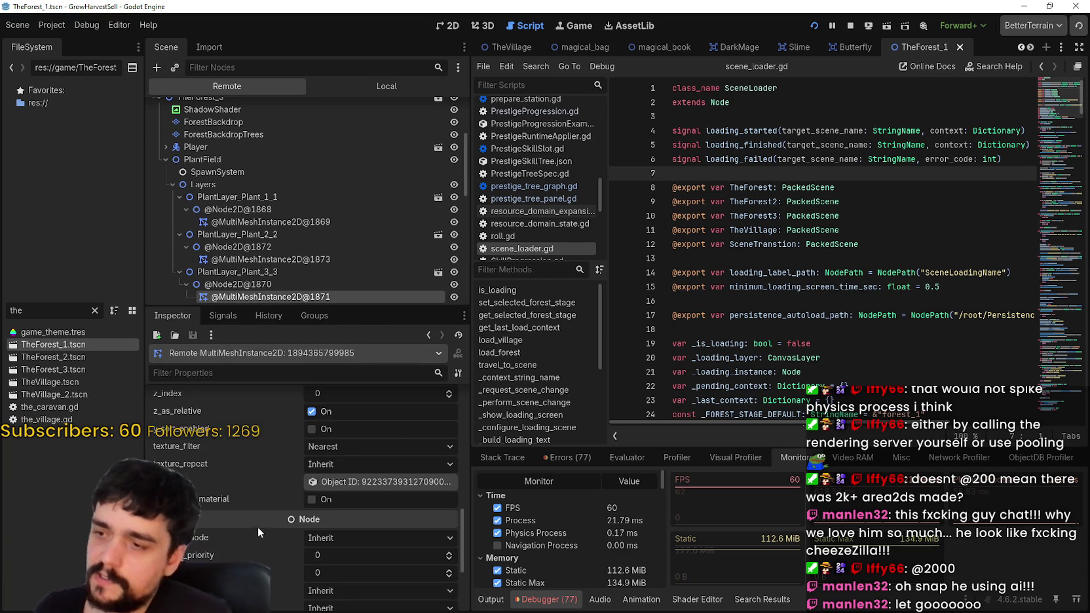
{"action": "scroll", "coordinate": [252, 521], "scroll_direction": "down", "scroll_amount": 1}
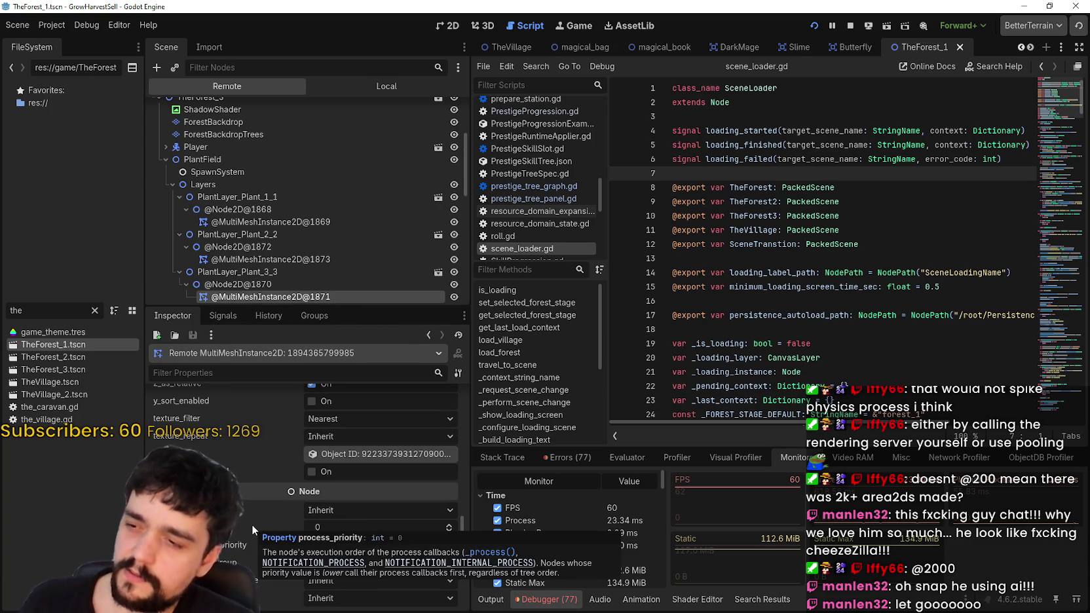
{"action": "left_click", "coordinate": [346, 454]}
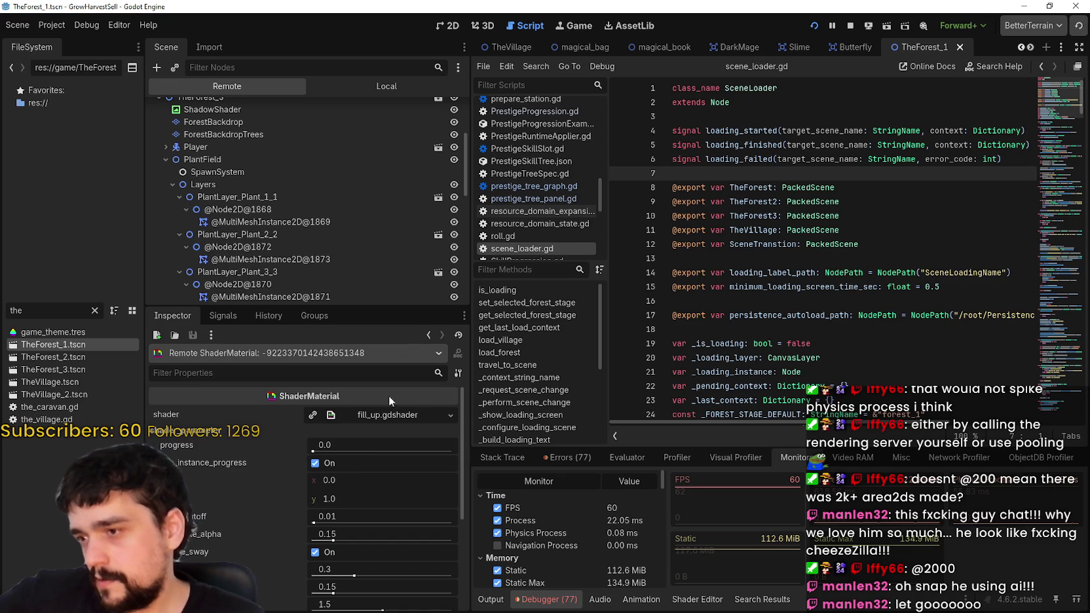
{"action": "left_click", "coordinate": [429, 336]}
- Expand the ResourceField branch of the live scene tree
{"action": "scroll", "coordinate": [291, 243], "scroll_direction": "down", "scroll_amount": 3}
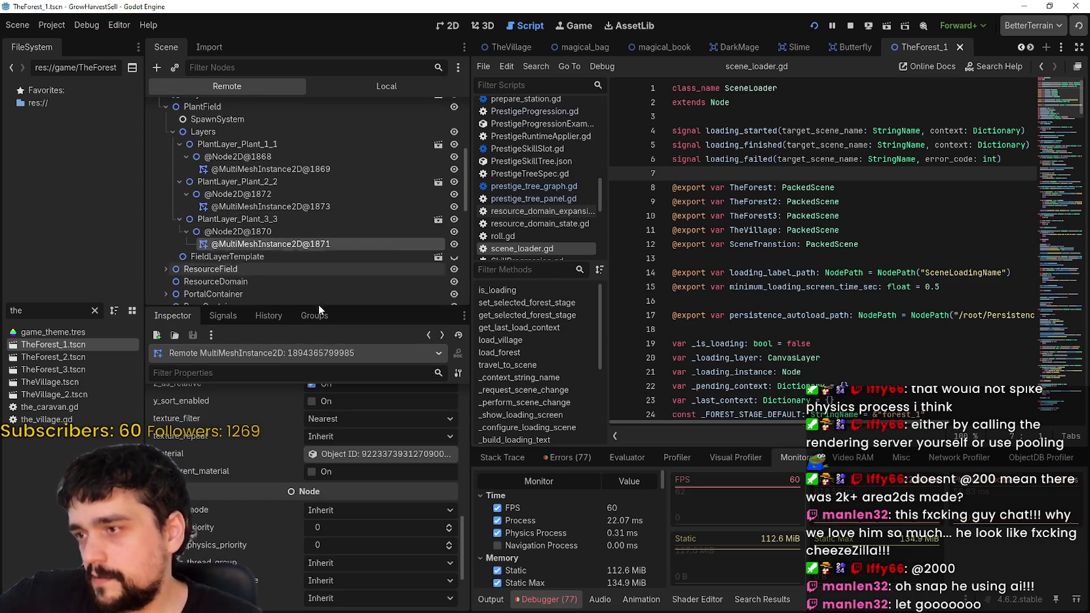
{"action": "scroll", "coordinate": [227, 219], "scroll_direction": "down", "scroll_amount": 2}
{"action": "left_click", "coordinate": [166, 196]}
{"action": "left_click", "coordinate": [173, 220]}
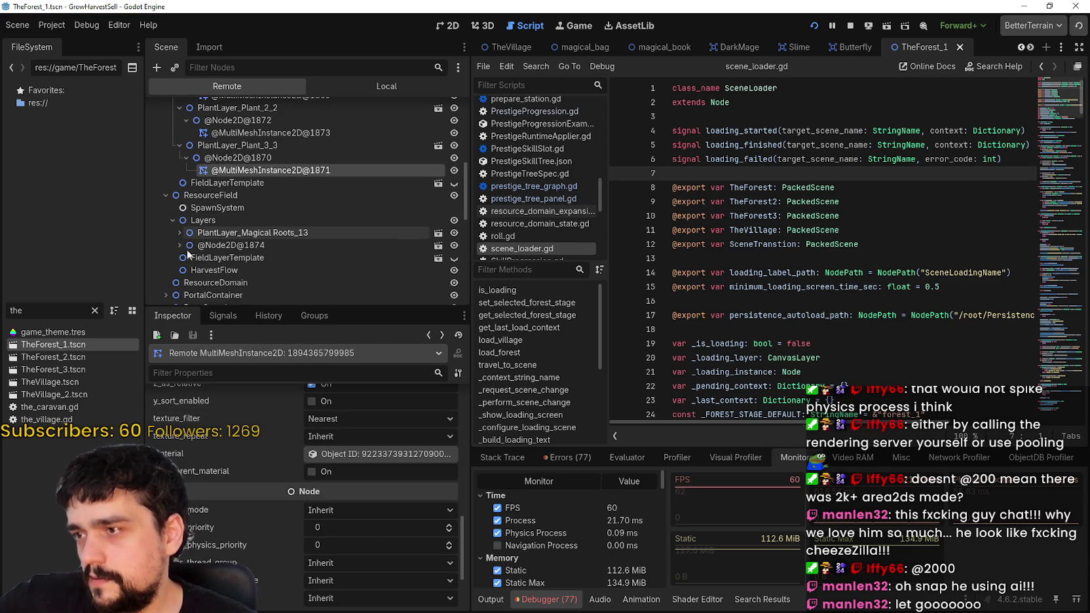
{"action": "scroll", "coordinate": [174, 249], "scroll_direction": "down", "scroll_amount": 2}
{"action": "left_click", "coordinate": [179, 196]}
{"action": "left_click", "coordinate": [186, 208]}
{"action": "scroll", "coordinate": [204, 270], "scroll_direction": "down", "scroll_amount": 5}
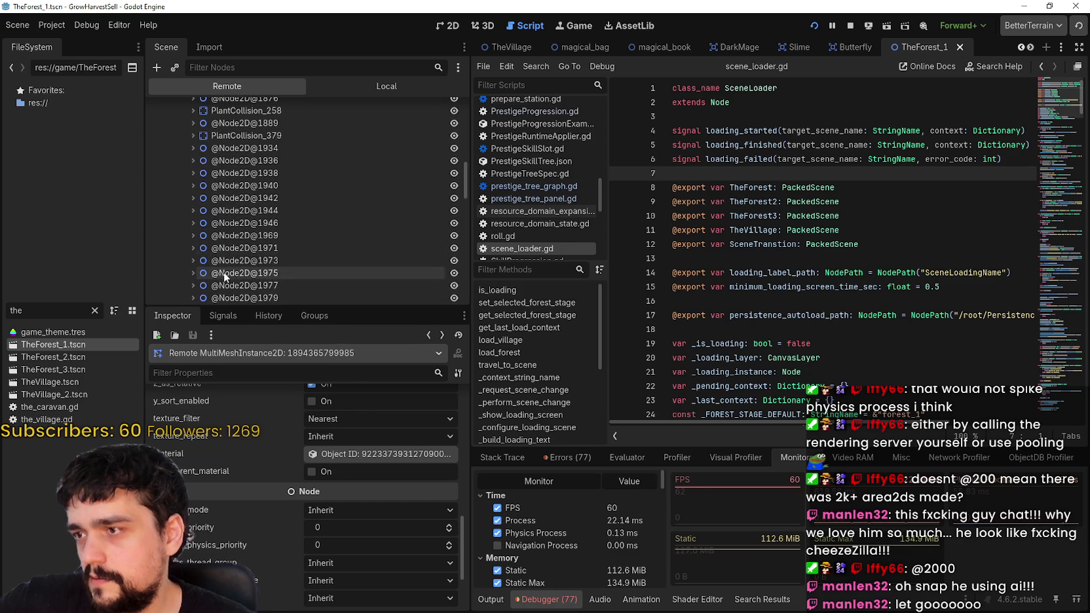
{"action": "scroll", "coordinate": [246, 264], "scroll_direction": "up", "scroll_amount": 2}
{"action": "left_click_drag", "start_coordinate": [275, 305], "coordinate": [272, 479]}
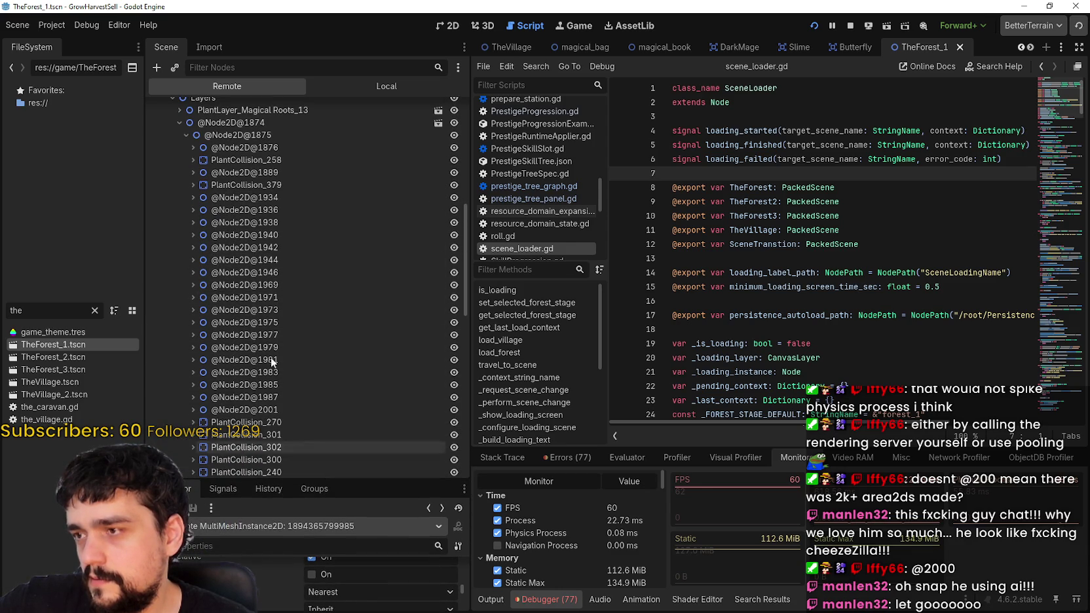
{"action": "left_click", "coordinate": [202, 145]}
{"action": "left_click", "coordinate": [194, 147]}
{"action": "left_click", "coordinate": [216, 158]}
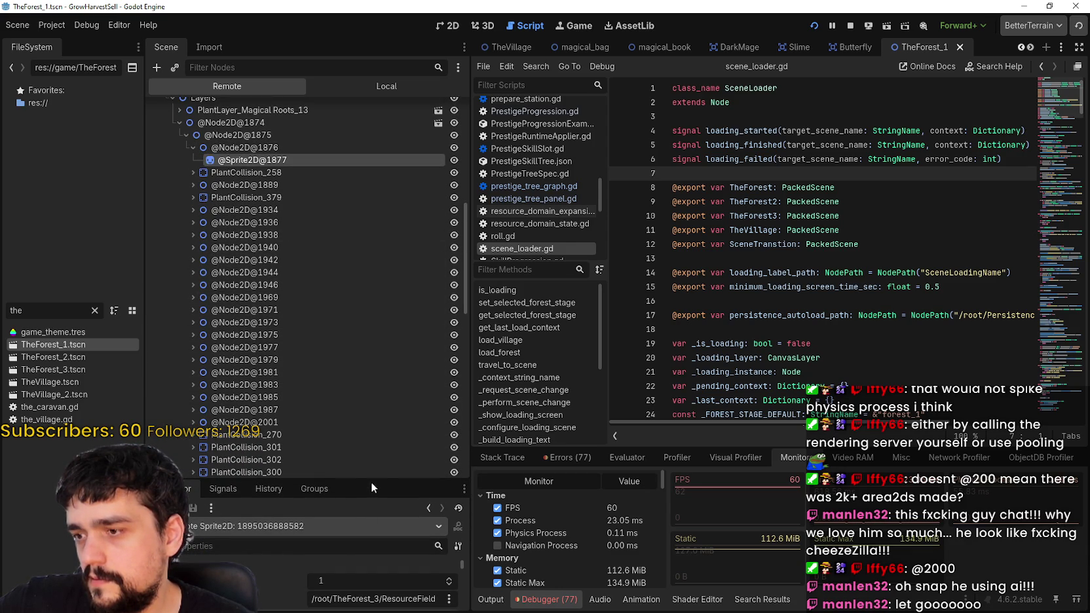
{"action": "left_click_drag", "start_coordinate": [372, 482], "coordinate": [364, 226]}
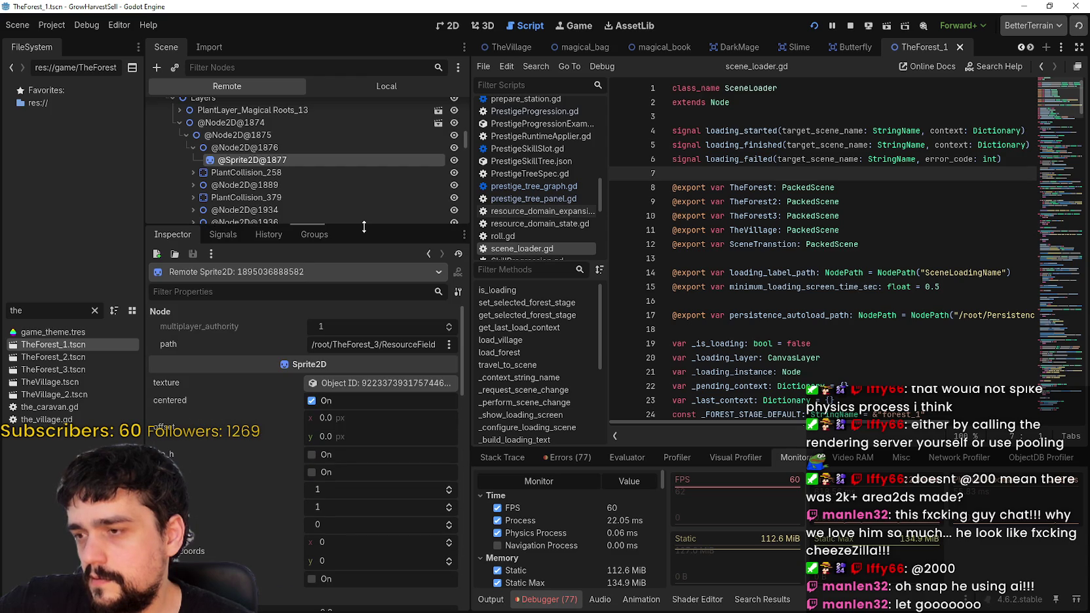
{"action": "left_click", "coordinate": [369, 388]}
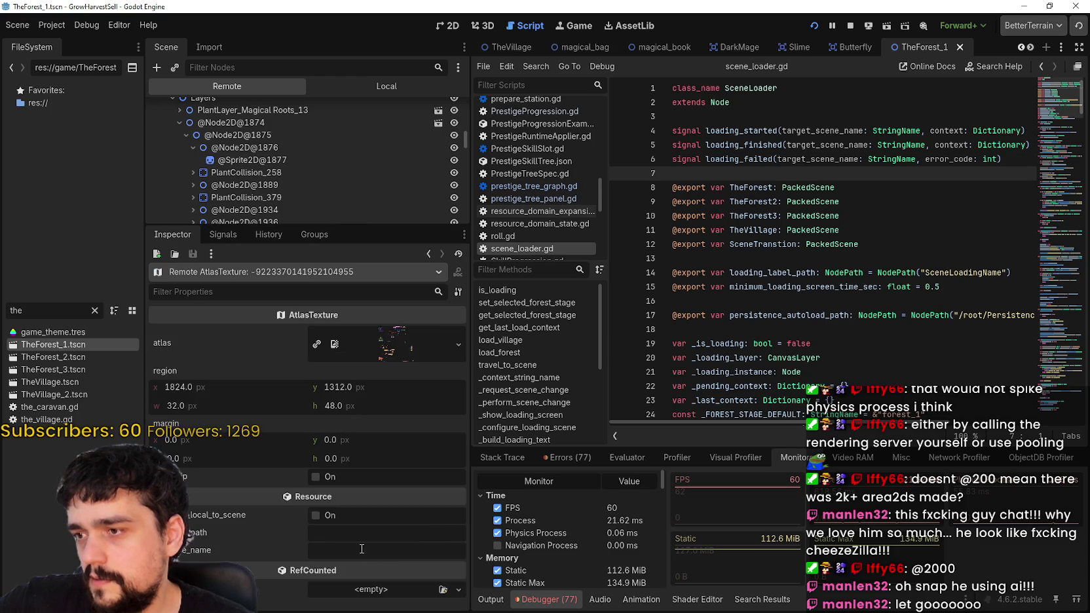
{"action": "left_click", "coordinate": [431, 254]}
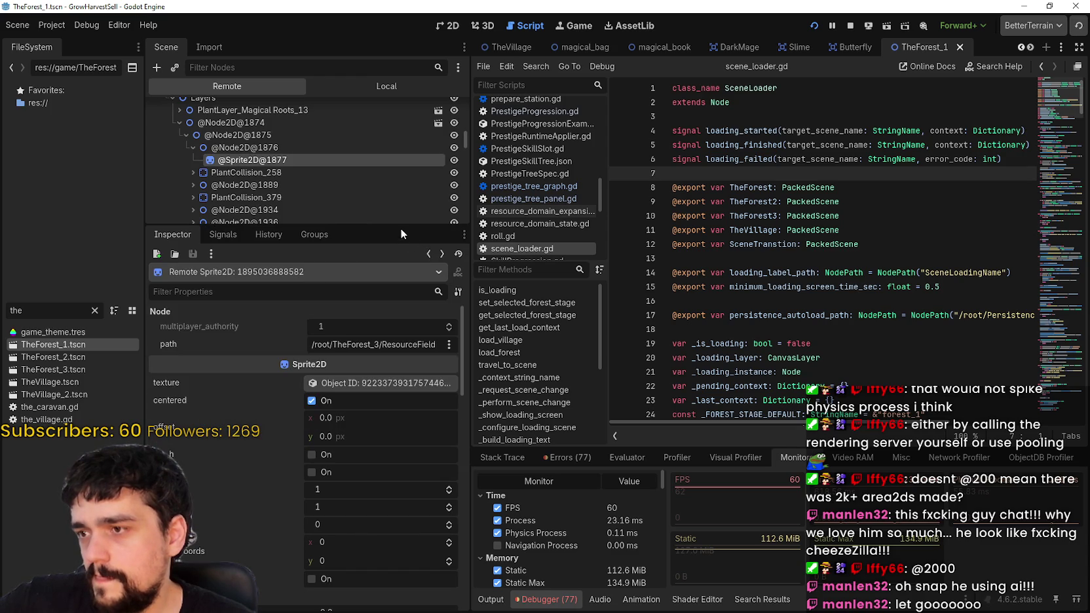
{"action": "left_click_drag", "start_coordinate": [400, 226], "coordinate": [400, 457]}
{"action": "scroll", "coordinate": [335, 394], "scroll_direction": "down", "scroll_amount": 10}
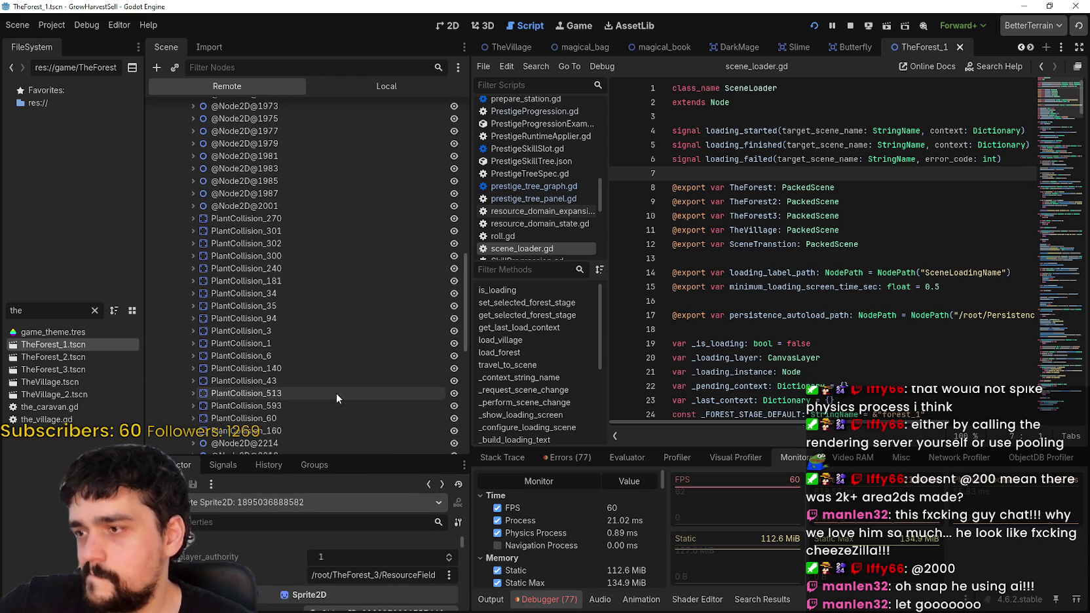
{"action": "left_click", "coordinate": [193, 251]}
{"action": "left_click", "coordinate": [218, 262]}
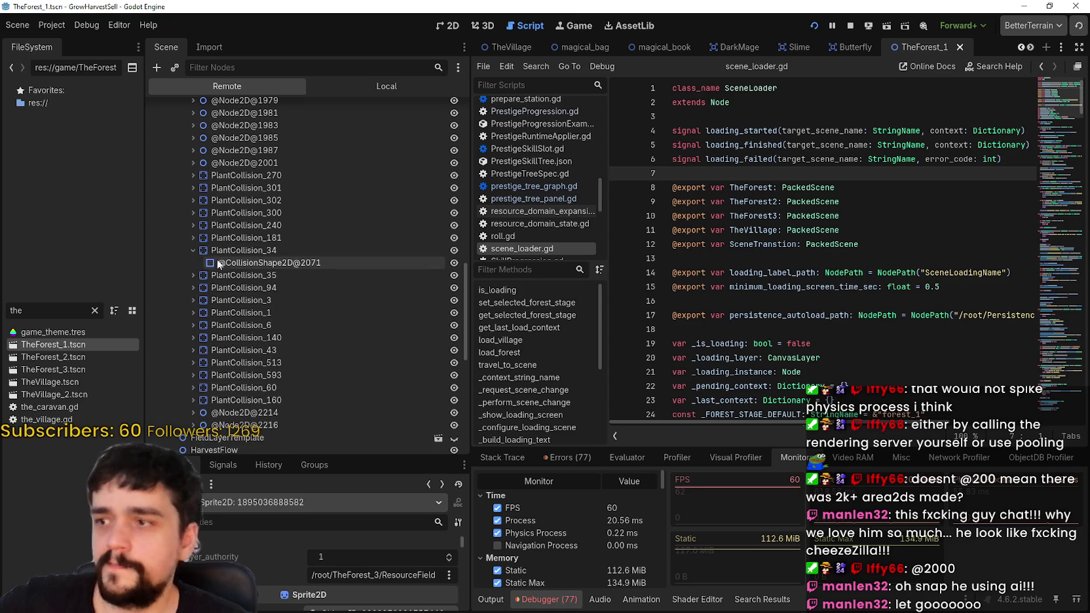
{"action": "scroll", "coordinate": [296, 583], "scroll_direction": "down", "scroll_amount": 2}
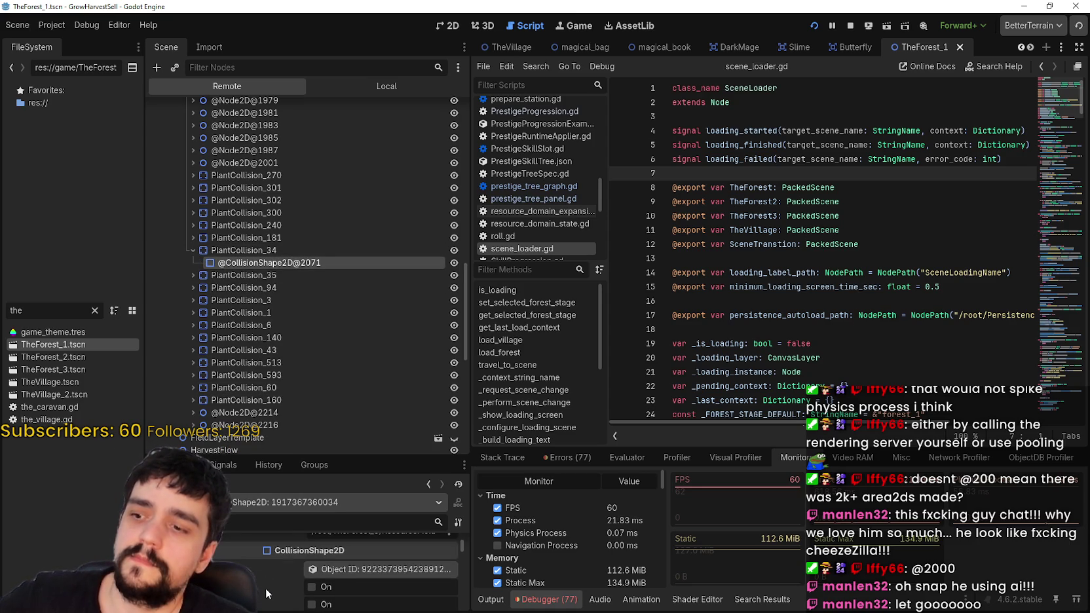
{"action": "scroll", "coordinate": [266, 594], "scroll_direction": "down", "scroll_amount": 1}
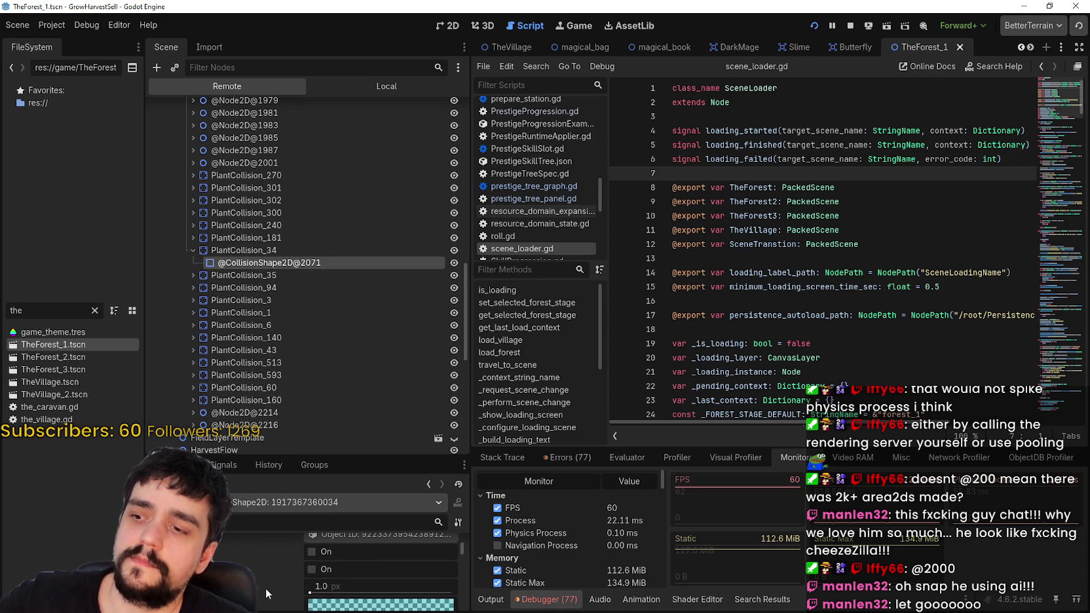
{"action": "scroll", "coordinate": [266, 593], "scroll_direction": "up", "scroll_amount": 5}
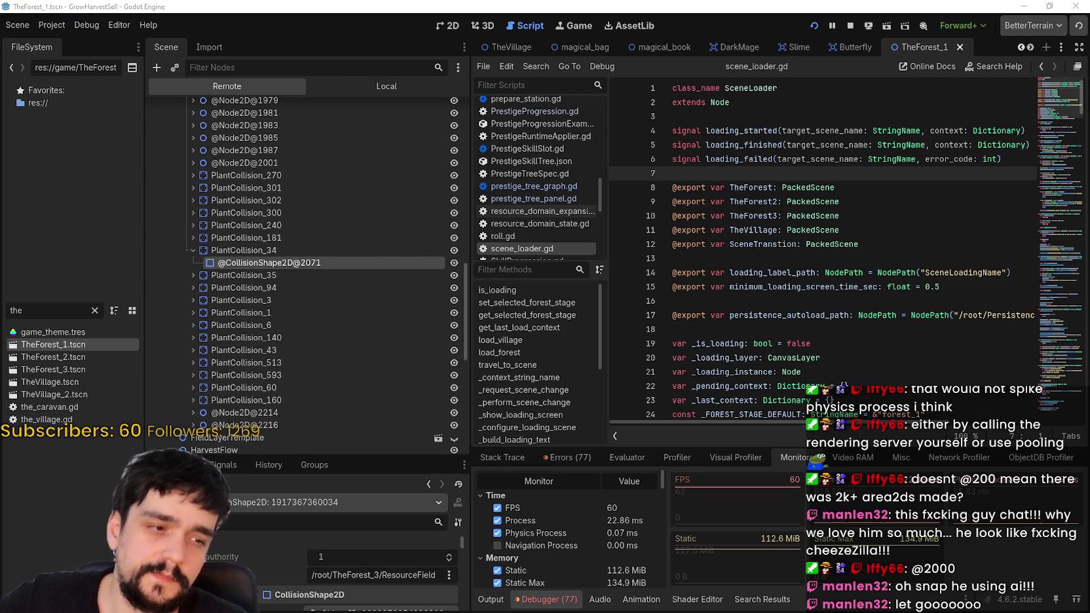
{"action": "key", "text": "alt+Tab"}
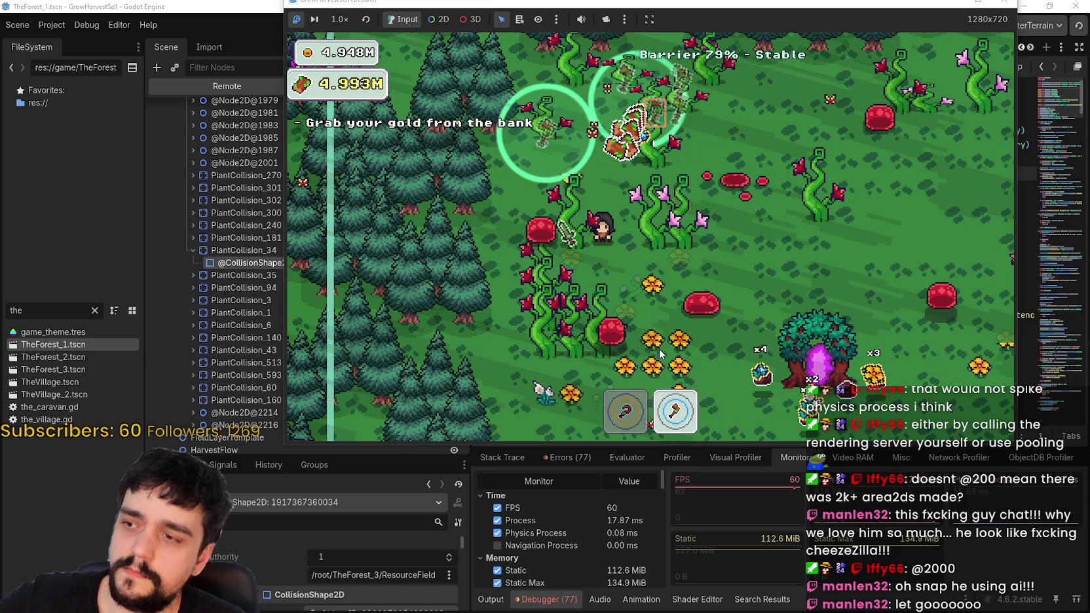
{"action": "key", "text": "alt+Tab"}
{"action": "left_click", "coordinate": [226, 331]}
{"action": "left_click", "coordinate": [193, 321]}
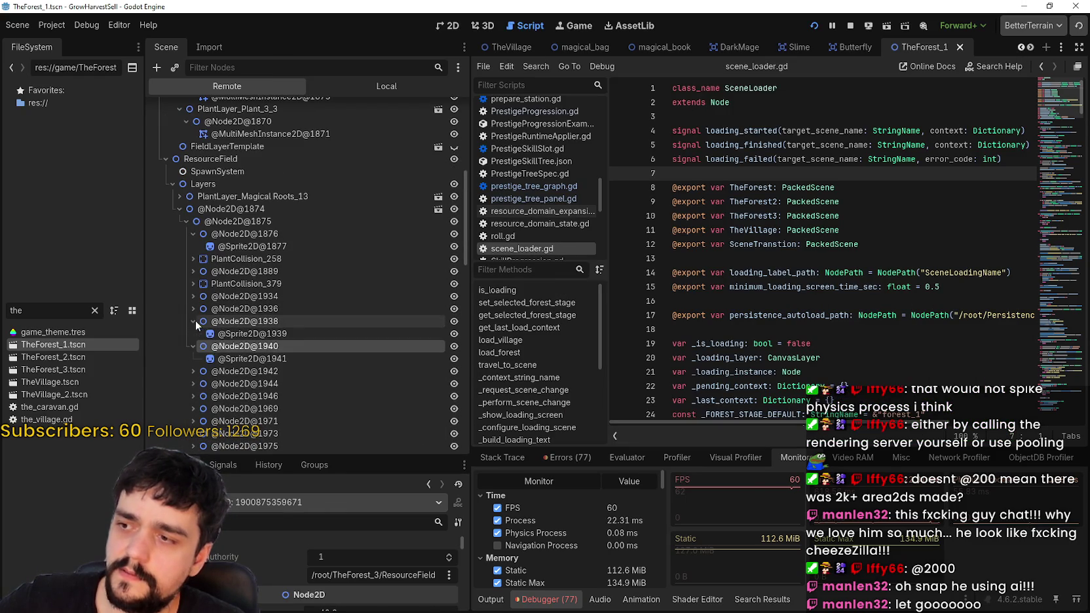
{"action": "left_click", "coordinate": [192, 259]}
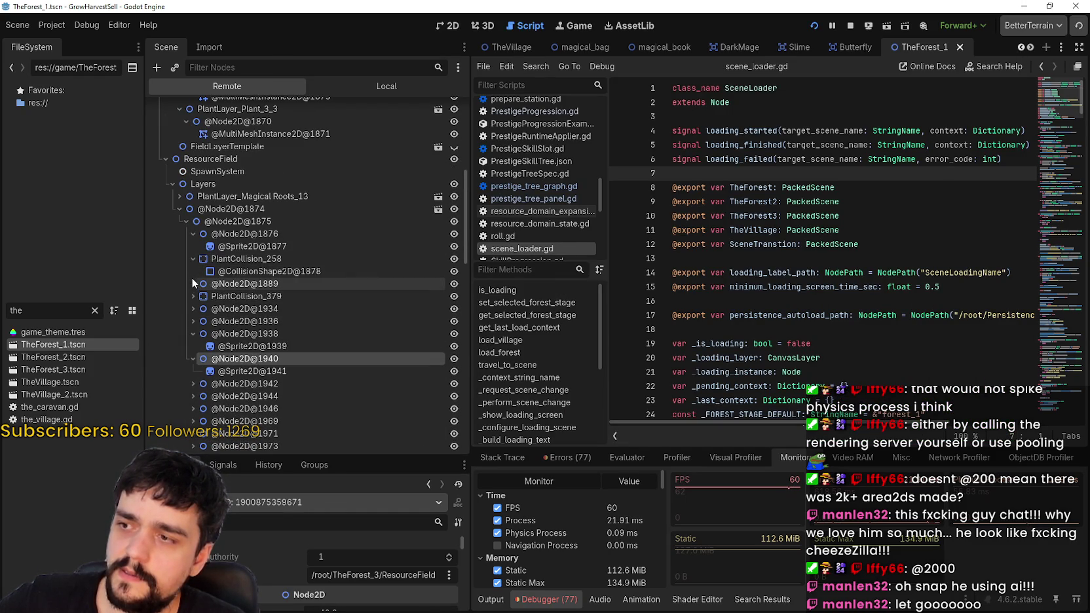
{"action": "scroll", "coordinate": [216, 305], "scroll_direction": "up", "scroll_amount": 4}
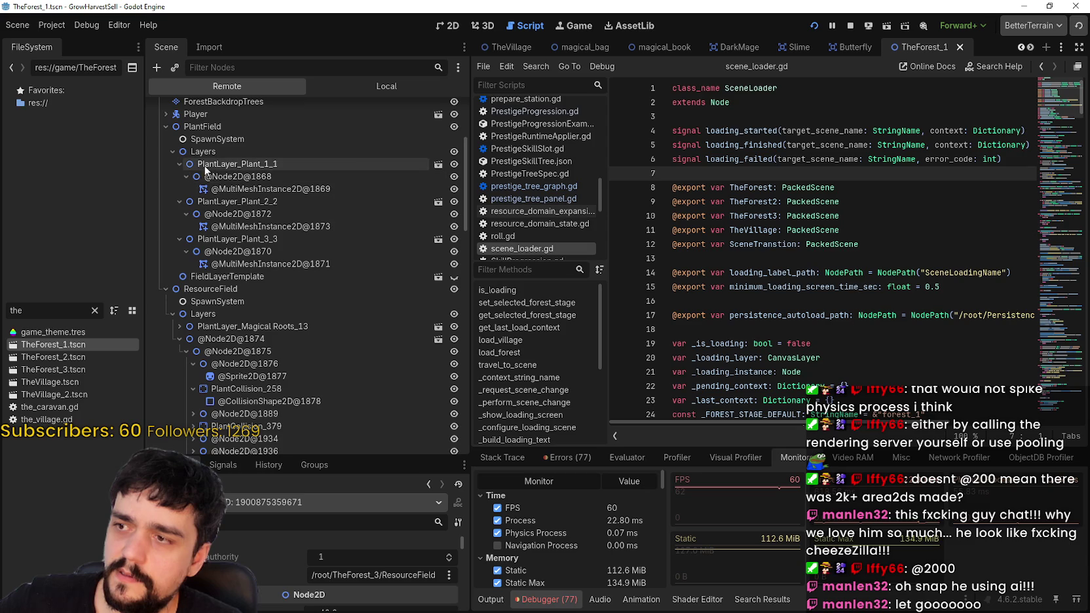
{"action": "scroll", "coordinate": [264, 361], "scroll_direction": "down", "scroll_amount": 5}
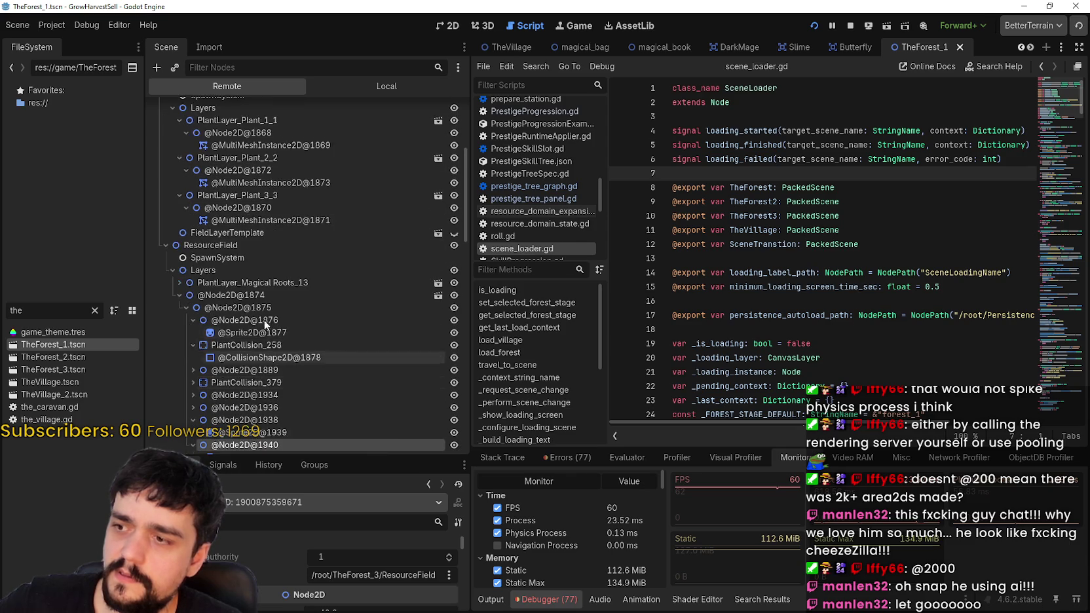
{"action": "scroll", "coordinate": [253, 354], "scroll_direction": "down", "scroll_amount": 2}
{"action": "left_click", "coordinate": [193, 279]}
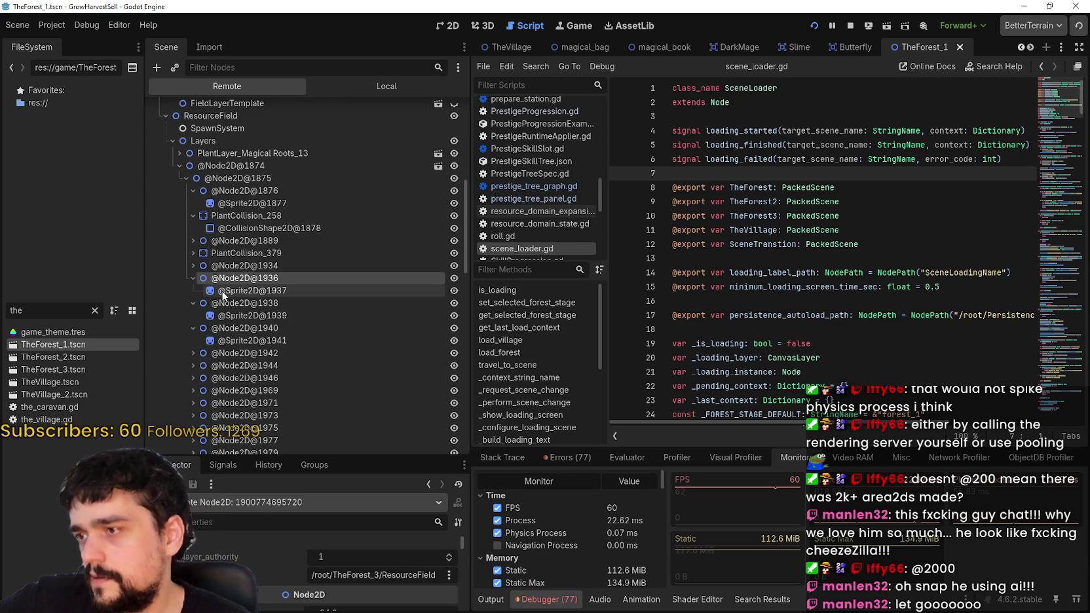
{"action": "left_click", "coordinate": [222, 290]}
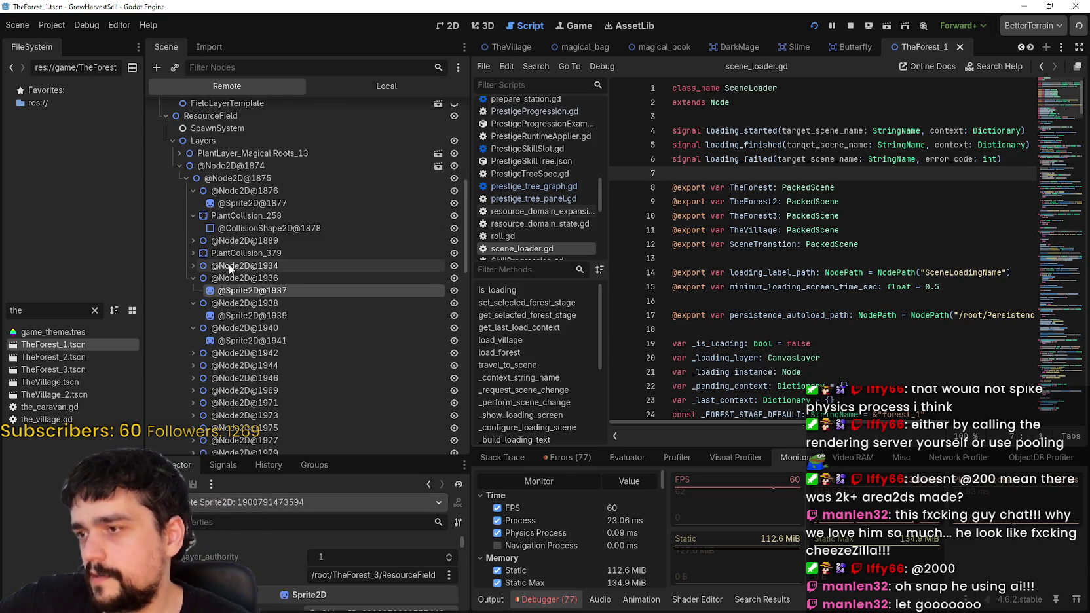
{"action": "left_click", "coordinate": [193, 253]}
{"action": "left_click", "coordinate": [236, 290]}
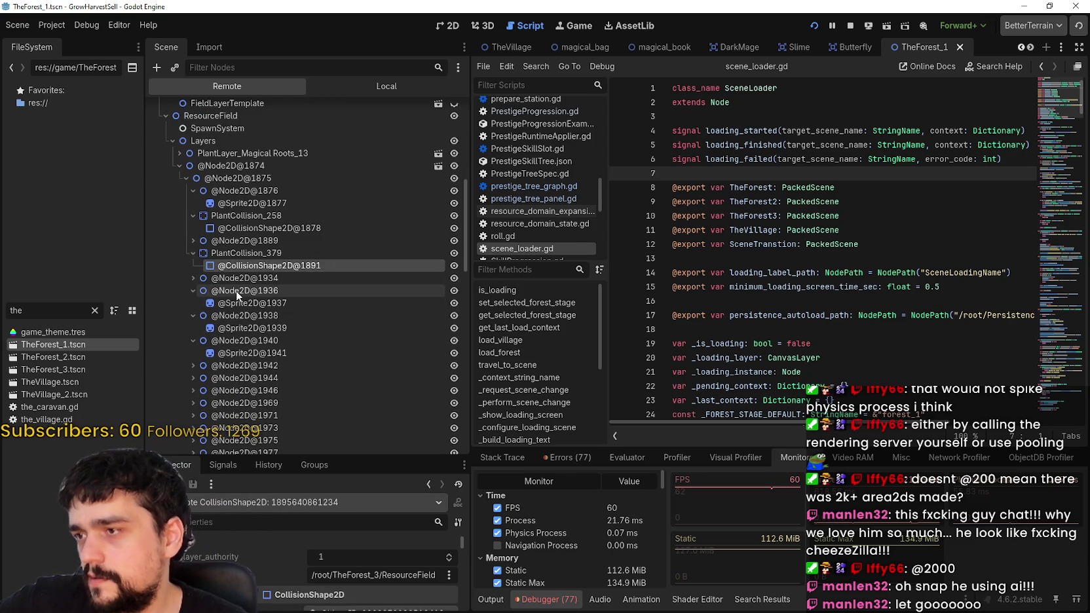
{"action": "scroll", "coordinate": [267, 386], "scroll_direction": "down", "scroll_amount": 15}
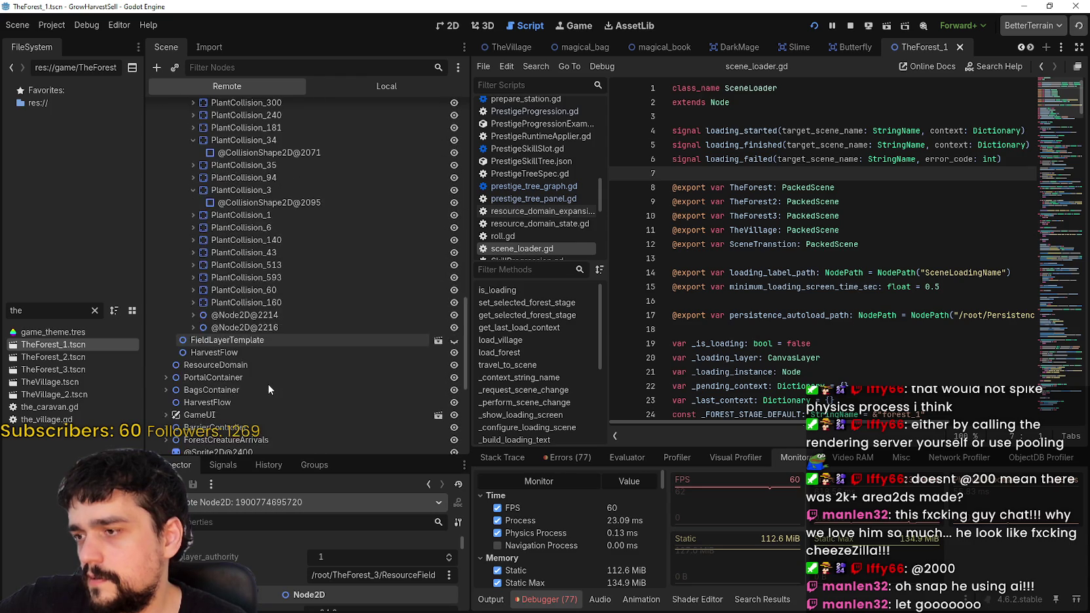
{"action": "scroll", "coordinate": [239, 331], "scroll_direction": "up", "scroll_amount": 3}
{"action": "left_click", "coordinate": [193, 273]}
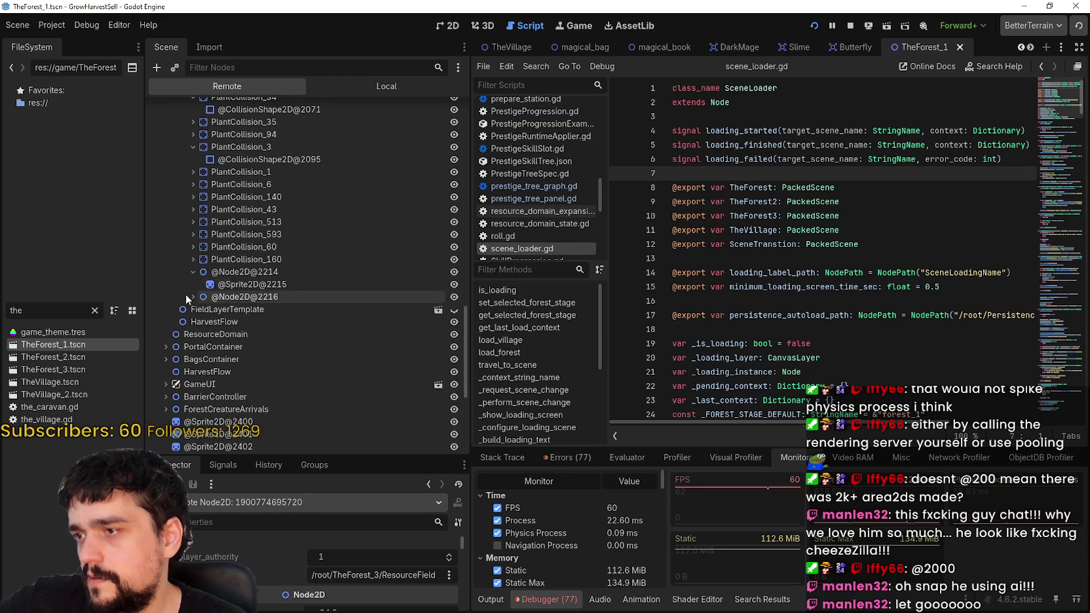
{"action": "left_click", "coordinate": [190, 288]}
{"action": "left_click", "coordinate": [193, 297]}
{"action": "left_click", "coordinate": [249, 310]}
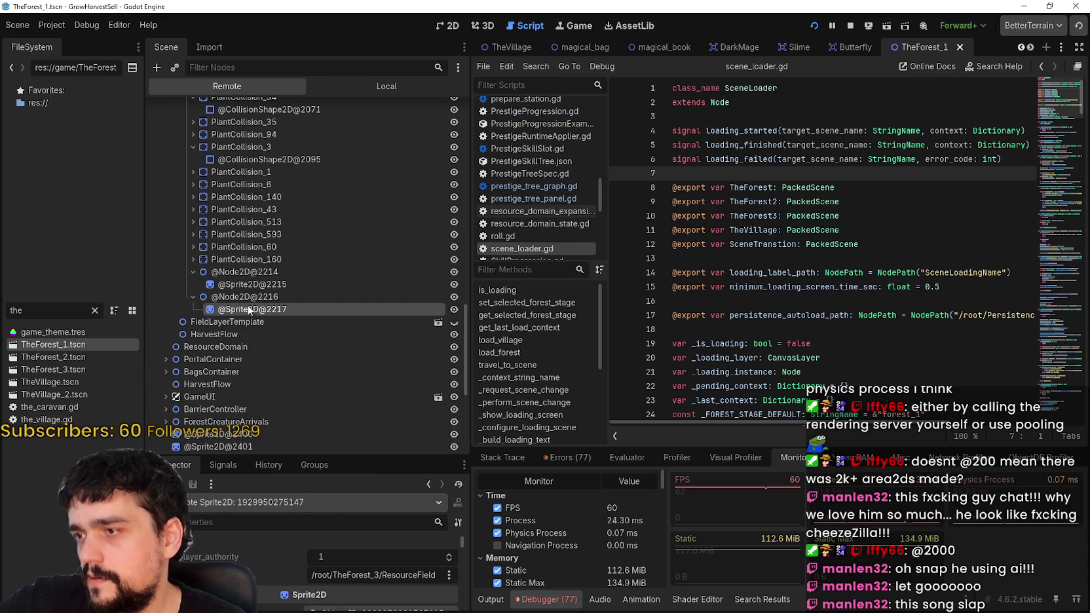
{"action": "left_click", "coordinate": [193, 234]}
{"action": "left_click", "coordinate": [191, 246]}
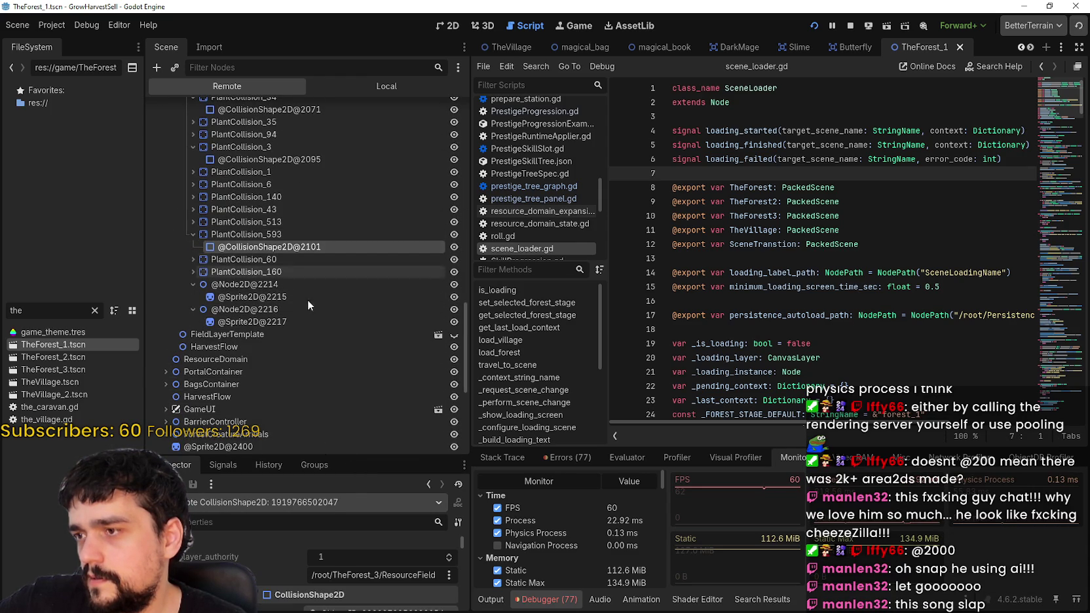
{"action": "scroll", "coordinate": [378, 583], "scroll_direction": "down", "scroll_amount": 2}
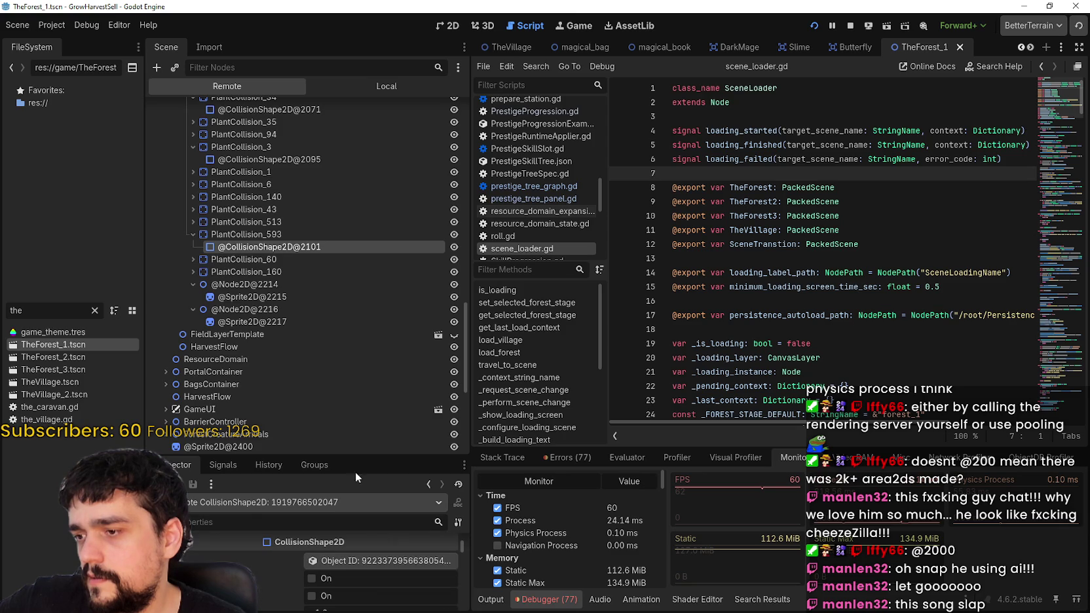
{"action": "left_click_drag", "start_coordinate": [338, 457], "coordinate": [339, 299]}
{"action": "scroll", "coordinate": [339, 442], "scroll_direction": "up", "scroll_amount": 2}
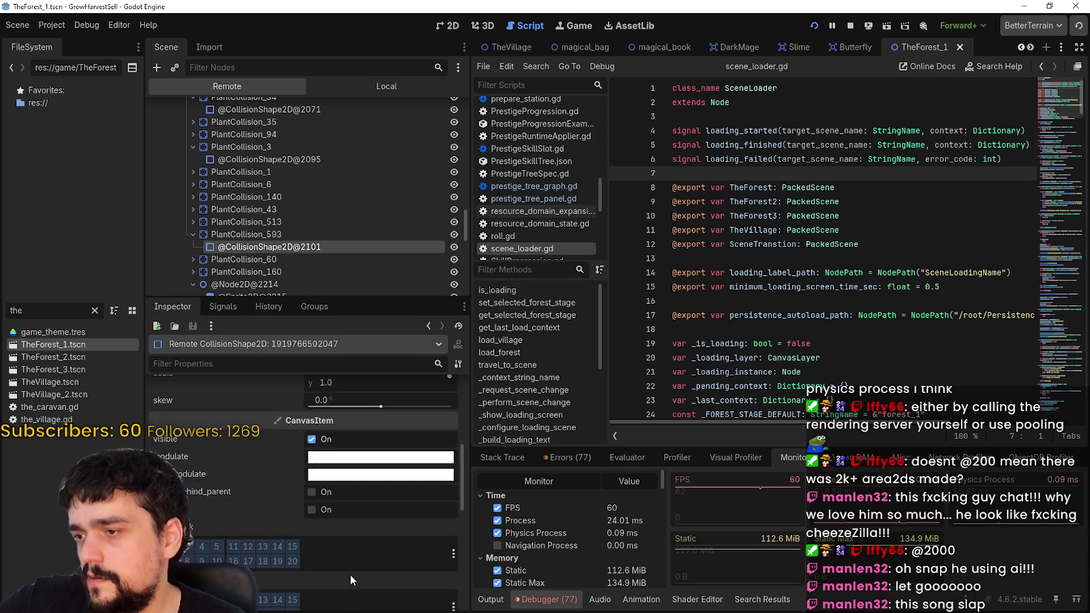
{"action": "scroll", "coordinate": [320, 217], "scroll_direction": "up", "scroll_amount": 10}
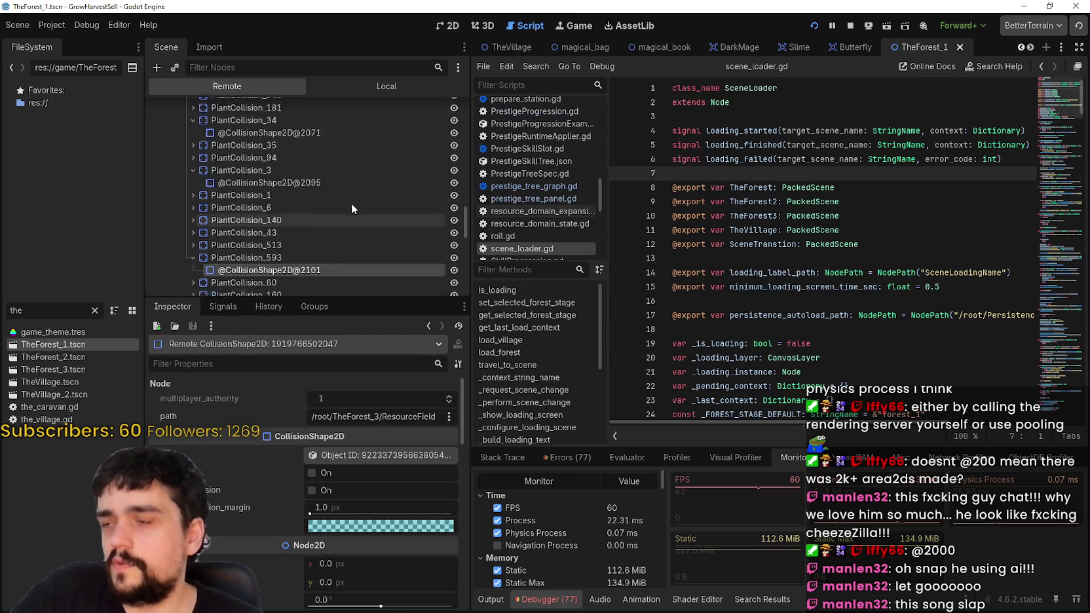
{"action": "scroll", "coordinate": [307, 205], "scroll_direction": "up", "scroll_amount": 5}
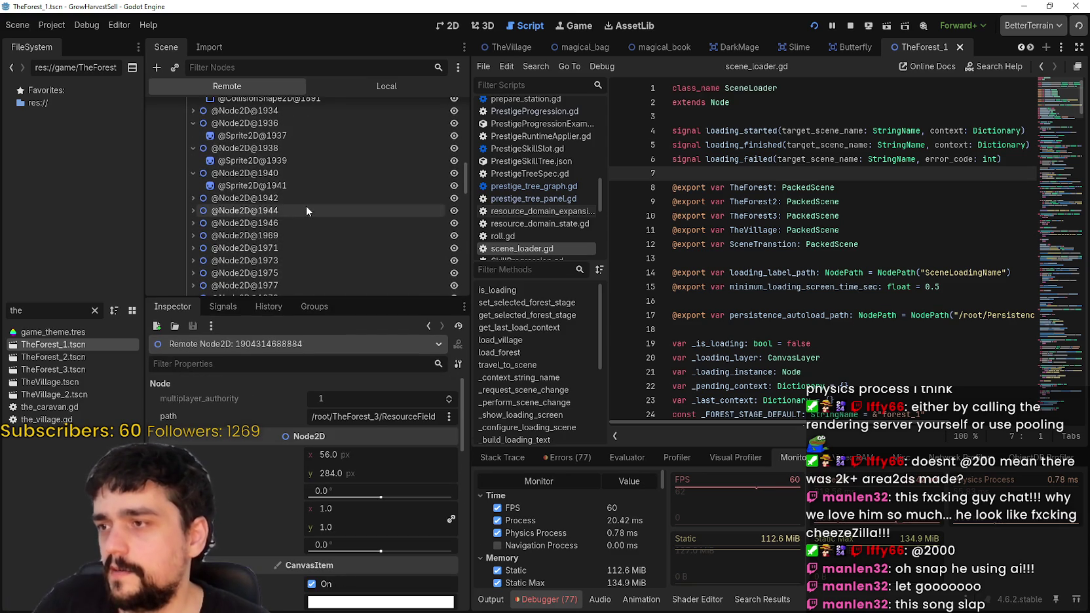
{"action": "left_click", "coordinate": [276, 222]}
{"action": "scroll", "coordinate": [278, 243], "scroll_direction": "up", "scroll_amount": 5}
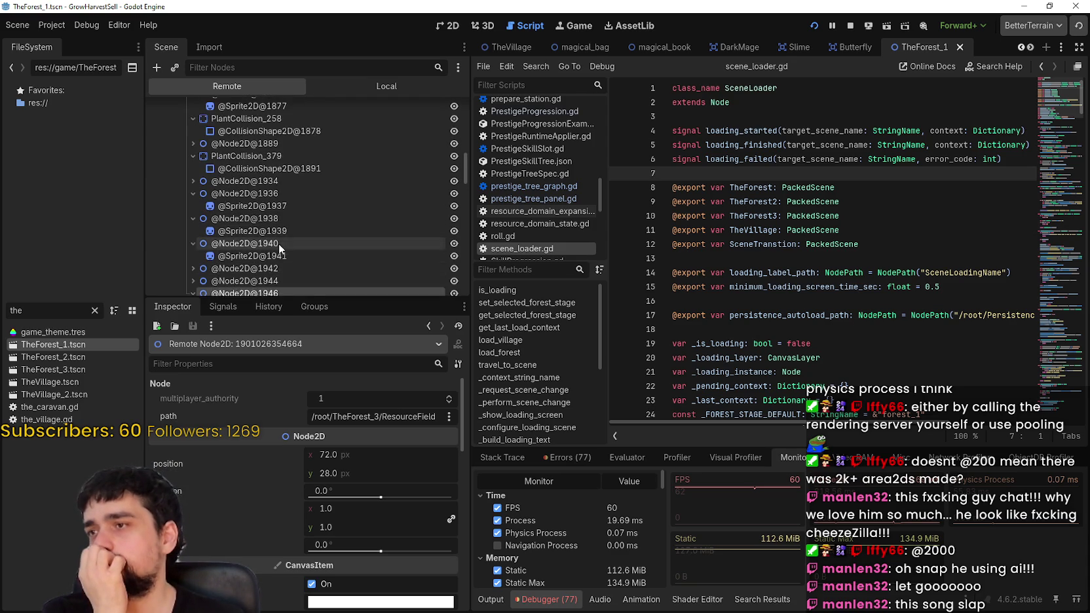
{"action": "left_click_drag", "start_coordinate": [340, 300], "coordinate": [340, 469]}
{"action": "scroll", "coordinate": [282, 272], "scroll_direction": "up", "scroll_amount": 10}
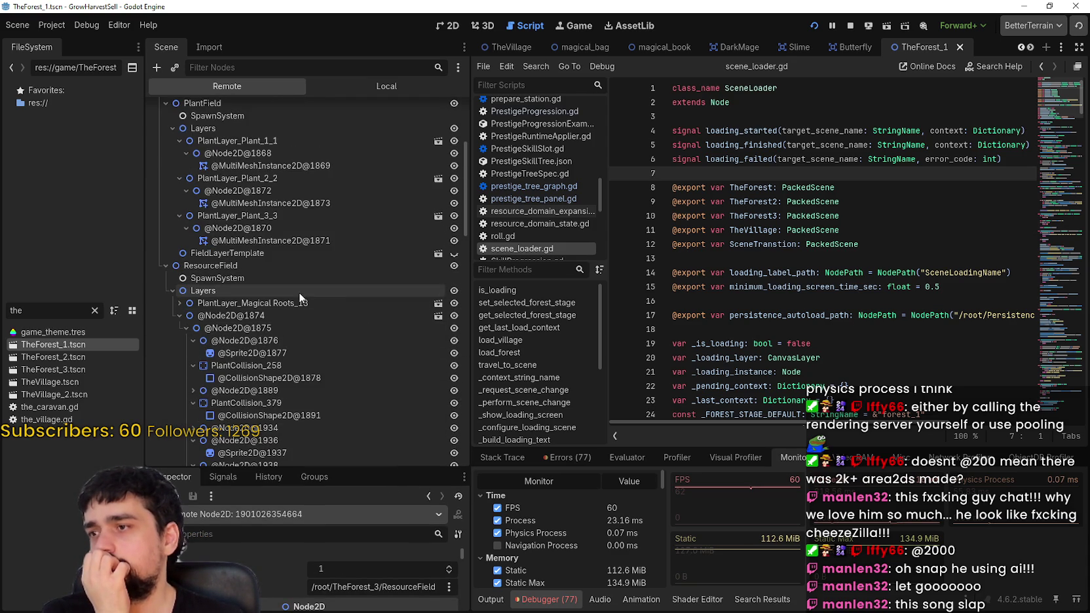
{"action": "scroll", "coordinate": [327, 335], "scroll_direction": "down", "scroll_amount": 6}
{"action": "scroll", "coordinate": [324, 337], "scroll_direction": "up", "scroll_amount": 3}
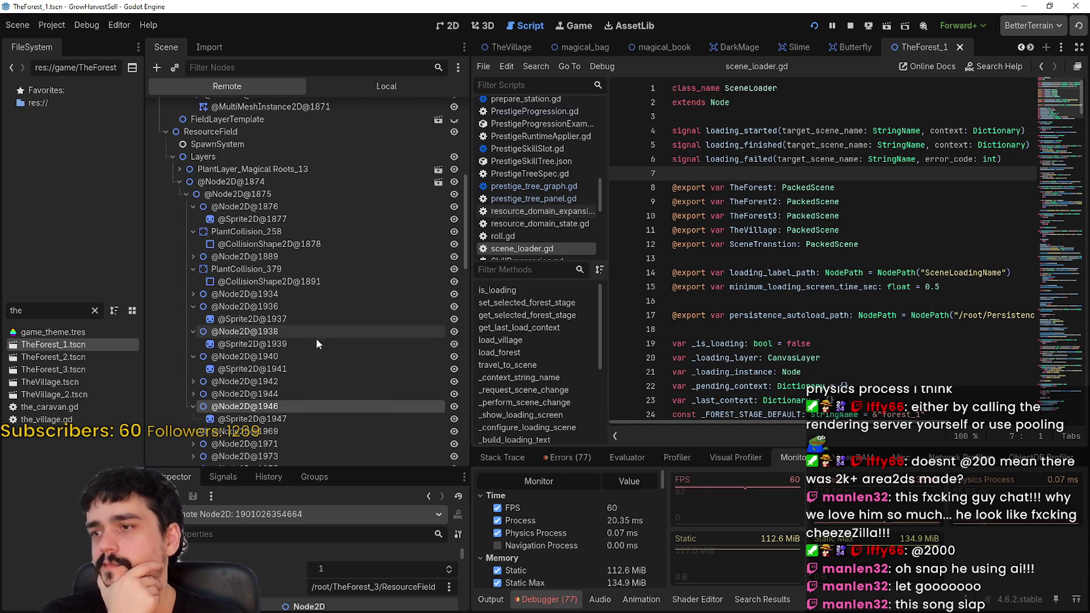
{"action": "left_click", "coordinate": [179, 170]}
{"action": "left_click", "coordinate": [188, 182]}
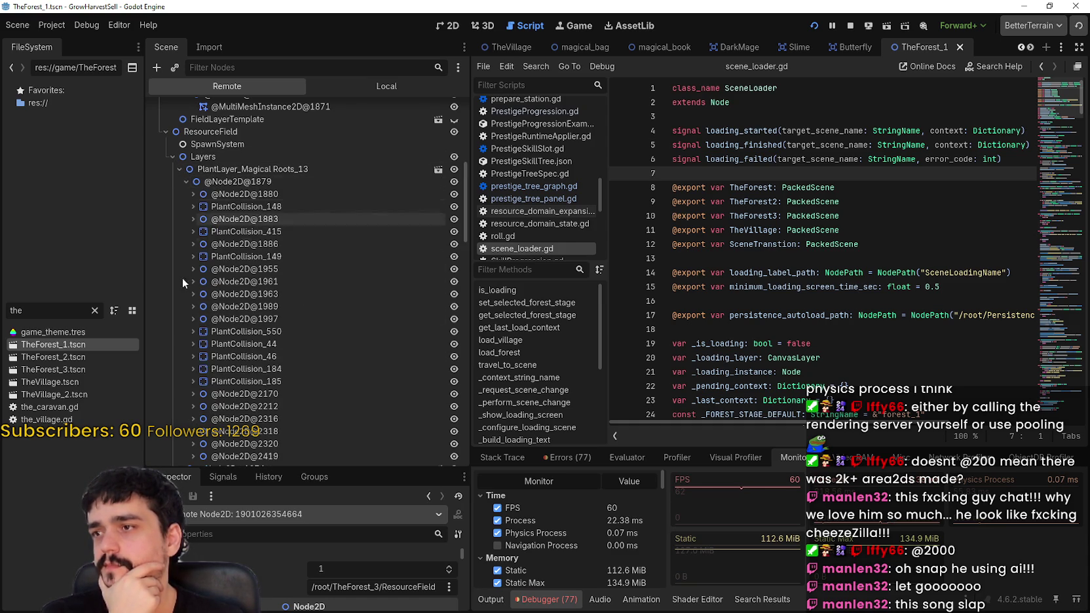
{"action": "scroll", "coordinate": [206, 347], "scroll_direction": "up", "scroll_amount": 6}
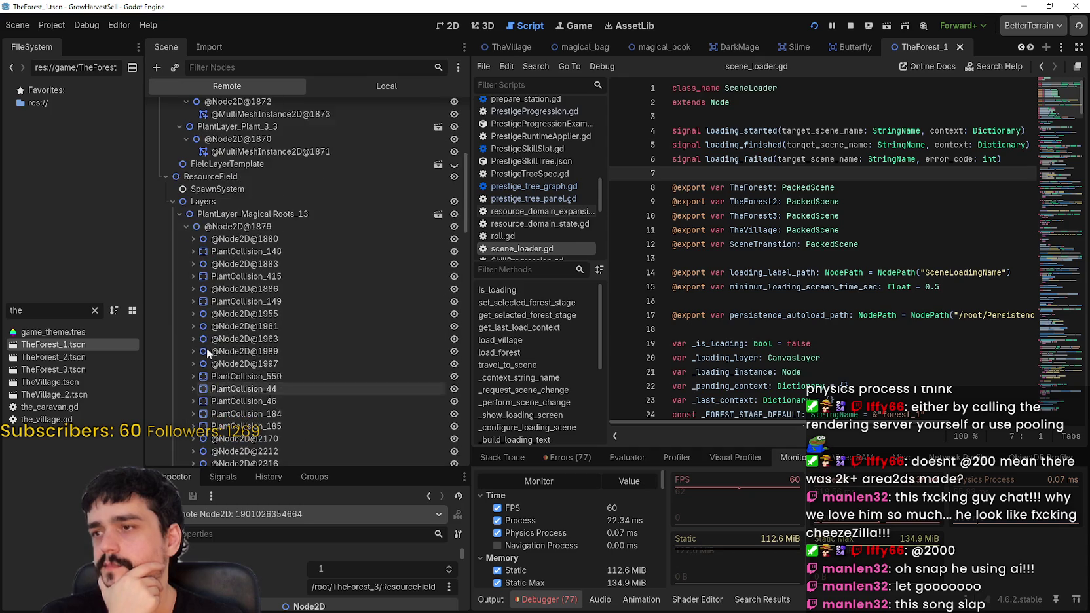
{"action": "scroll", "coordinate": [208, 258], "scroll_direction": "up", "scroll_amount": 3}
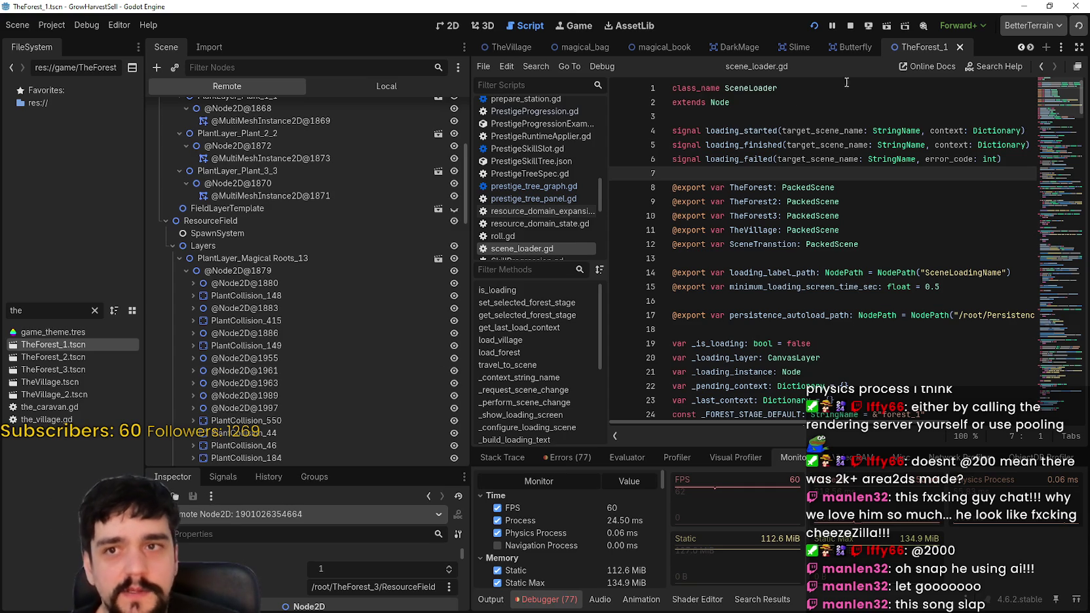
{"action": "left_click", "coordinate": [851, 25]}
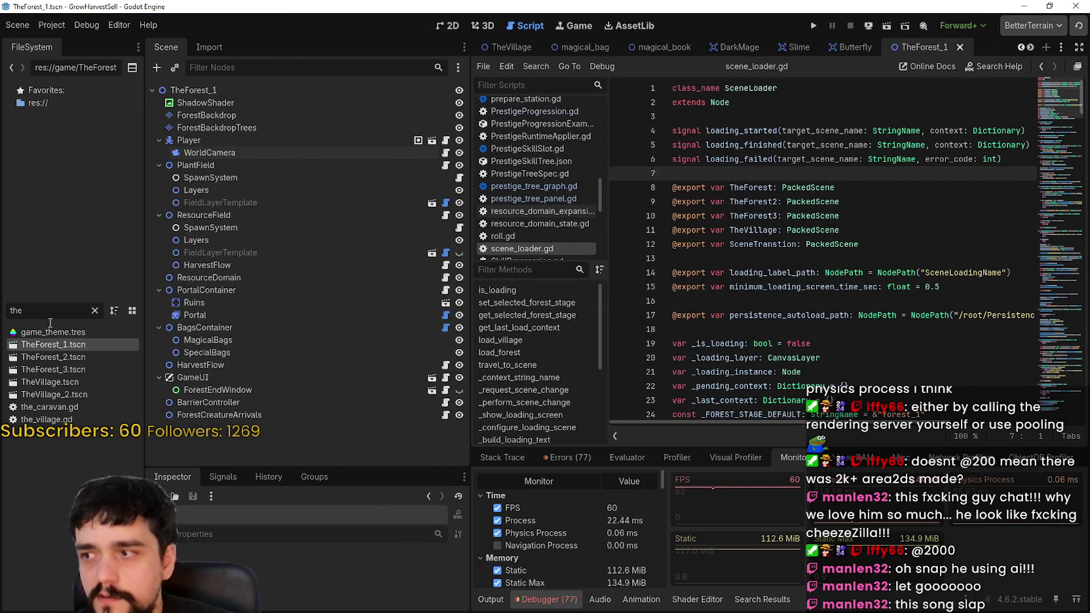
- Open TheForest_3.tscn and select its WorldCamera
{"action": "left_click", "coordinate": [70, 371]}
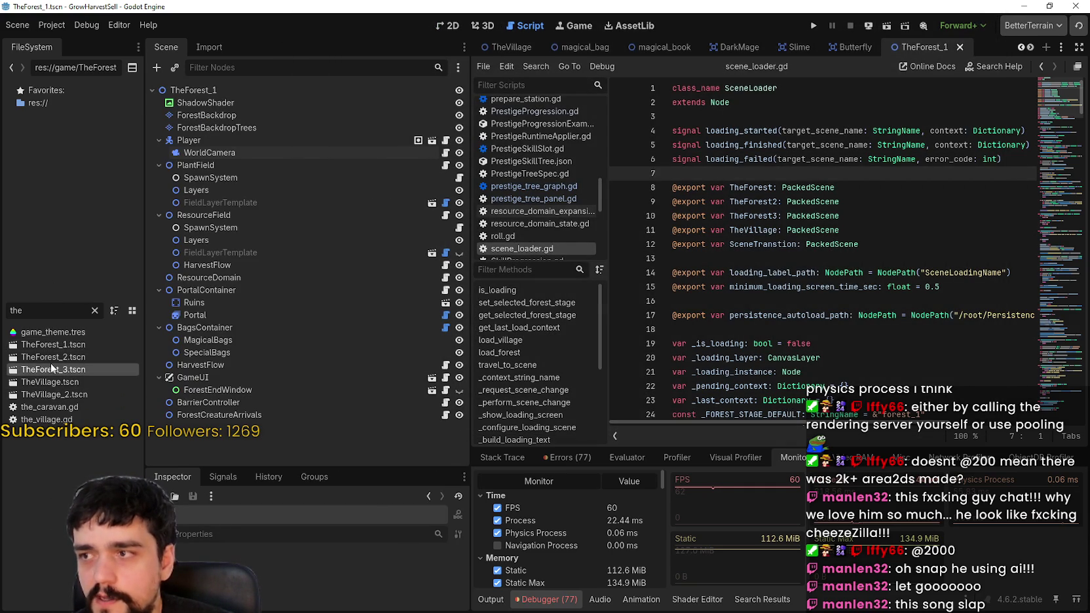
{"action": "double_click", "coordinate": [66, 370]}
{"action": "left_click", "coordinate": [208, 152]}
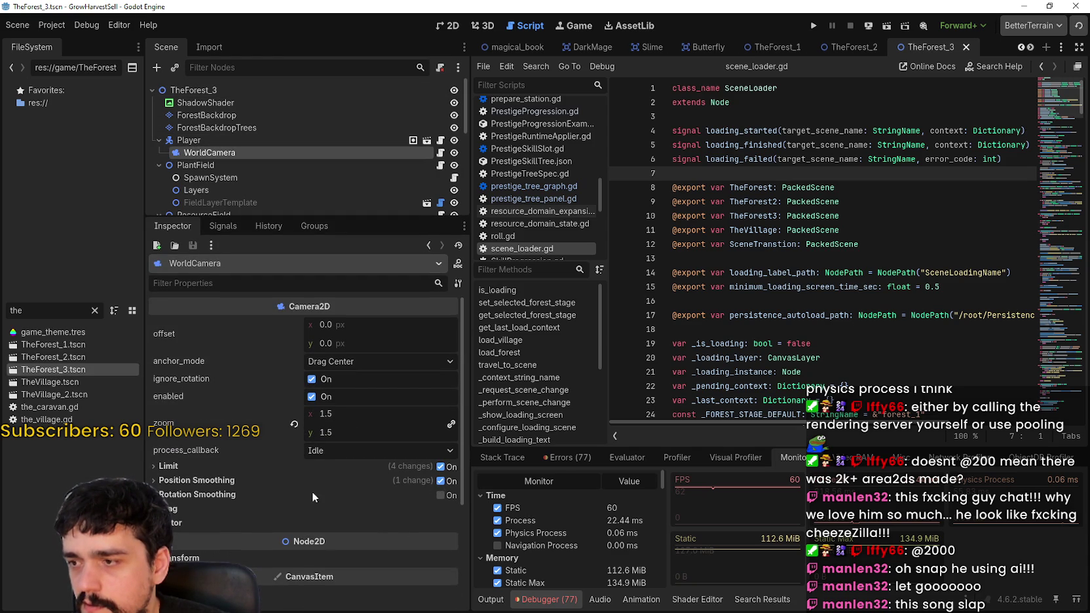
- In TheForest_2.tscn set WorldCamera's process_callback to Physics, then save TheForest_2 and TheForest_3
{"action": "double_click", "coordinate": [45, 357]}
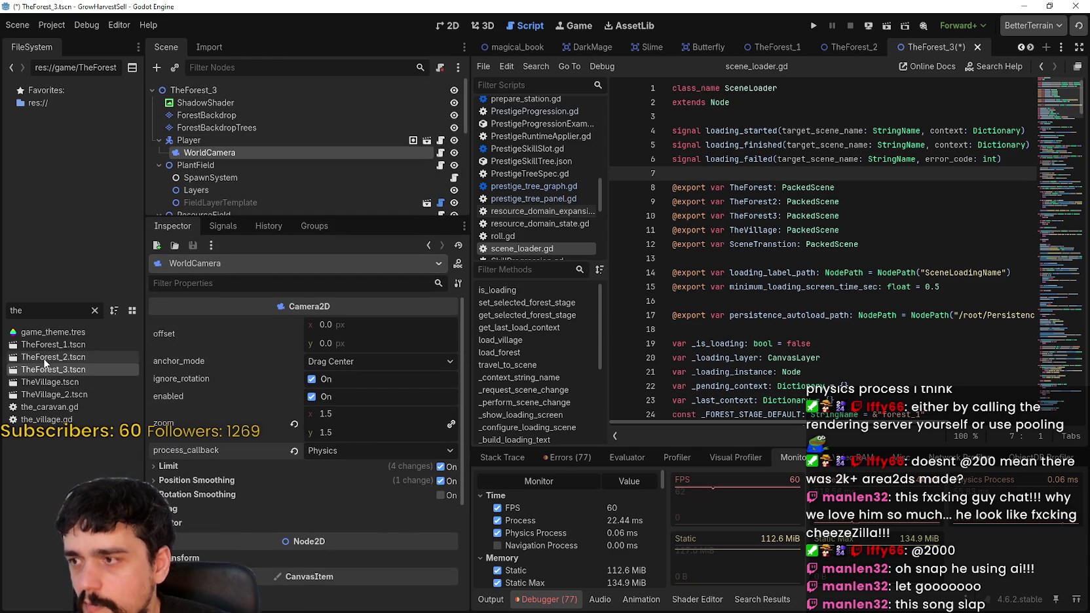
{"action": "left_click", "coordinate": [226, 154]}
{"action": "left_click", "coordinate": [314, 480]}
{"action": "left_click", "coordinate": [328, 450]}
{"action": "left_click", "coordinate": [340, 471]}
{"action": "key", "text": "ctrl+s"}
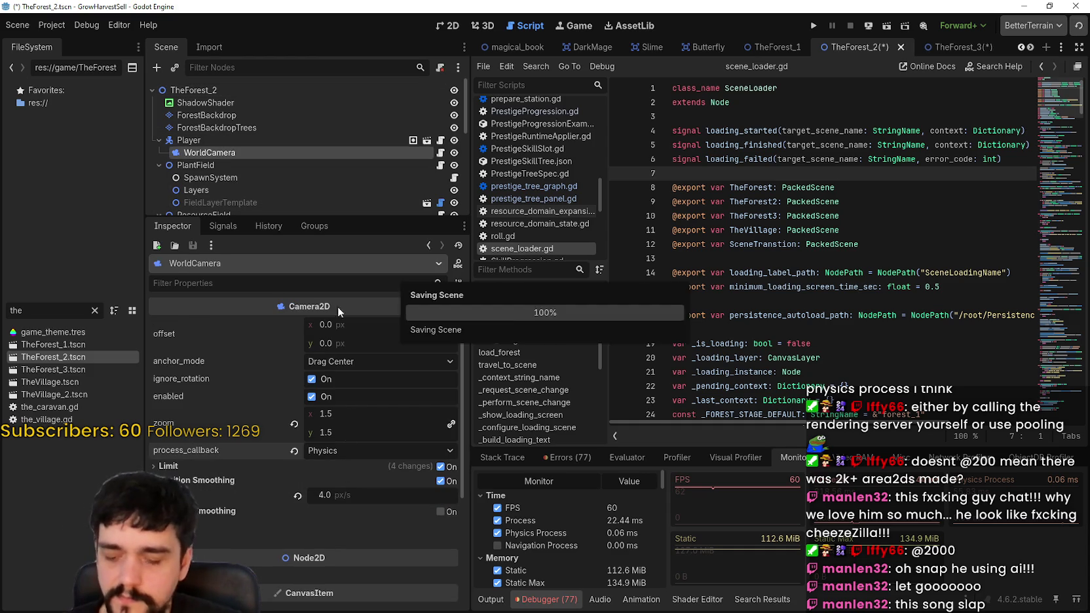
{"action": "left_click", "coordinate": [926, 41]}
{"action": "key", "text": "ctrl+s"}
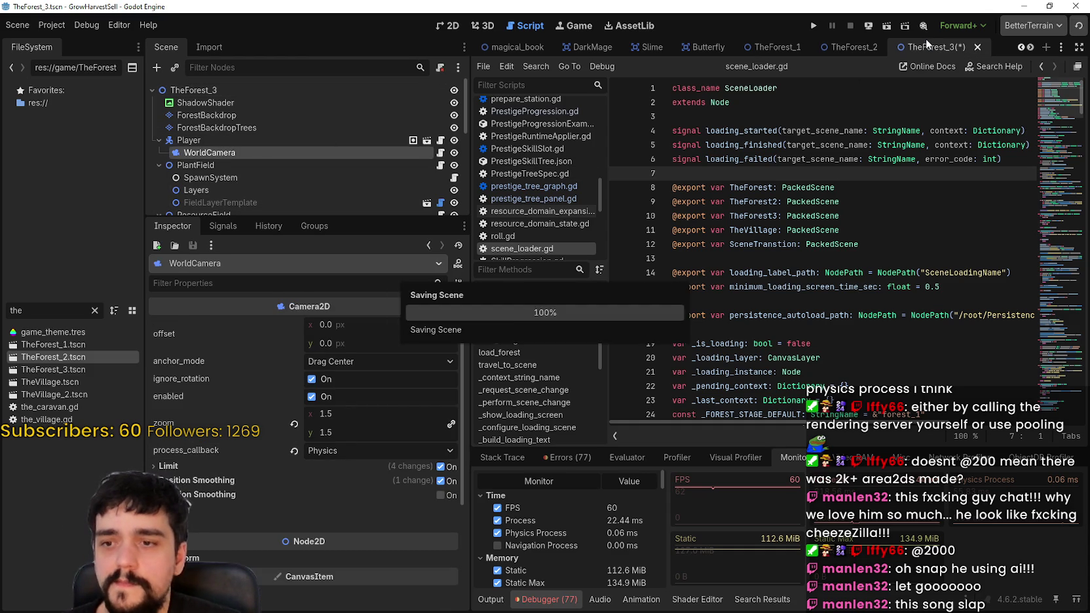
{"action": "scroll", "coordinate": [342, 453], "scroll_direction": "down", "scroll_amount": 4}
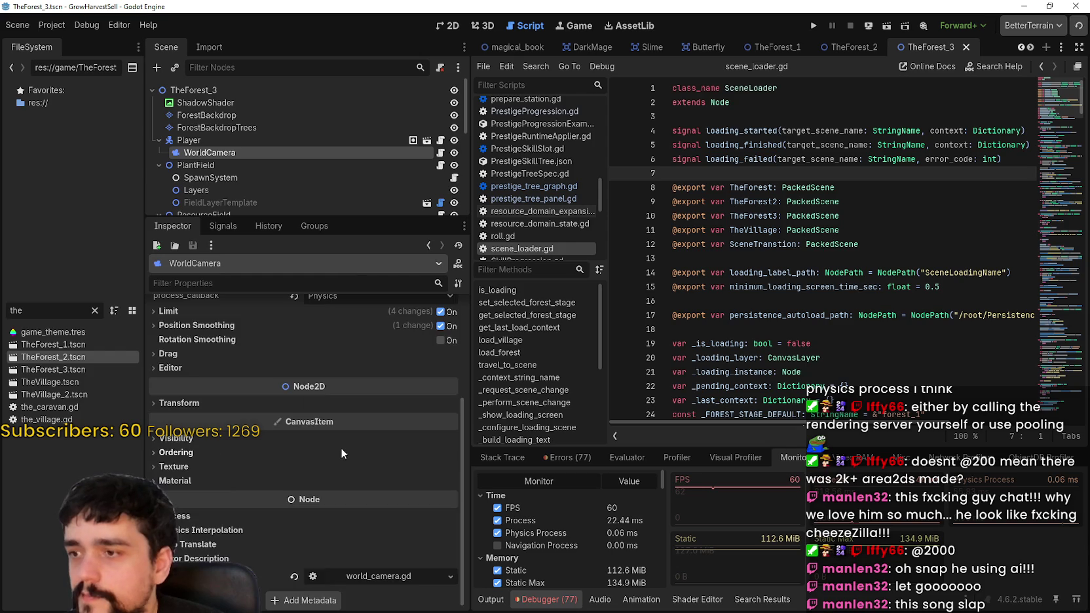
- Select ResourceField in the Scene dock to view its plant settings
{"action": "scroll", "coordinate": [373, 431], "scroll_direction": "up", "scroll_amount": 4}
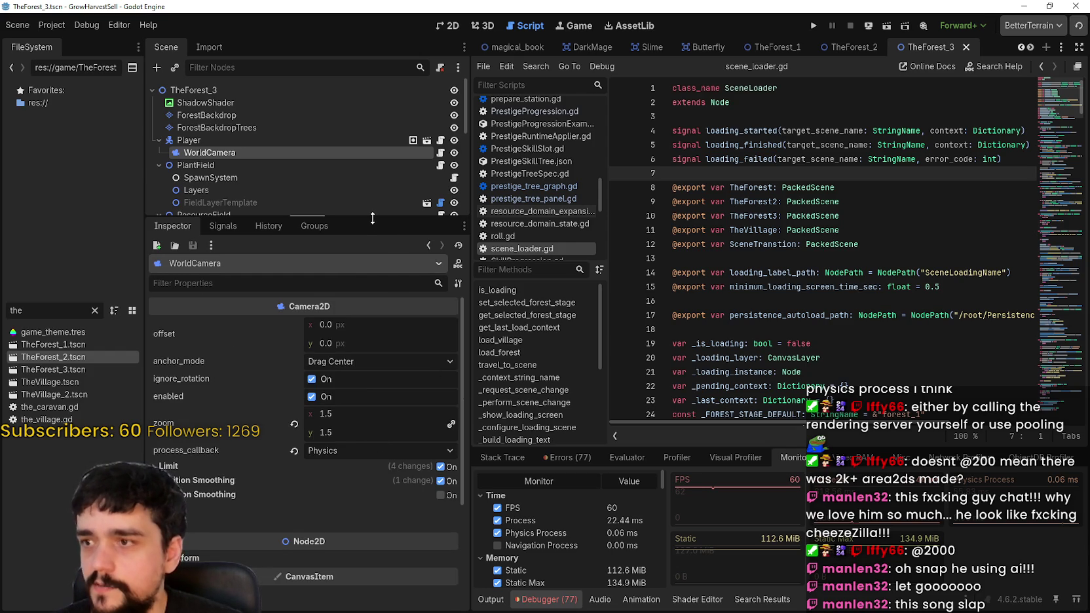
{"action": "left_click_drag", "start_coordinate": [372, 217], "coordinate": [353, 390]}
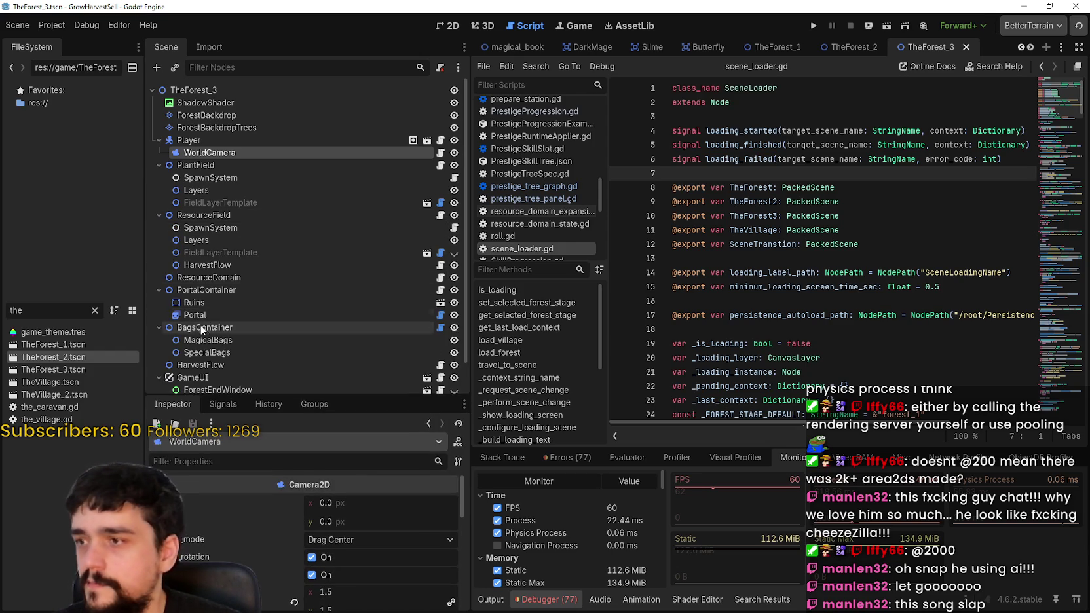
{"action": "scroll", "coordinate": [224, 276], "scroll_direction": "down", "scroll_amount": 1}
{"action": "left_click", "coordinate": [207, 183]}
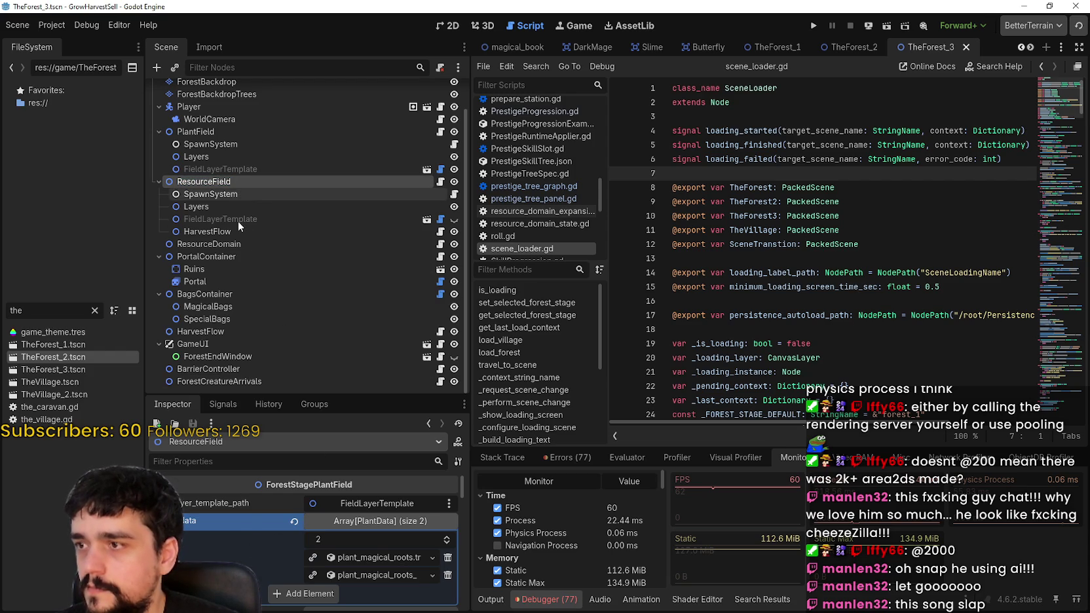
{"action": "left_click_drag", "start_coordinate": [380, 389], "coordinate": [379, 278]}
- In the Magical Roots plant data, turn off collision and collision-when-mature, then collapse the entry
{"action": "left_click", "coordinate": [369, 439]}
{"action": "scroll", "coordinate": [371, 526], "scroll_direction": "down", "scroll_amount": 4}
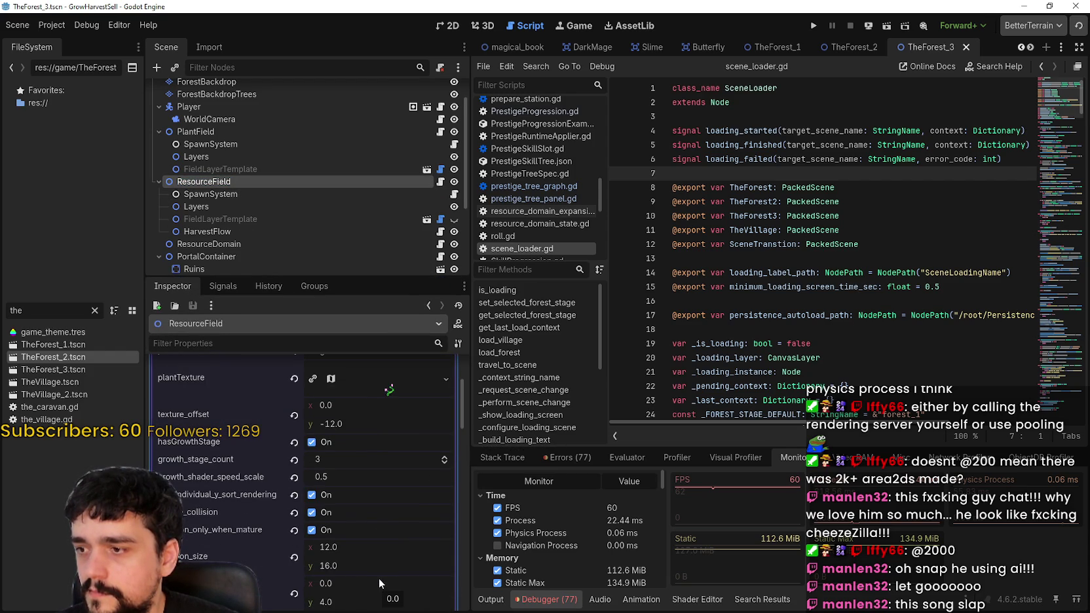
{"action": "scroll", "coordinate": [347, 511], "scroll_direction": "up", "scroll_amount": 3}
{"action": "scroll", "coordinate": [339, 495], "scroll_direction": "down", "scroll_amount": 2}
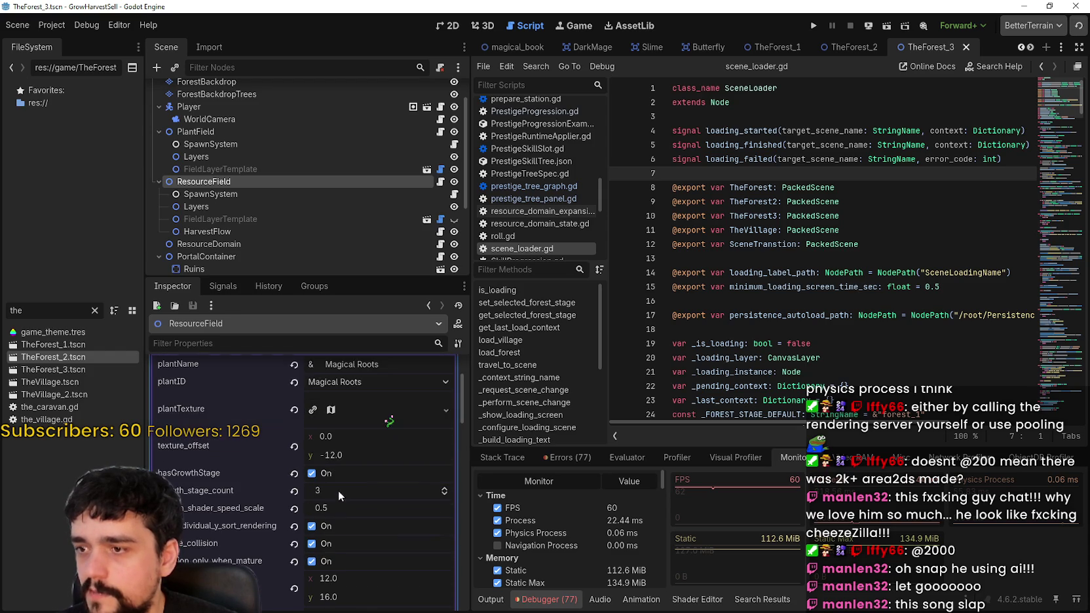
{"action": "left_click", "coordinate": [327, 543]}
{"action": "left_click", "coordinate": [324, 563]}
{"action": "scroll", "coordinate": [392, 564], "scroll_direction": "down", "scroll_amount": 3}
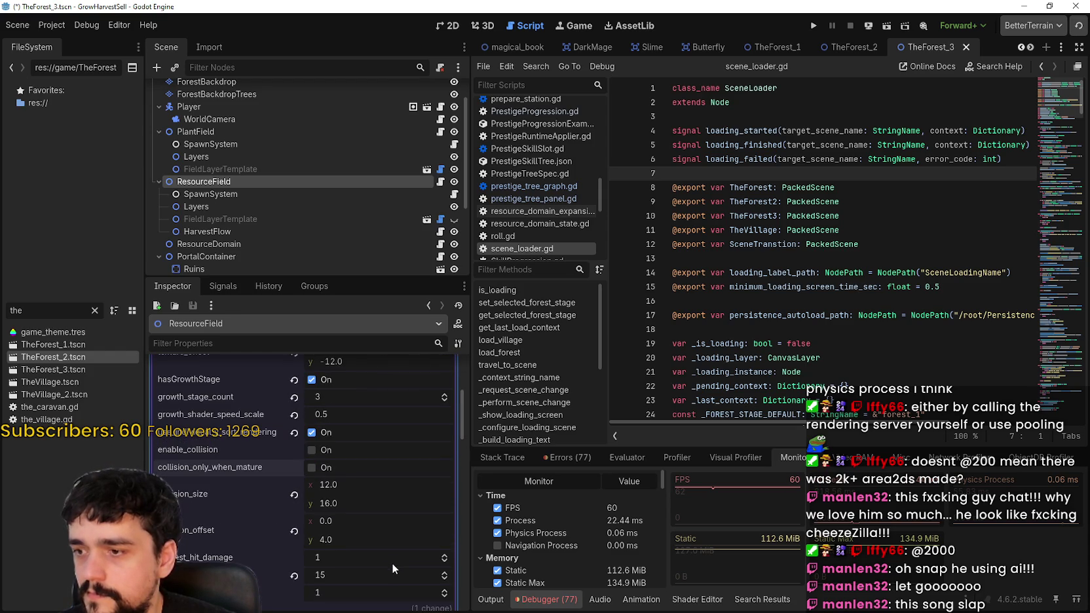
{"action": "scroll", "coordinate": [390, 560], "scroll_direction": "down", "scroll_amount": 1}
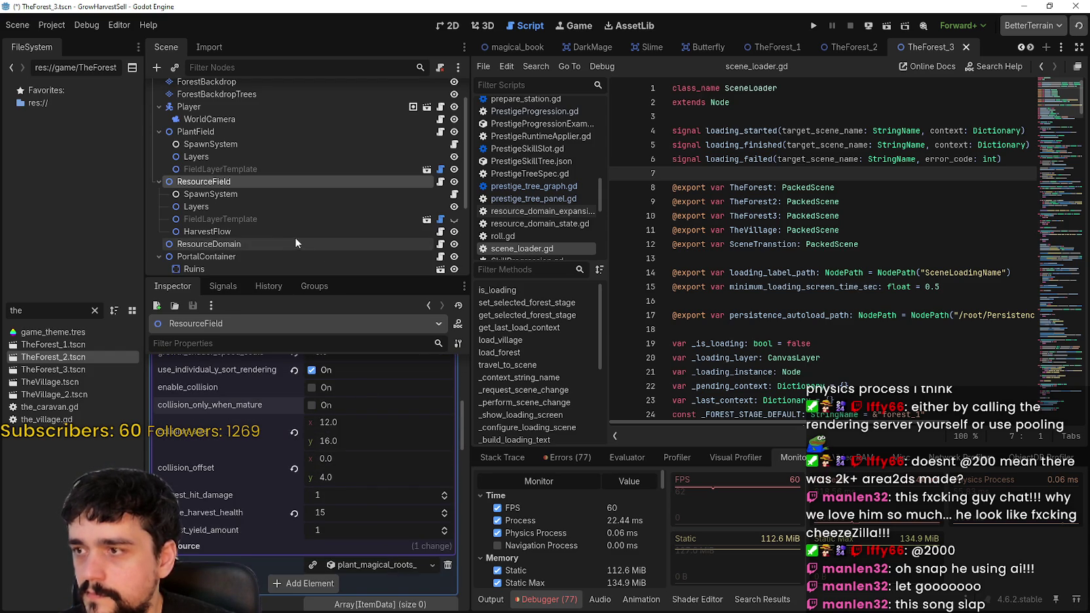
{"action": "scroll", "coordinate": [402, 477], "scroll_direction": "up", "scroll_amount": 4}
{"action": "scroll", "coordinate": [402, 476], "scroll_direction": "up", "scroll_amount": 3}
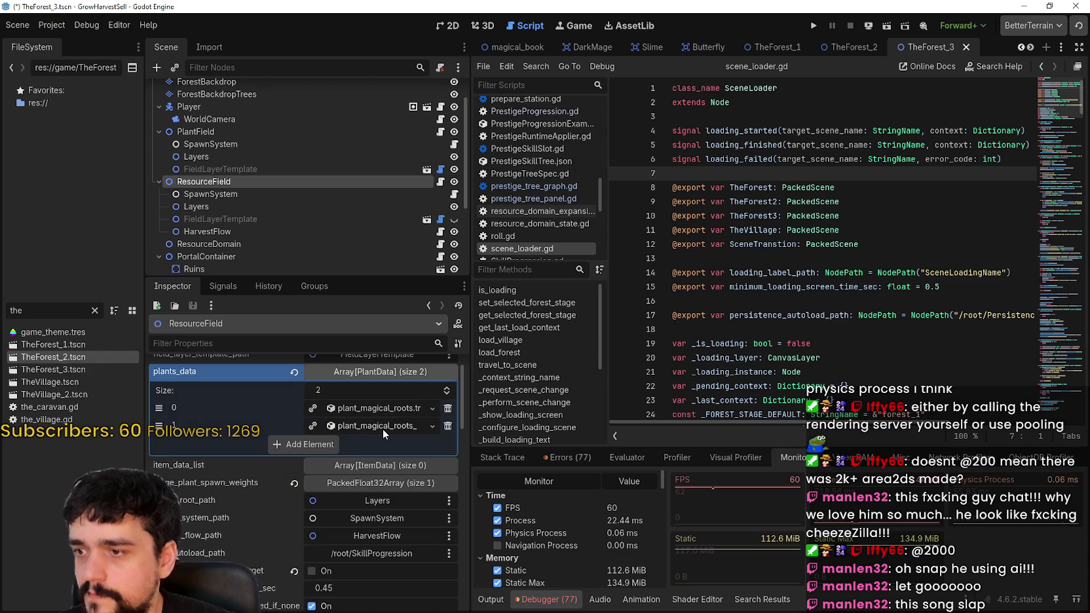
{"action": "scroll", "coordinate": [366, 476], "scroll_direction": "down", "scroll_amount": 4}
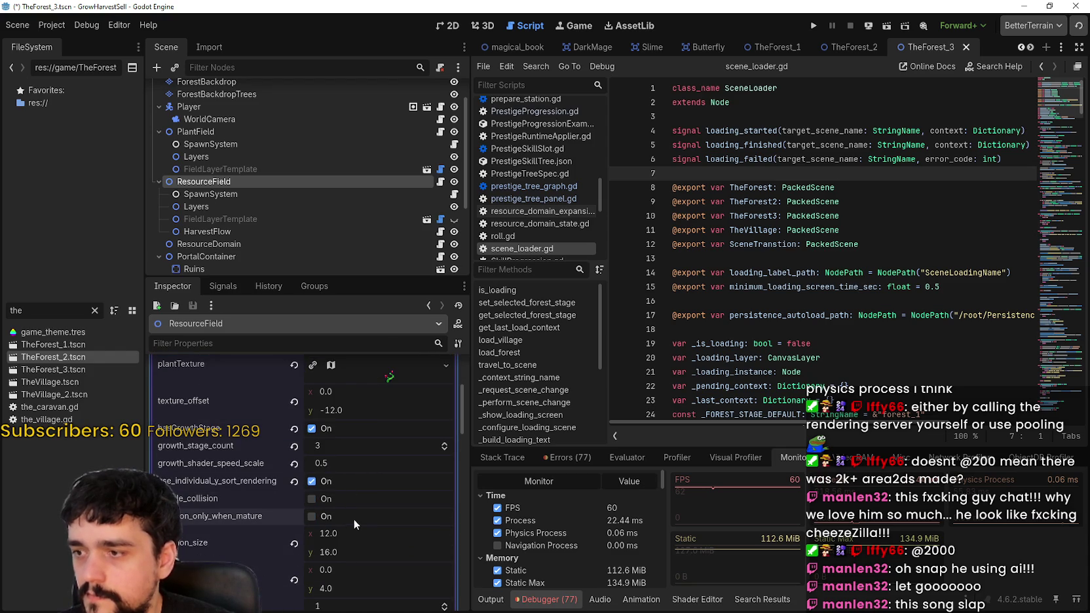
{"action": "scroll", "coordinate": [358, 503], "scroll_direction": "up", "scroll_amount": 1}
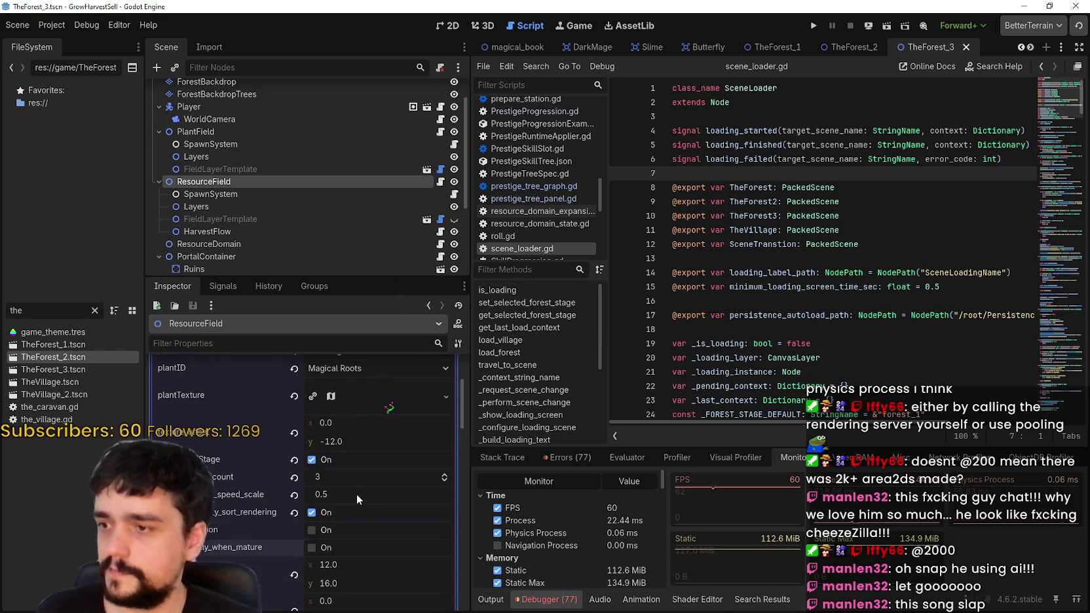
{"action": "scroll", "coordinate": [356, 495], "scroll_direction": "up", "scroll_amount": 4}
{"action": "left_click", "coordinate": [363, 456]}
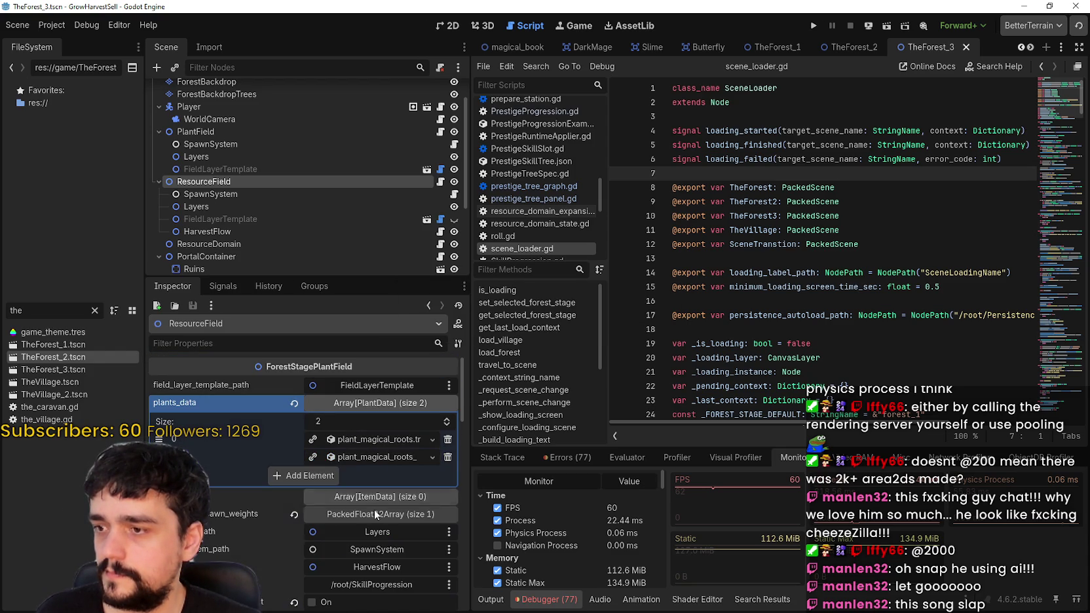
- Inspect ResourceField's SpawnSystem properties and run the project
{"action": "left_click", "coordinate": [236, 193]}
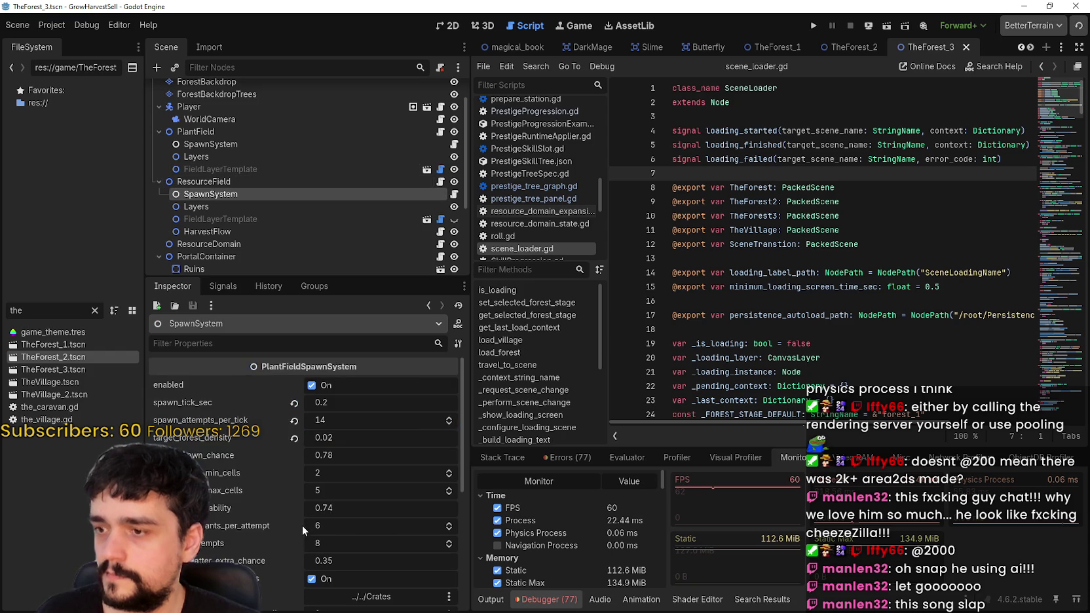
{"action": "scroll", "coordinate": [416, 550], "scroll_direction": "down", "scroll_amount": 5}
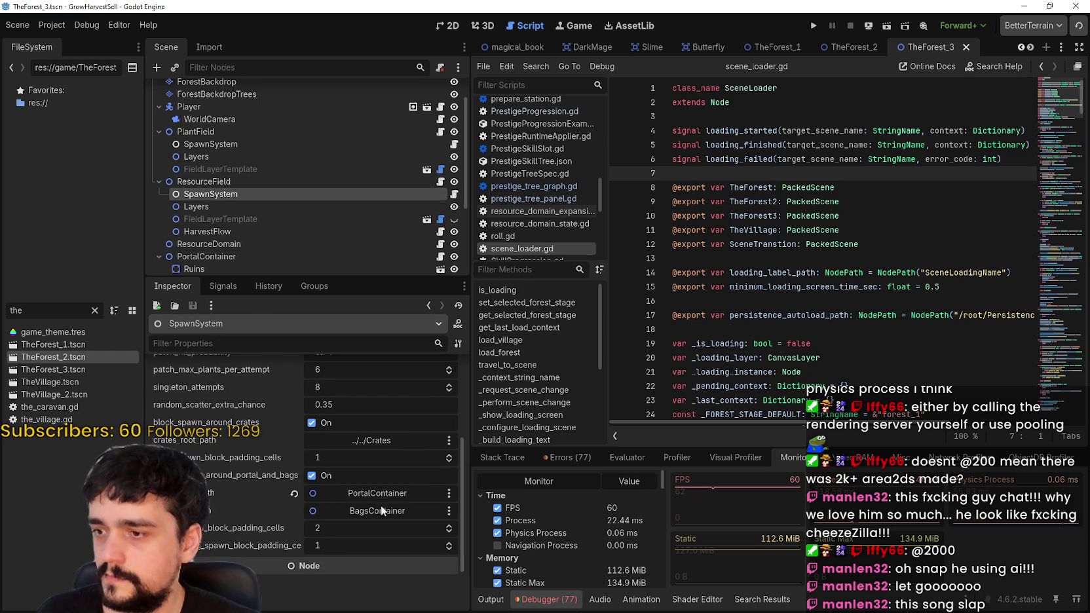
{"action": "left_click", "coordinate": [813, 26]}
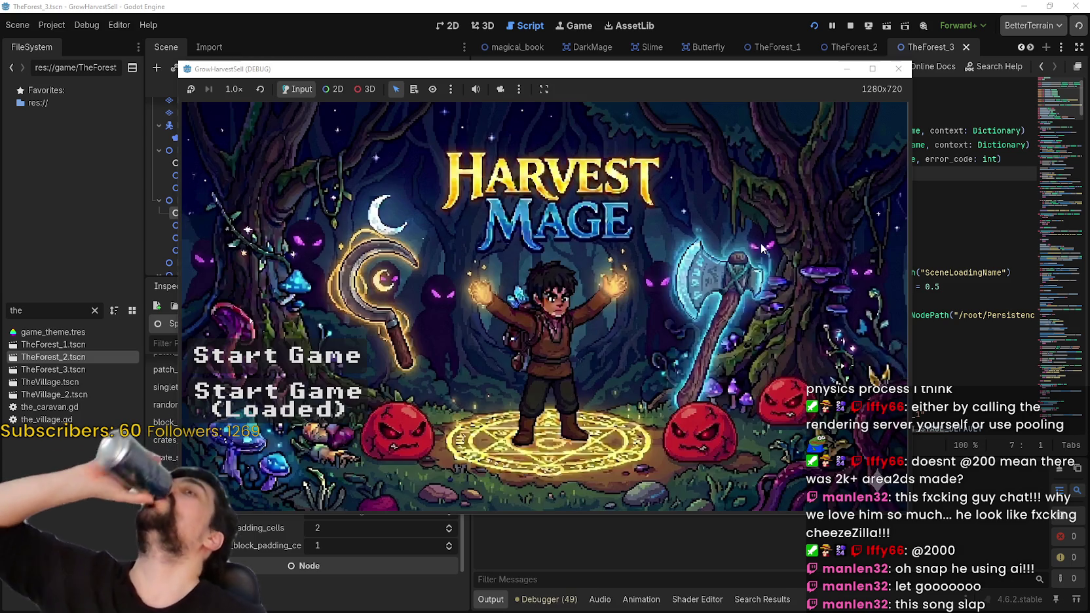
- Start the game from the title screen, open the prestige skill tree and buy the first nodes
{"action": "key", "text": "Return"}
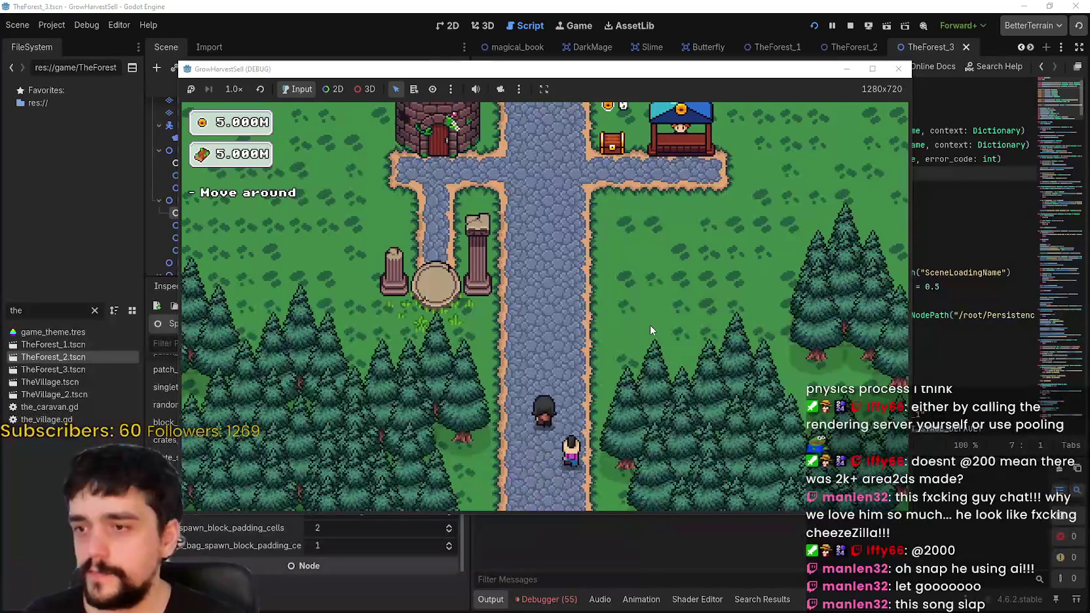
{"action": "key", "text": "Tab"}
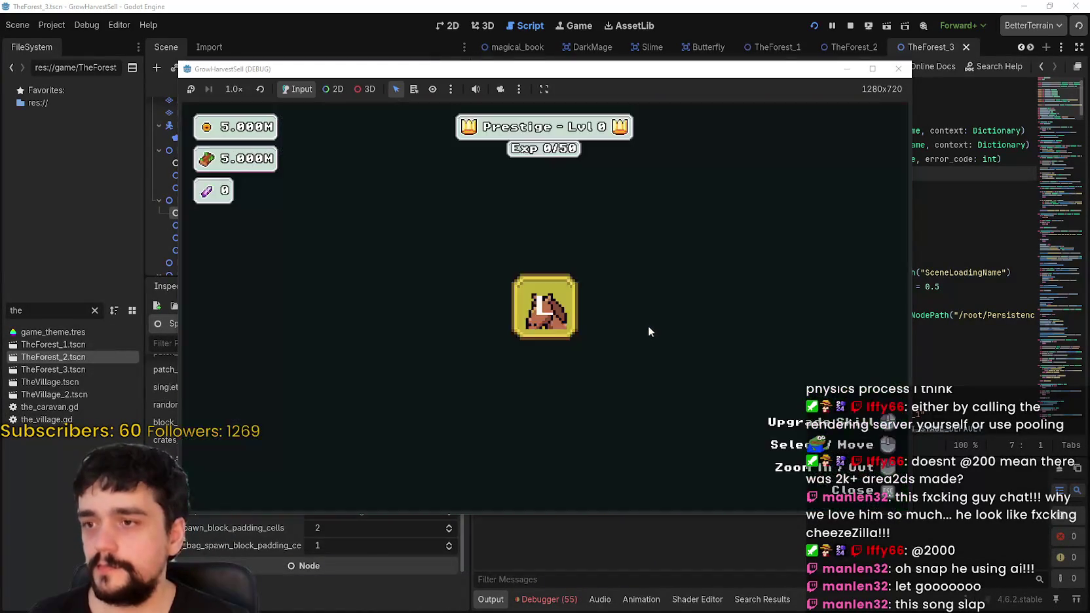
{"action": "scroll", "coordinate": [578, 378], "scroll_direction": "down", "scroll_amount": 5}
{"action": "left_click", "coordinate": [548, 404]}
{"action": "left_click", "coordinate": [599, 403]}
{"action": "scroll", "coordinate": [601, 408], "scroll_direction": "down", "scroll_amount": 3}
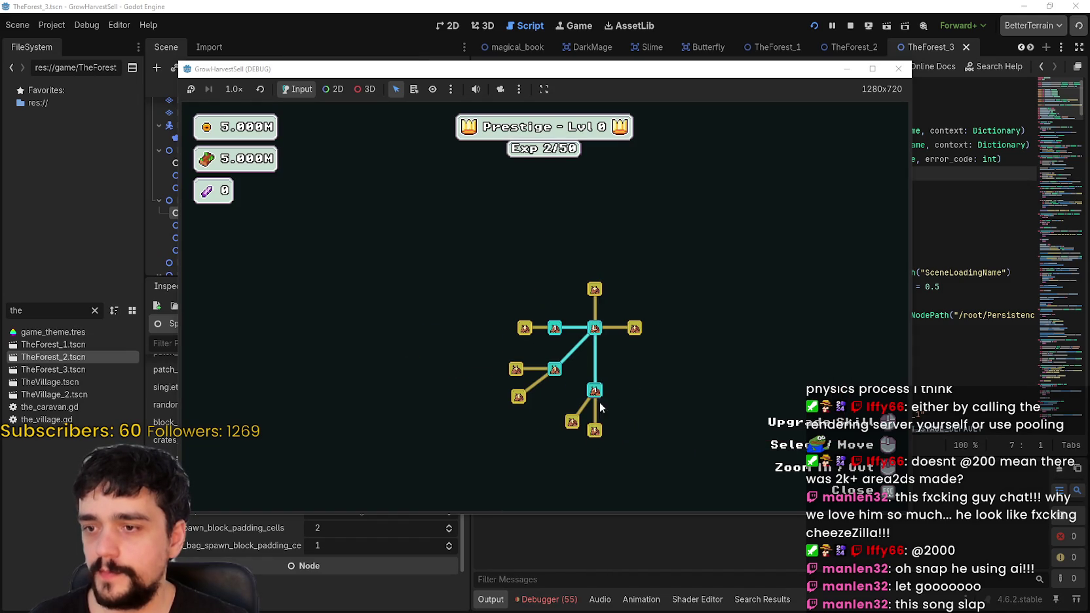
{"action": "left_click", "coordinate": [594, 430]}
{"action": "left_click", "coordinate": [572, 421]}
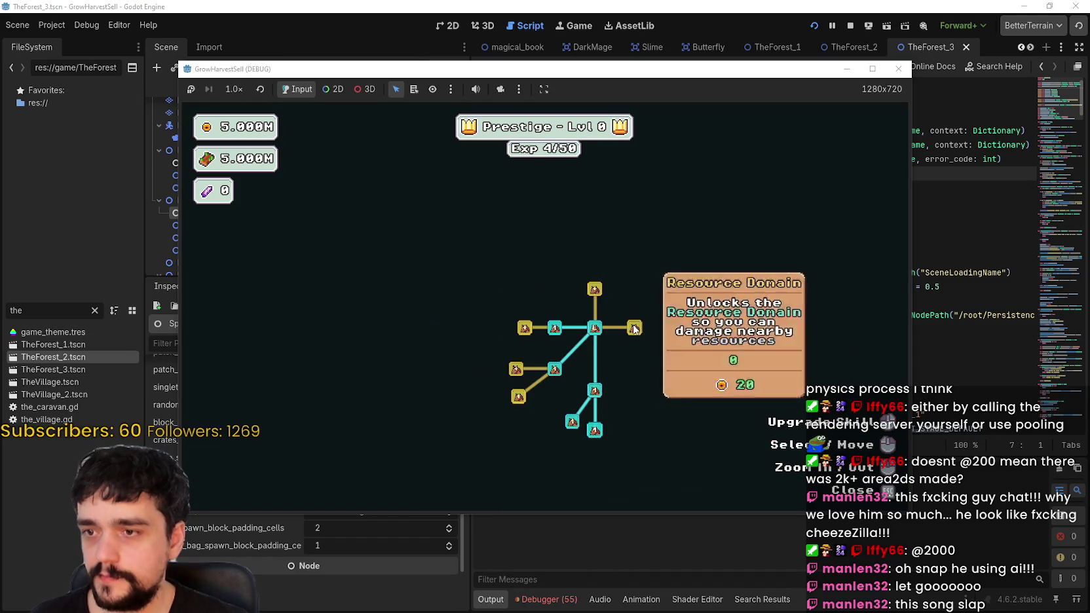
- Buy the Resource Domain node and next branch nodes, then bring the game window forward
{"action": "left_click", "coordinate": [634, 327]}
{"action": "left_click", "coordinate": [634, 306]}
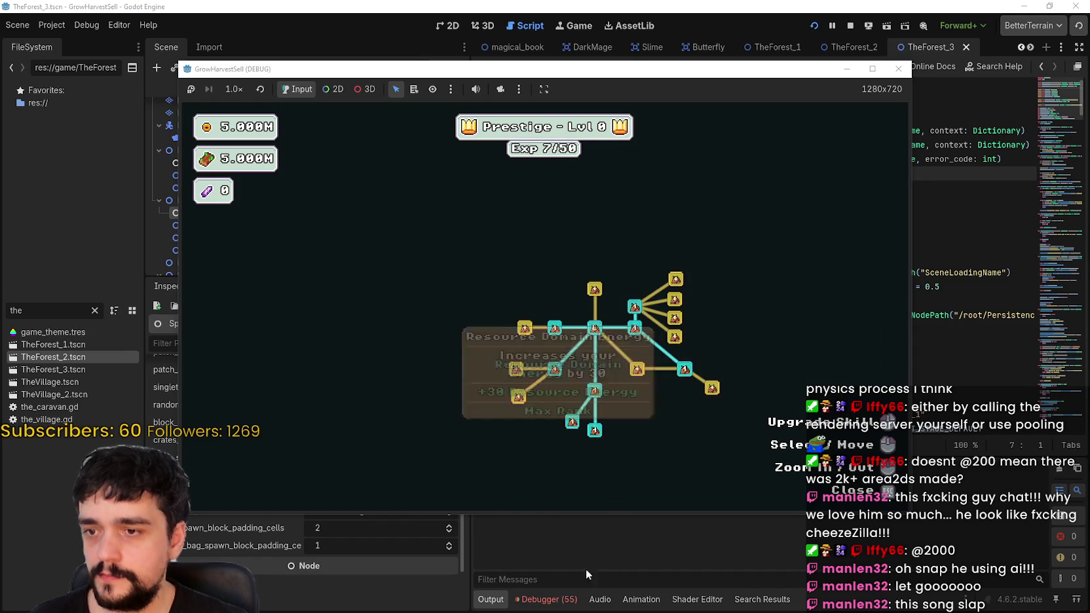
{"action": "left_click", "coordinate": [579, 568]}
{"action": "key", "text": "alt+Tab"}
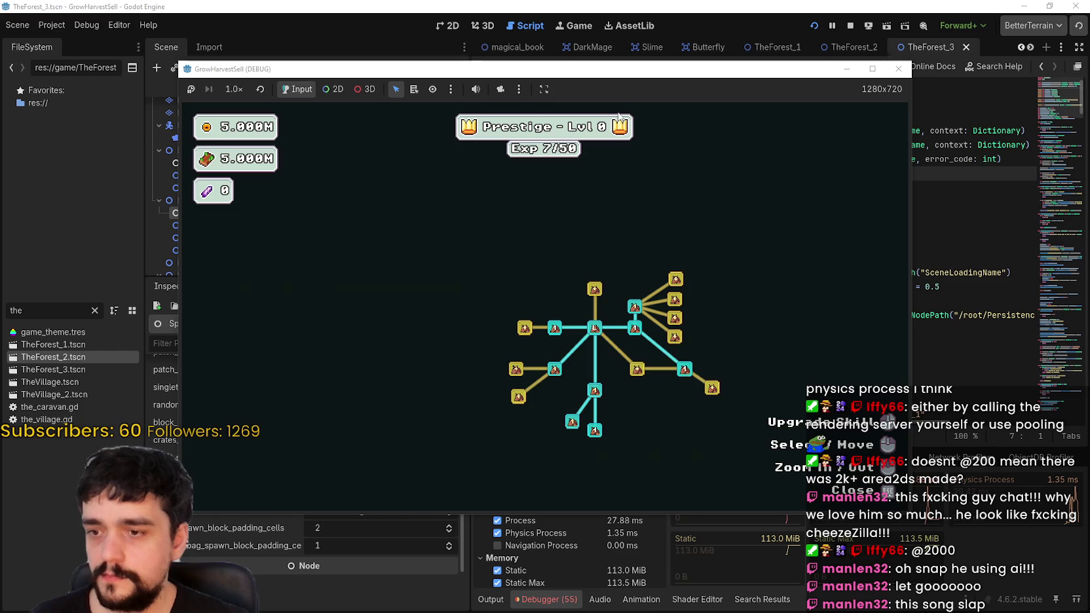
{"action": "left_click_drag", "start_coordinate": [745, 44], "coordinate": [736, 42]}
- Buy the four right-branch upgrades, the left yellow node and the Magical Bags upgrade
{"action": "left_click", "coordinate": [792, 243]}
{"action": "left_click", "coordinate": [791, 264]}
{"action": "left_click", "coordinate": [791, 283]}
{"action": "left_click", "coordinate": [790, 301]}
{"action": "left_click", "coordinate": [640, 292]}
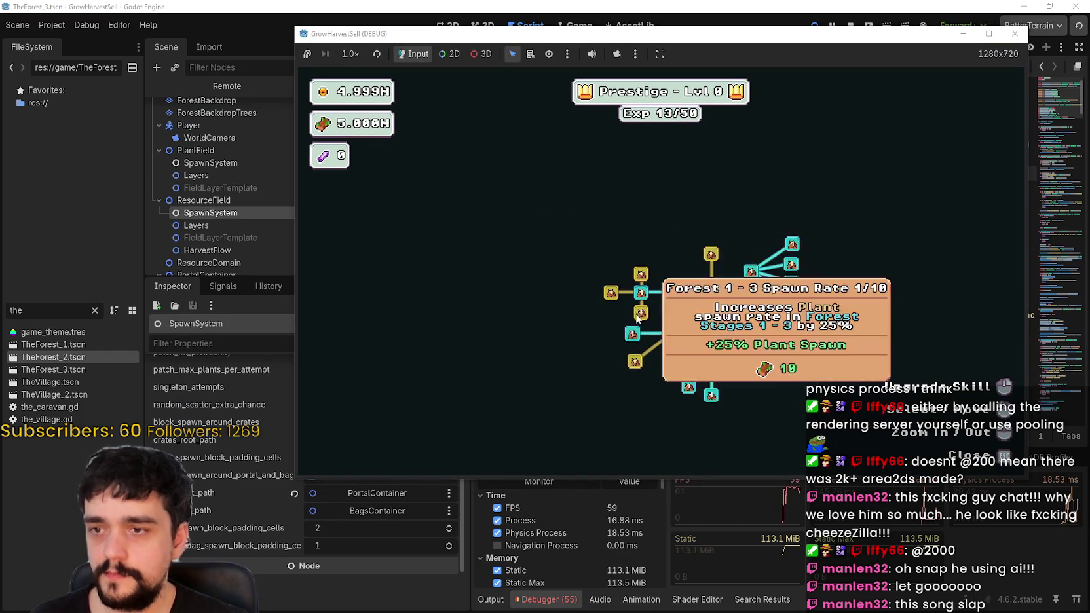
{"action": "left_click", "coordinate": [611, 294]}
{"action": "left_click", "coordinate": [635, 361]}
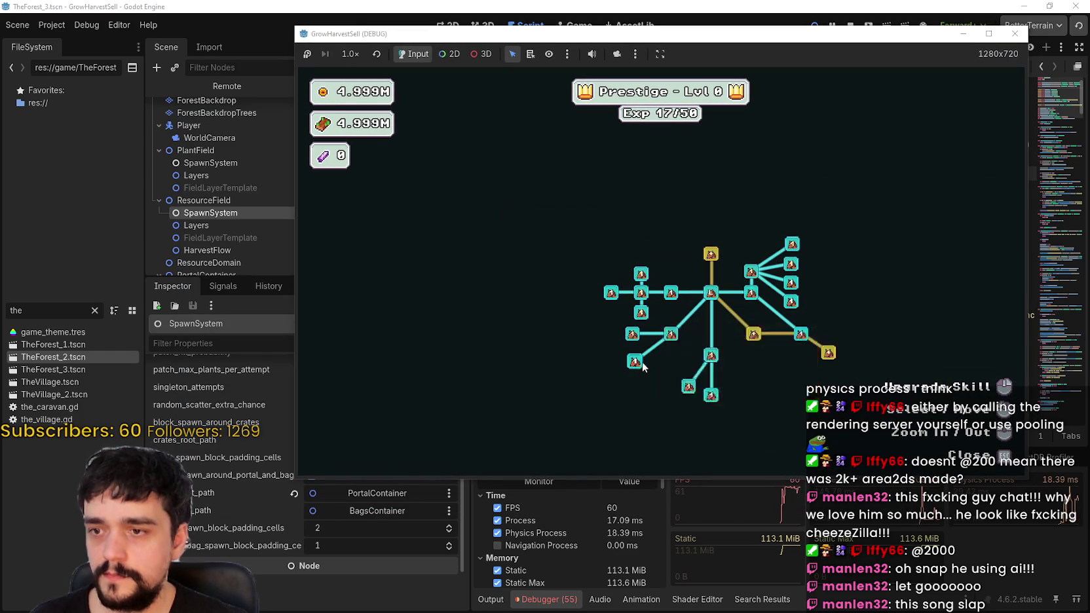
{"action": "left_click", "coordinate": [713, 255]}
- Unlock and buy the upper-branch skill nodes
{"action": "left_click", "coordinate": [666, 253]}
{"action": "left_click", "coordinate": [679, 220]}
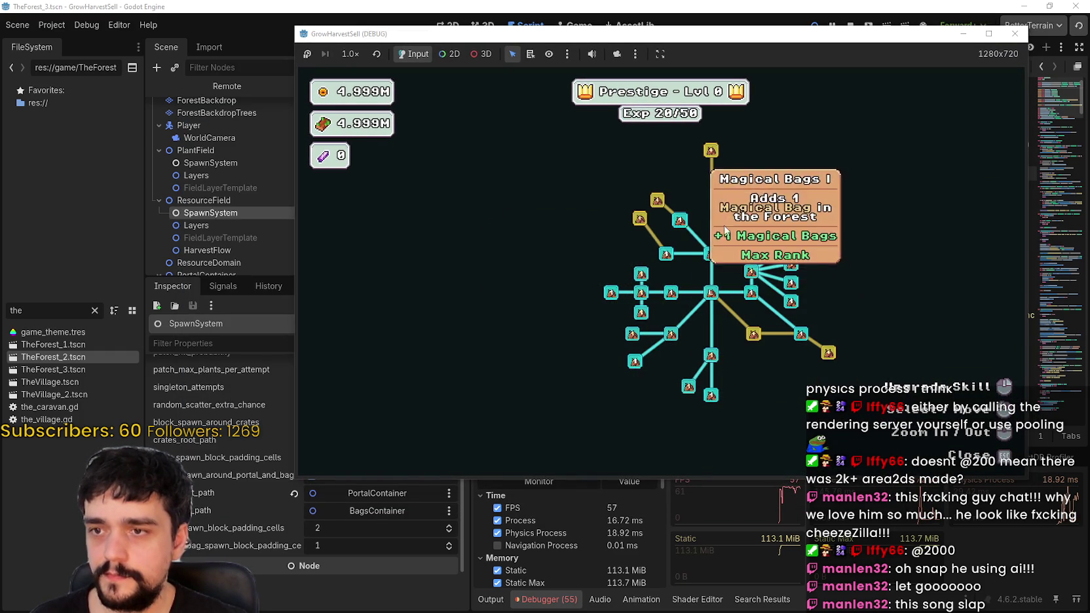
{"action": "left_click", "coordinate": [731, 224]}
{"action": "left_click", "coordinate": [656, 200]}
{"action": "left_click", "coordinate": [640, 218]}
{"action": "left_click", "coordinate": [735, 190]}
- Buy Market Stall, the right-side node, Magical Roots Master and Barrier Energy, reaching Exp 33/50
{"action": "left_click", "coordinate": [731, 148]}
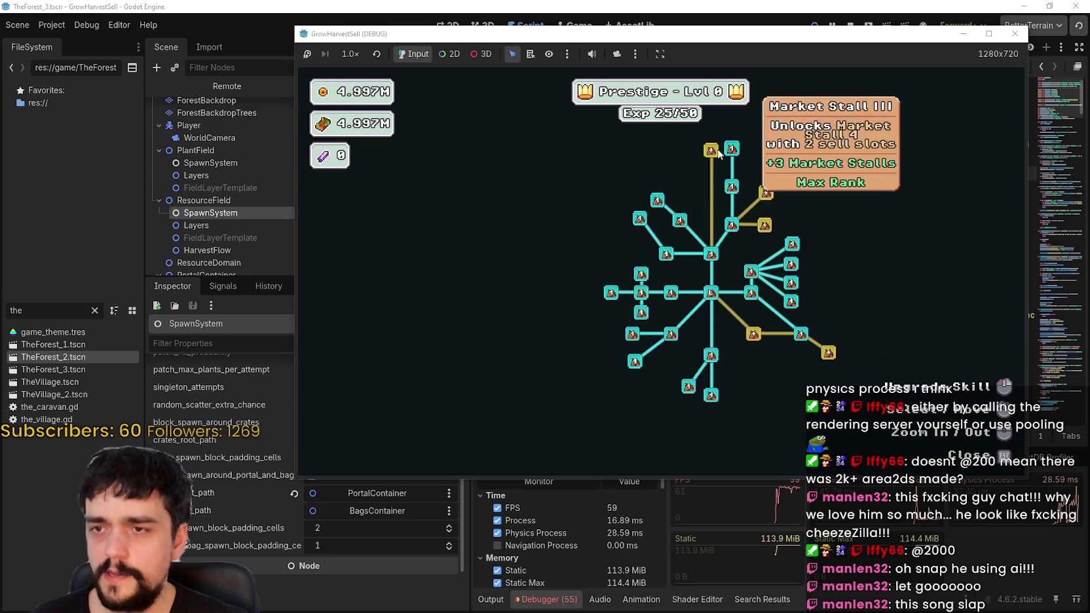
{"action": "left_click", "coordinate": [711, 150]}
{"action": "left_click", "coordinate": [673, 172]}
{"action": "left_click", "coordinate": [764, 225]}
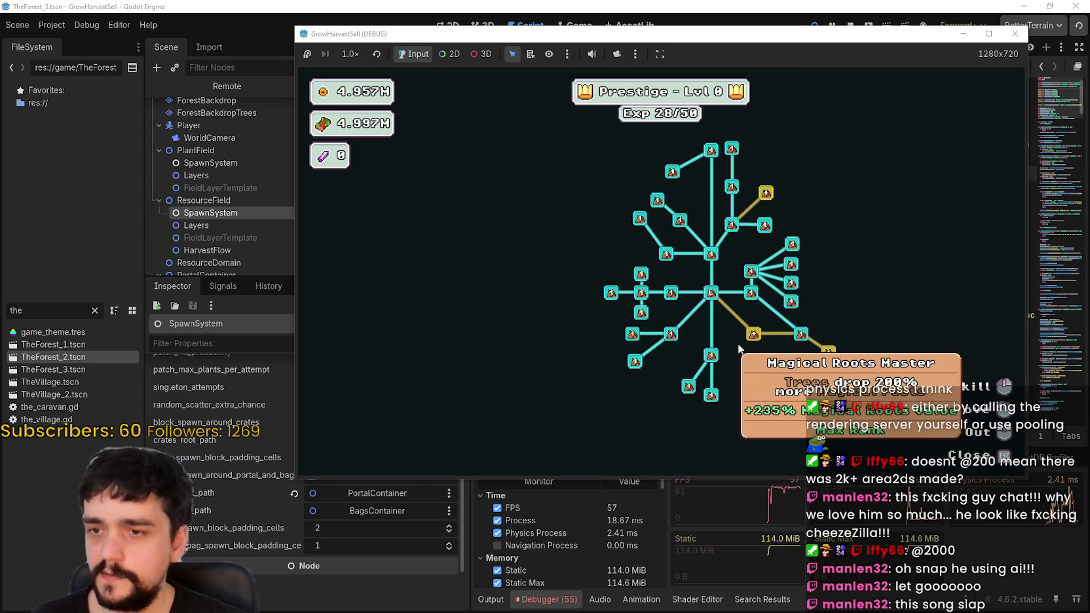
{"action": "left_click", "coordinate": [752, 335]}
{"action": "left_click", "coordinate": [786, 361]}
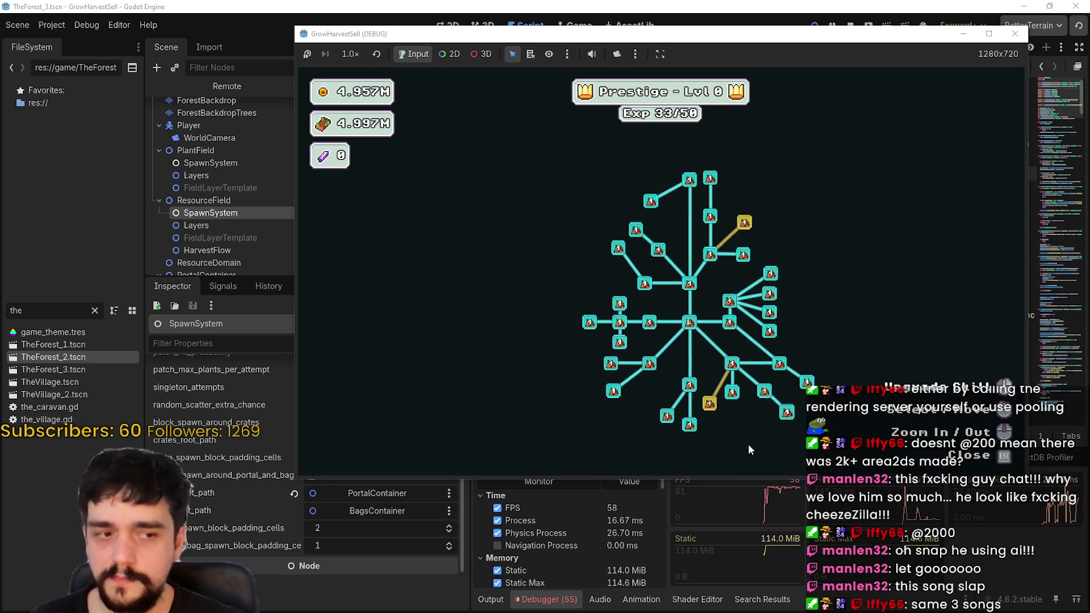
{"action": "scroll", "coordinate": [750, 443], "scroll_direction": "up", "scroll_amount": 3}
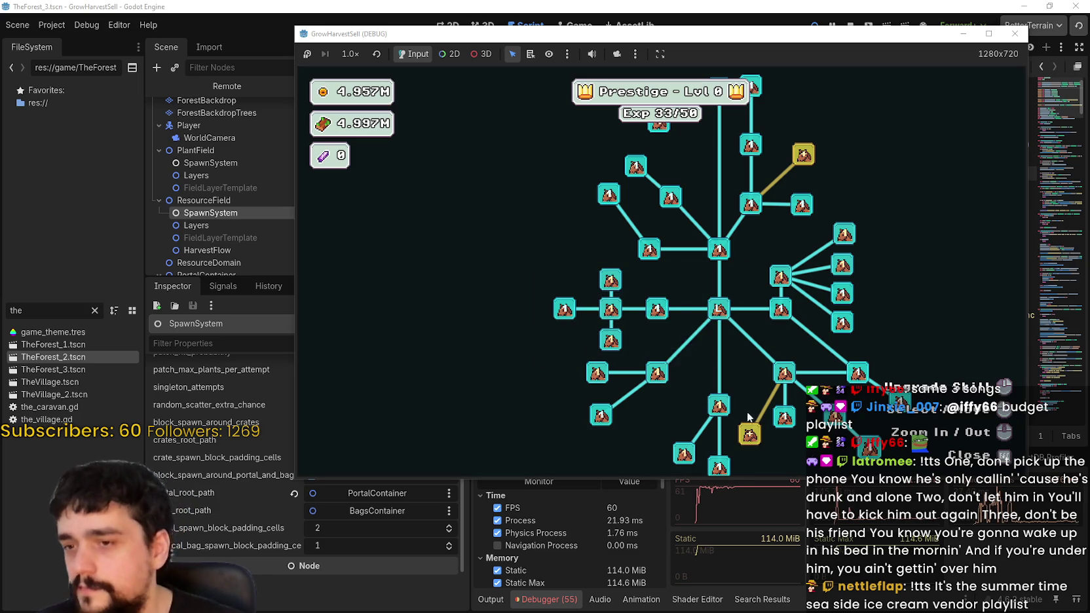
- Buy the two bottom gold nodes, rank up Magical Roots Gatherer and max Dopple Sickle
{"action": "left_click", "coordinate": [749, 434]}
{"action": "left_click", "coordinate": [795, 448]}
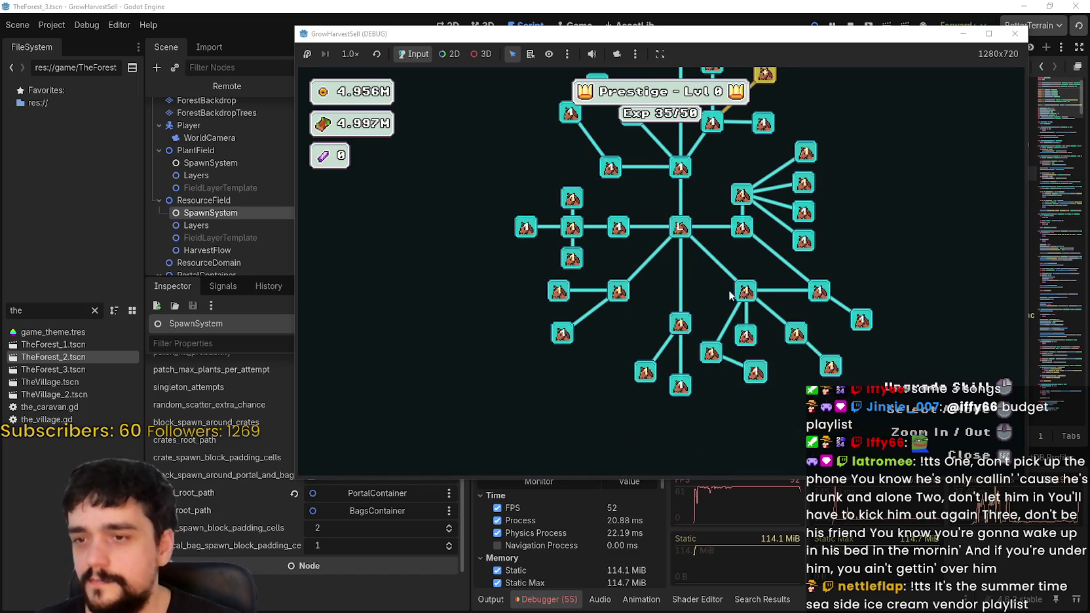
{"action": "mouse_move", "coordinate": [768, 184]}
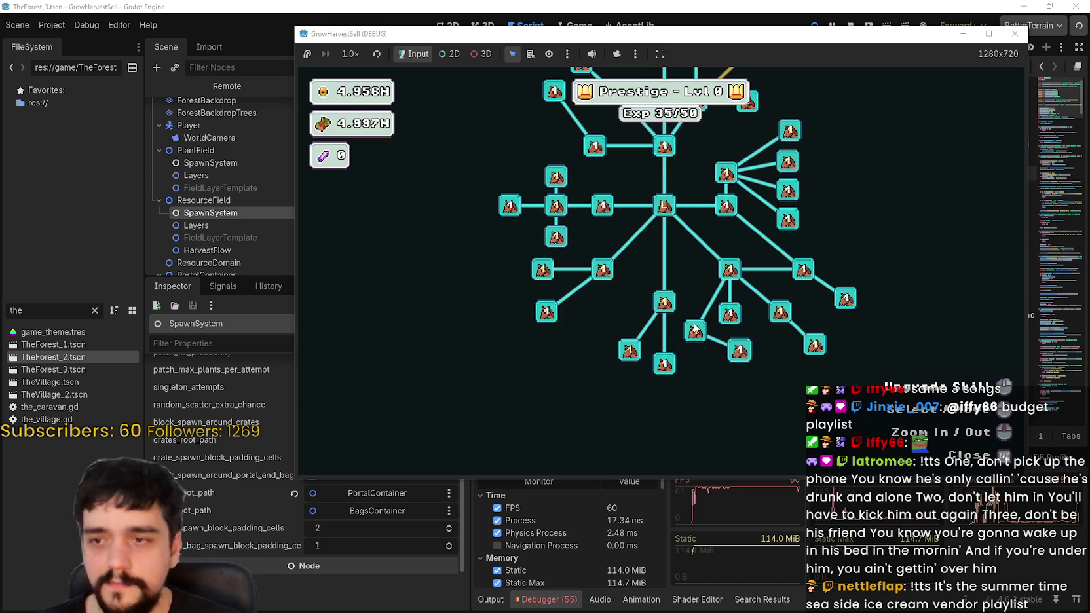
{"action": "left_click", "coordinate": [699, 340]}
{"action": "left_click", "coordinate": [700, 341]}
{"action": "left_click", "coordinate": [699, 341]}
{"action": "left_click", "coordinate": [595, 290]}
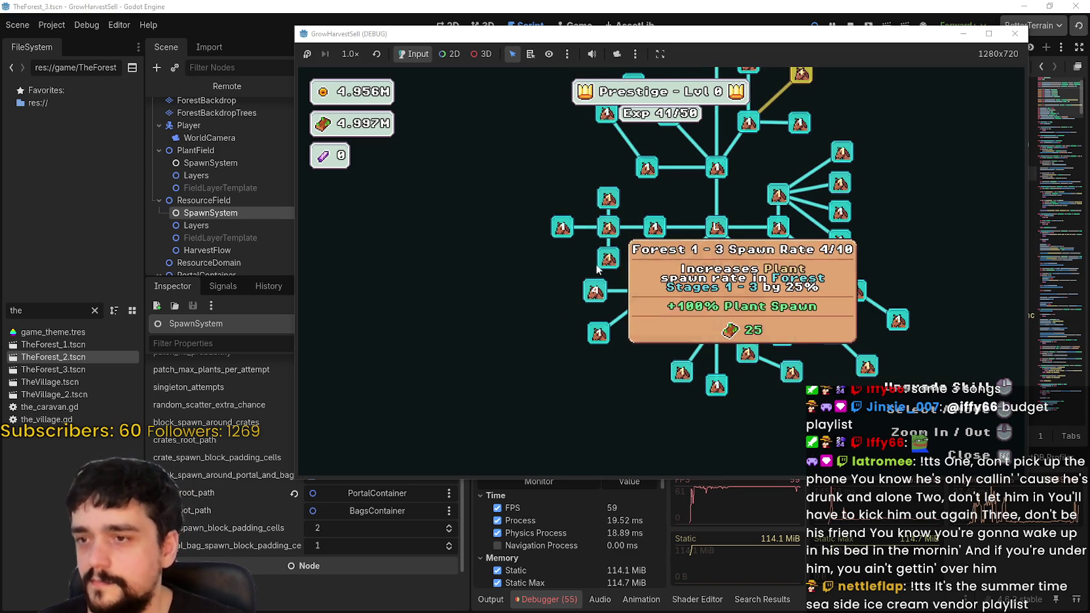
{"action": "left_click", "coordinate": [608, 258]}
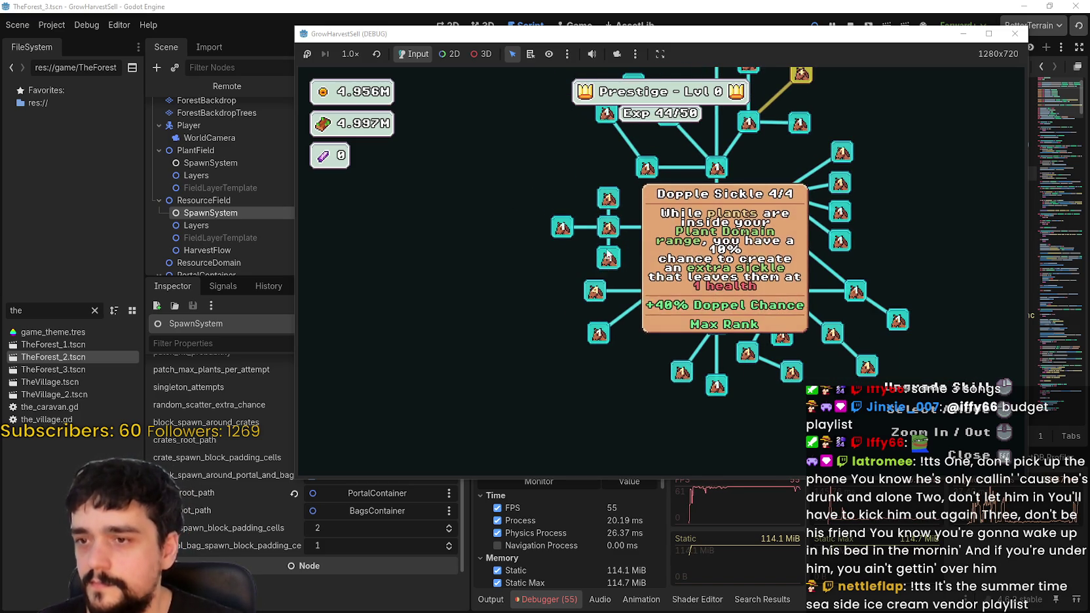
- Max Plant Domain Damage II and rank up the left-side node and Plants Value
{"action": "left_click", "coordinate": [608, 195]}
{"action": "left_click", "coordinate": [609, 192]}
{"action": "left_click", "coordinate": [610, 191]}
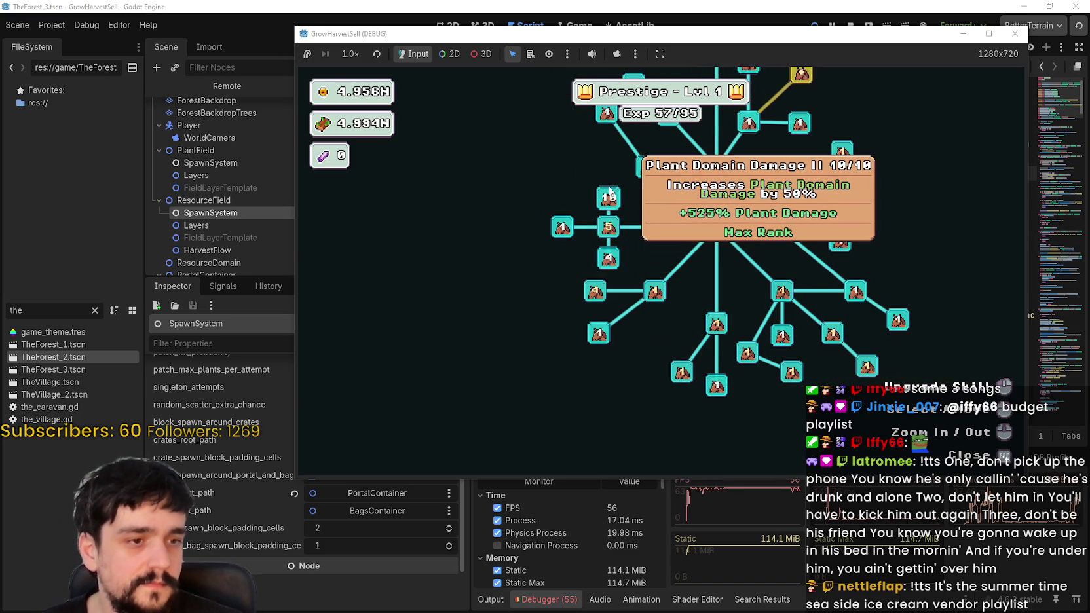
{"action": "left_click", "coordinate": [608, 226]}
{"action": "left_click", "coordinate": [607, 226]}
{"action": "left_click", "coordinate": [608, 226]}
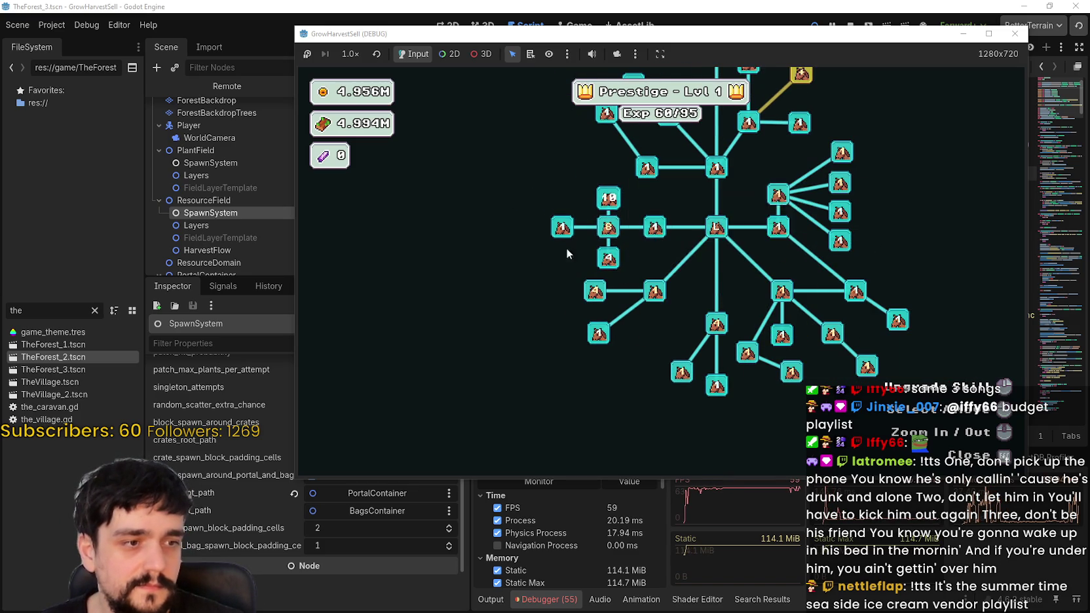
{"action": "left_click", "coordinate": [648, 300]}
{"action": "left_click", "coordinate": [648, 300]}
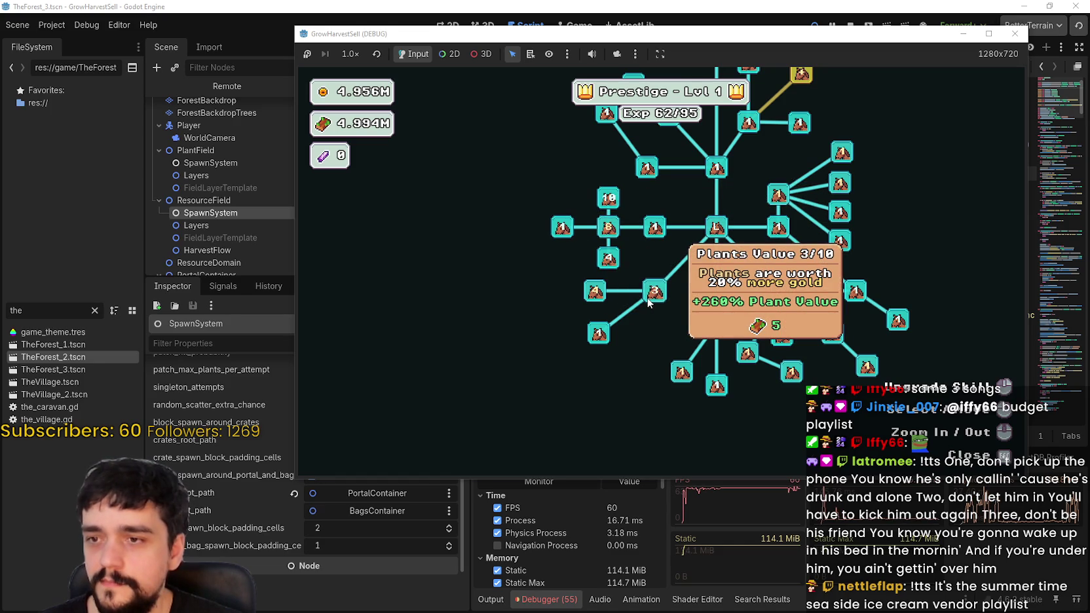
{"action": "left_click", "coordinate": [649, 300]}
{"action": "left_click", "coordinate": [649, 300]}
- Max Forest 1 - 3 Spawn Rate, buy Plant Insurance and Resource Domain Capacity for Prestige Lvl 1
{"action": "left_click", "coordinate": [595, 293]}
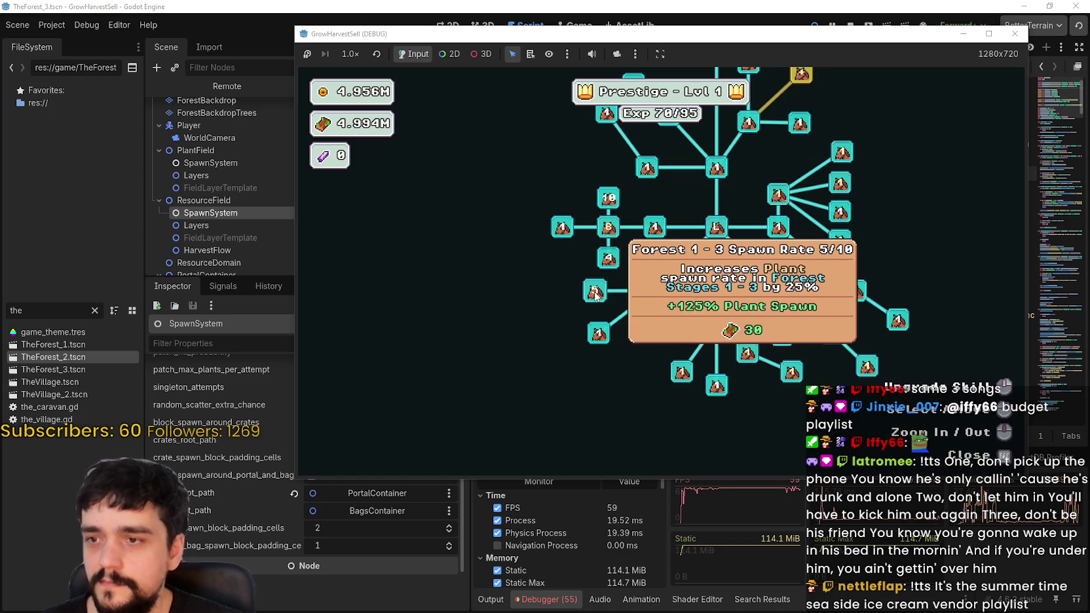
{"action": "left_click", "coordinate": [595, 293]}
{"action": "left_click", "coordinate": [594, 293]}
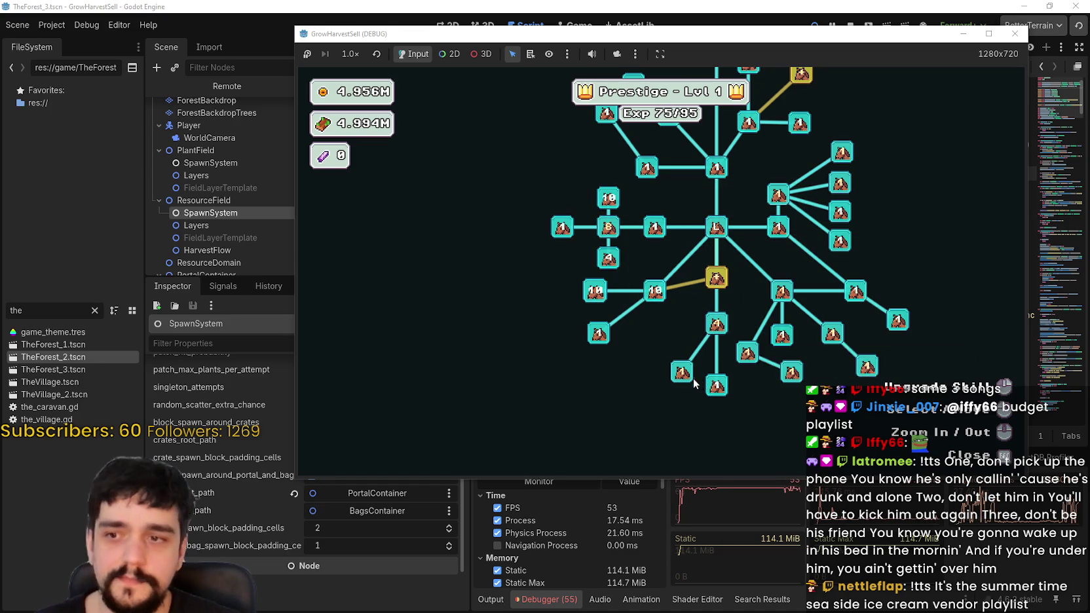
{"action": "left_click", "coordinate": [726, 283]}
{"action": "left_click", "coordinate": [855, 290]}
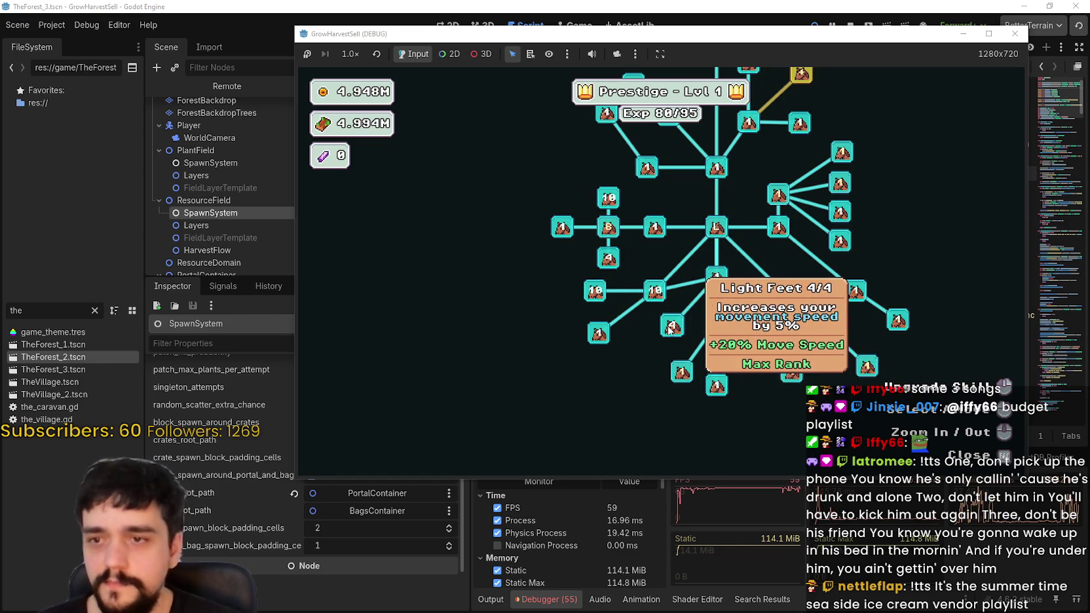
{"action": "left_click", "coordinate": [896, 320]}
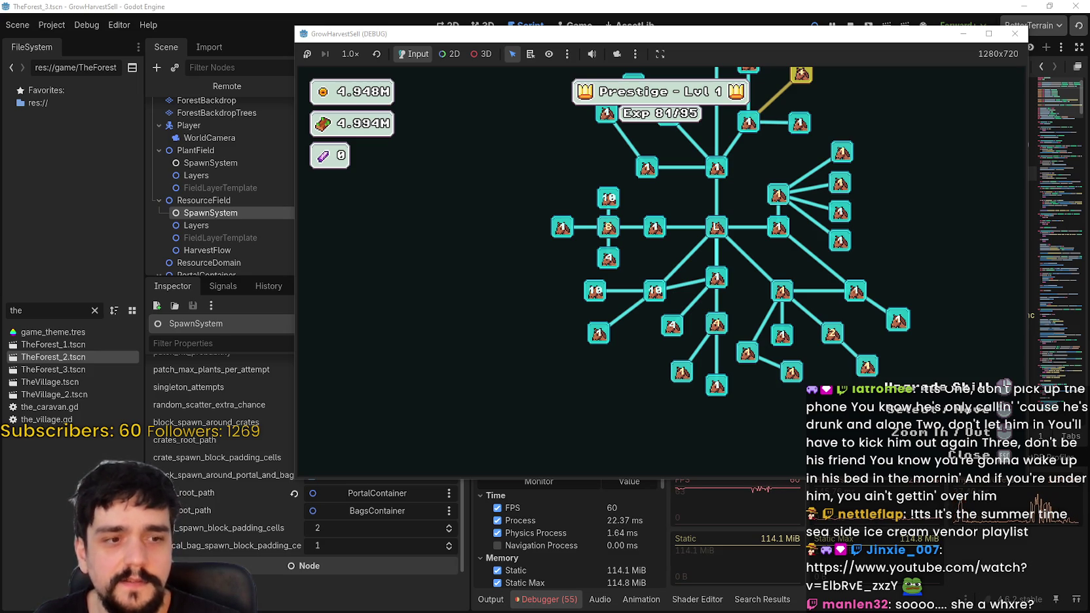
{"action": "left_click_drag", "start_coordinate": [640, 313], "coordinate": [713, 229]}
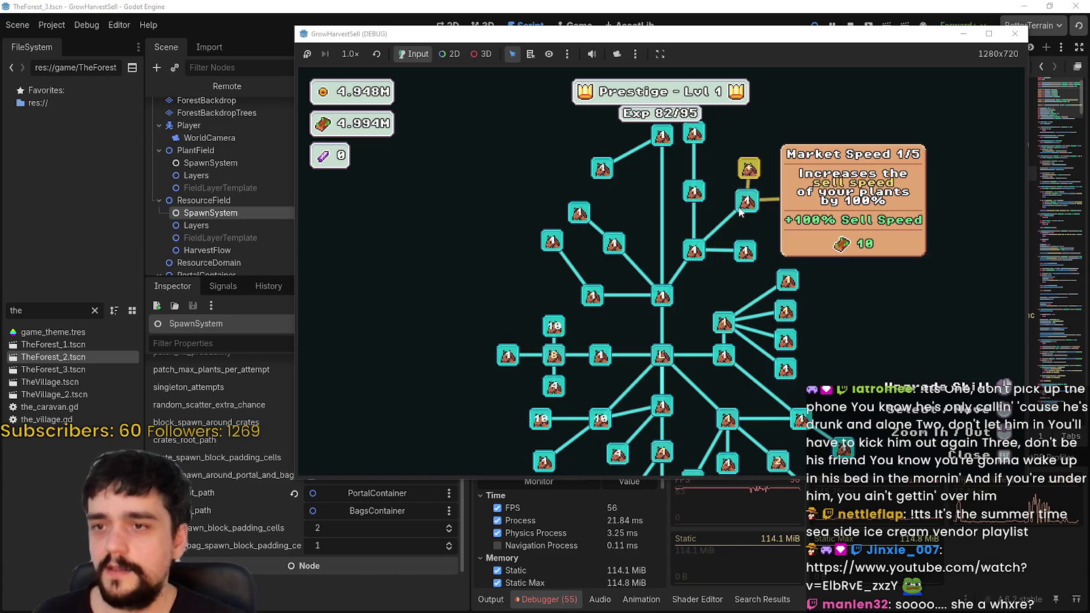
- Max out Plant Domain Damage and raise Magical Roots Gatherer to its maximum of 10
{"action": "left_click_drag", "start_coordinate": [780, 279], "coordinate": [654, 283]}
{"action": "scroll", "coordinate": [648, 275], "scroll_direction": "up", "scroll_amount": 2}
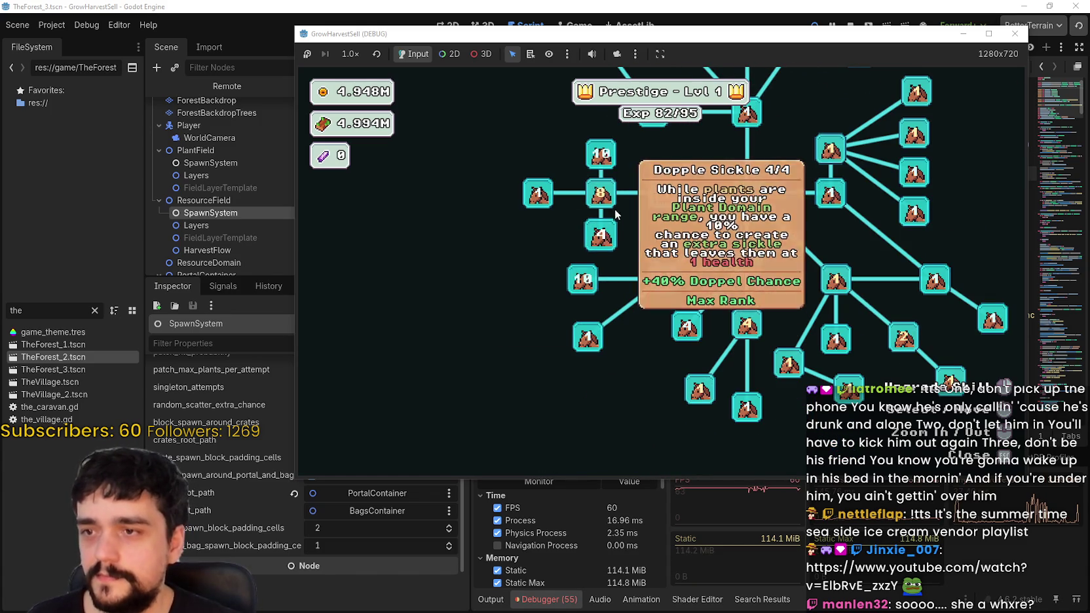
{"action": "left_click", "coordinate": [614, 209]}
{"action": "left_click_drag", "start_coordinate": [614, 208], "coordinate": [485, 205]}
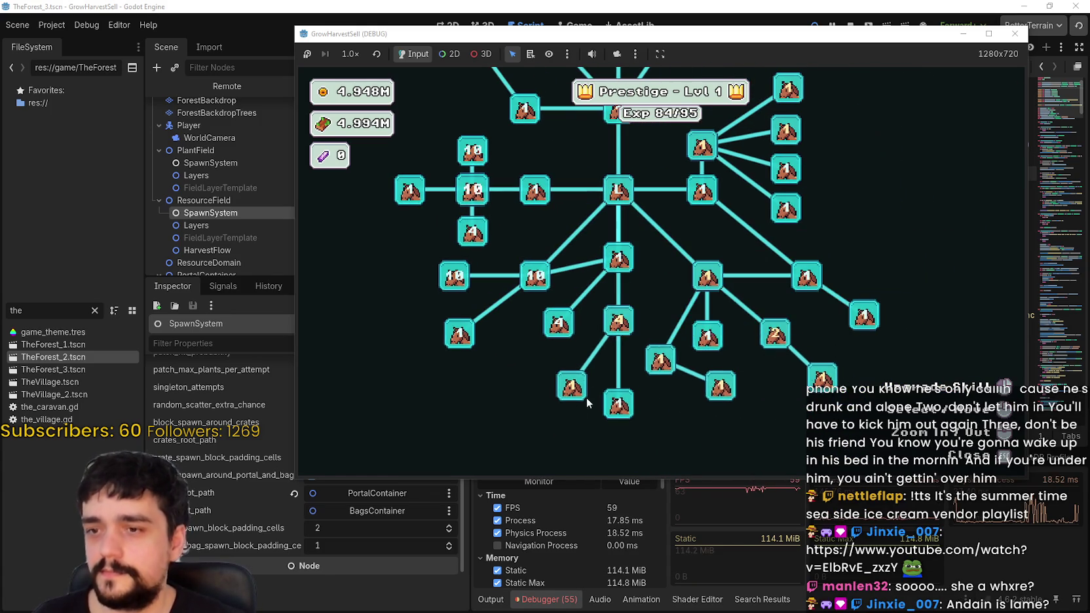
{"action": "left_click", "coordinate": [619, 325]}
{"action": "left_click", "coordinate": [619, 324]}
{"action": "left_click", "coordinate": [614, 329]}
{"action": "left_click", "coordinate": [616, 325]}
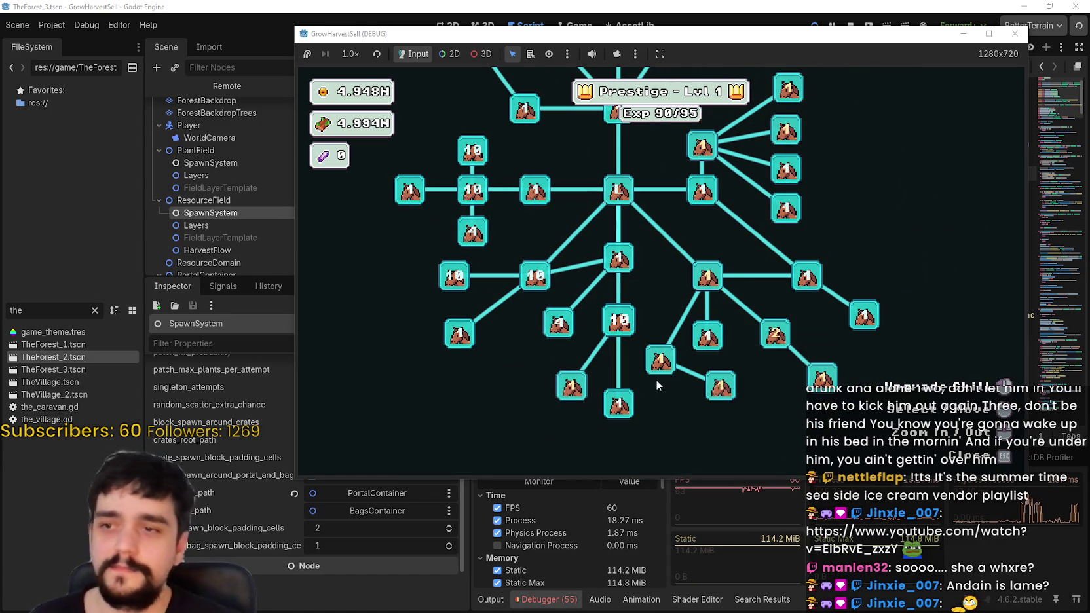
- Raise Resource Domain Damage to 4, upgrade the upper-right node twice, and close the tree
{"action": "left_click", "coordinate": [670, 219]}
{"action": "left_click", "coordinate": [669, 219]}
{"action": "left_click", "coordinate": [669, 219]}
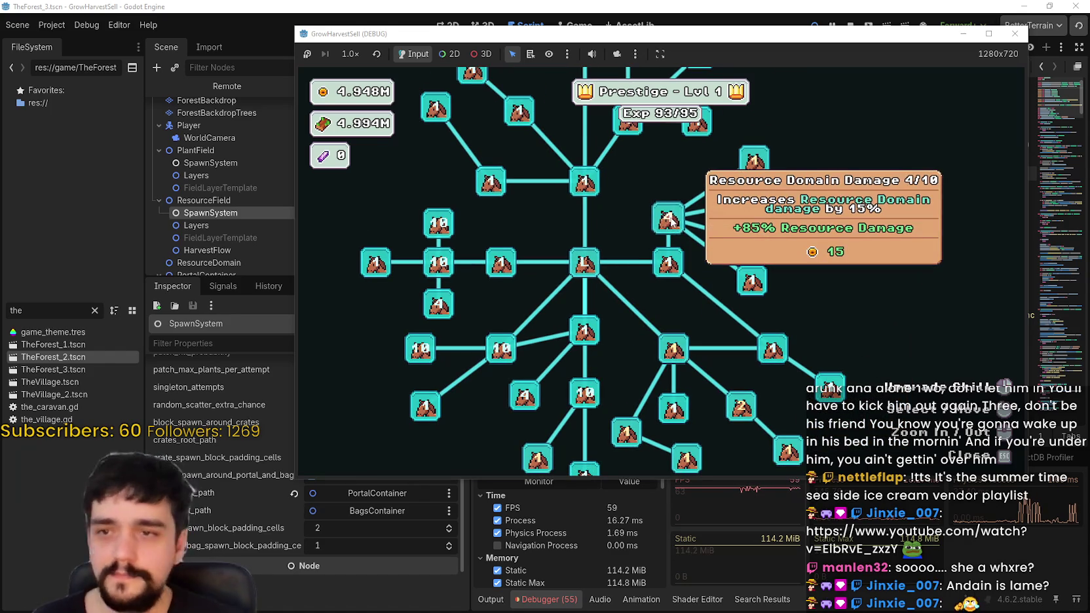
{"action": "left_click", "coordinate": [751, 202]}
{"action": "left_click", "coordinate": [754, 161]}
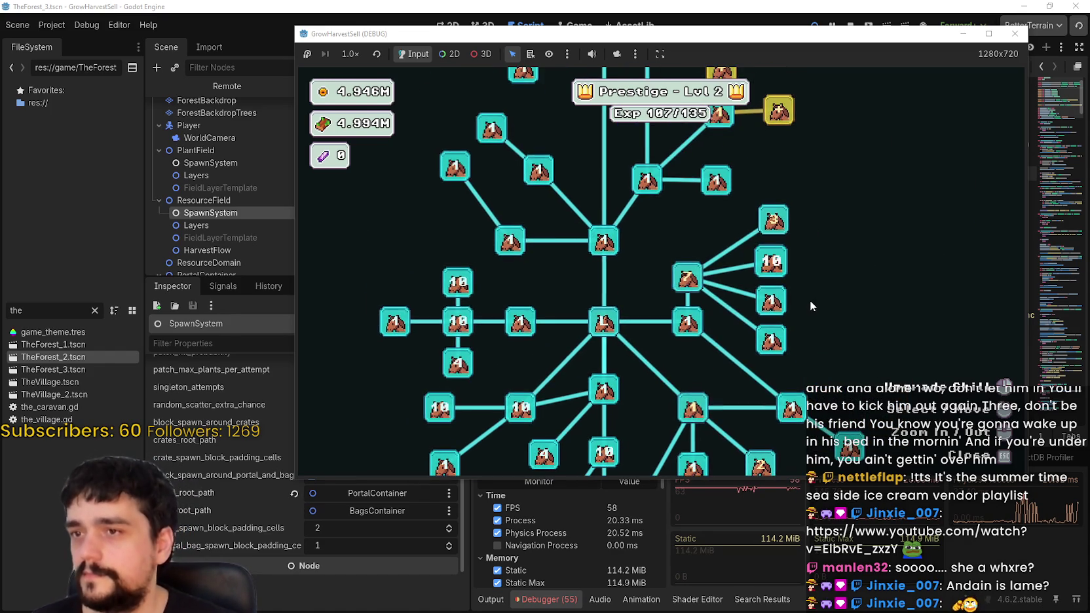
{"action": "key", "text": "Escape"}
- Walk onto the village portal and travel to forest Stage 3
{"action": "key", "text": "s"}
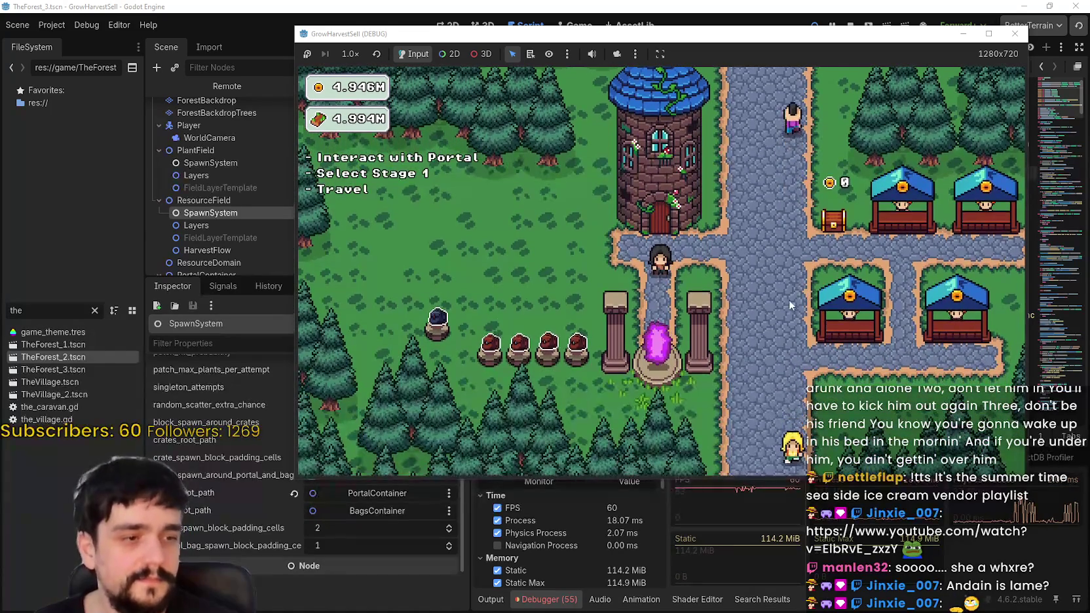
{"action": "key", "text": "e"}
{"action": "left_click", "coordinate": [643, 172]}
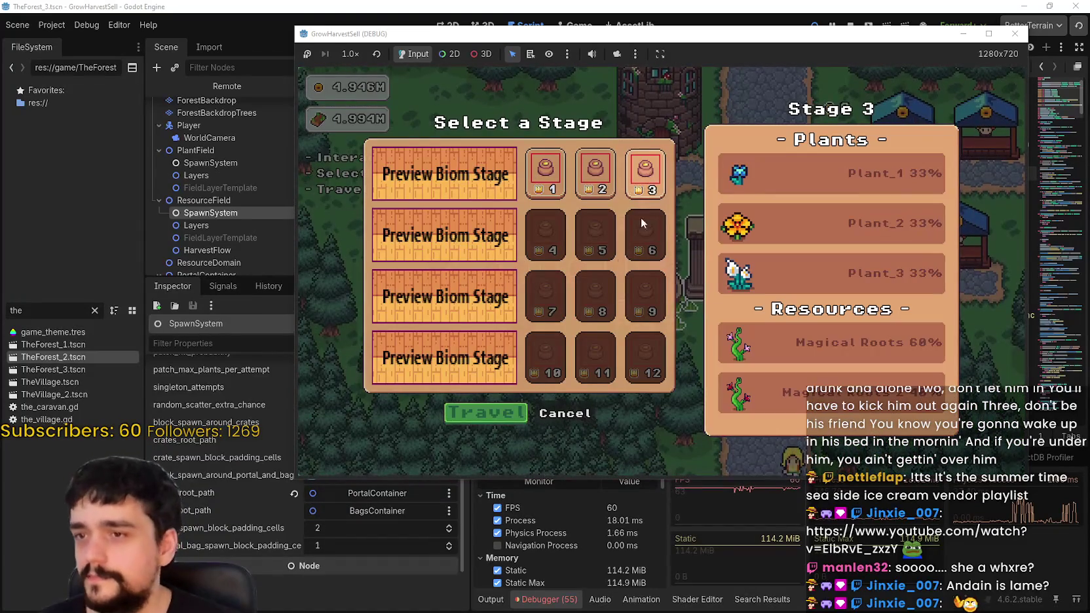
{"action": "left_click", "coordinate": [493, 412]}
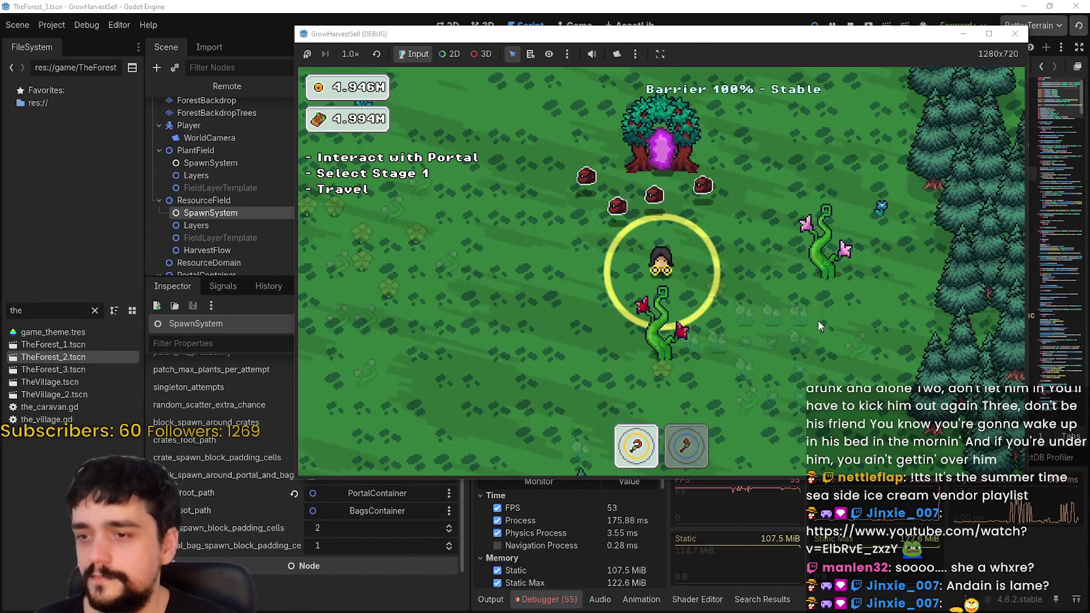
- Walk through the forest, then show the live Remote scene tree in the editor
{"action": "key", "text": "a"}
{"action": "key", "text": "s"}
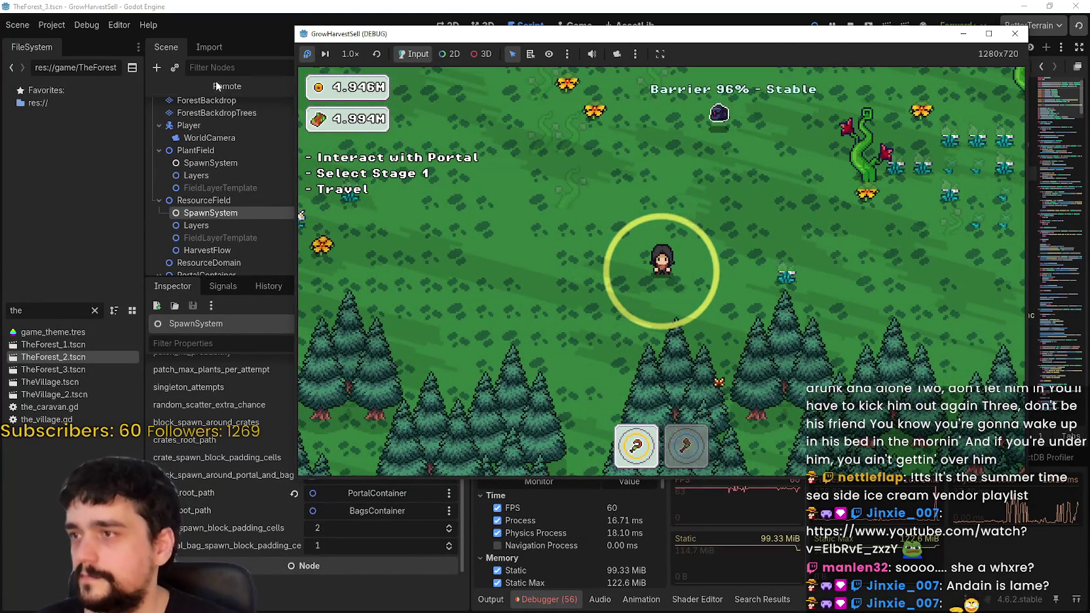
{"action": "left_click", "coordinate": [216, 81]}
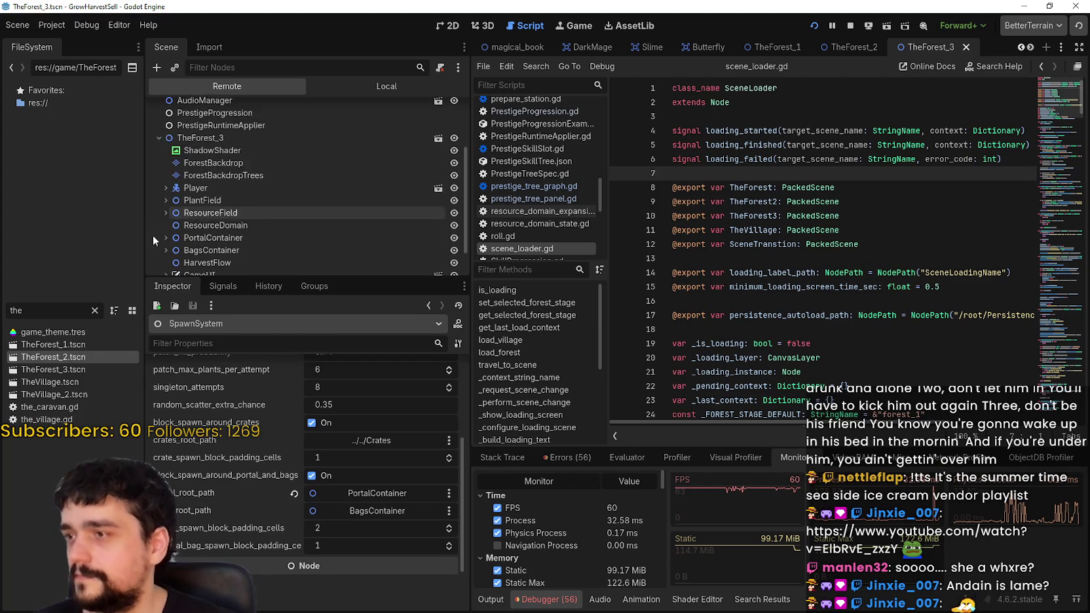
{"action": "left_click", "coordinate": [162, 191]}
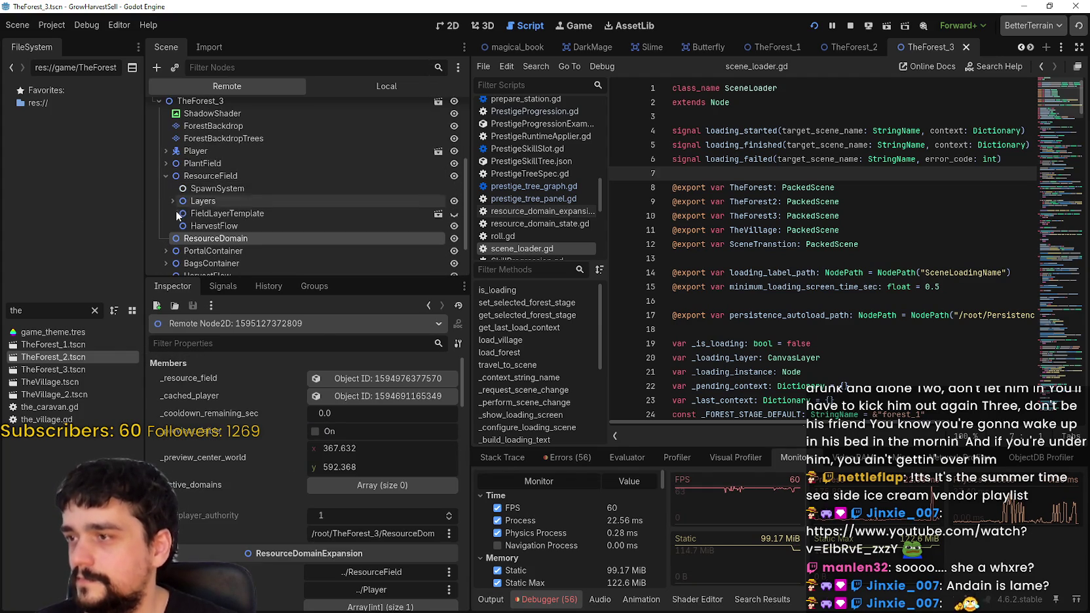
{"action": "left_click", "coordinate": [172, 201]}
{"action": "left_click", "coordinate": [179, 221]}
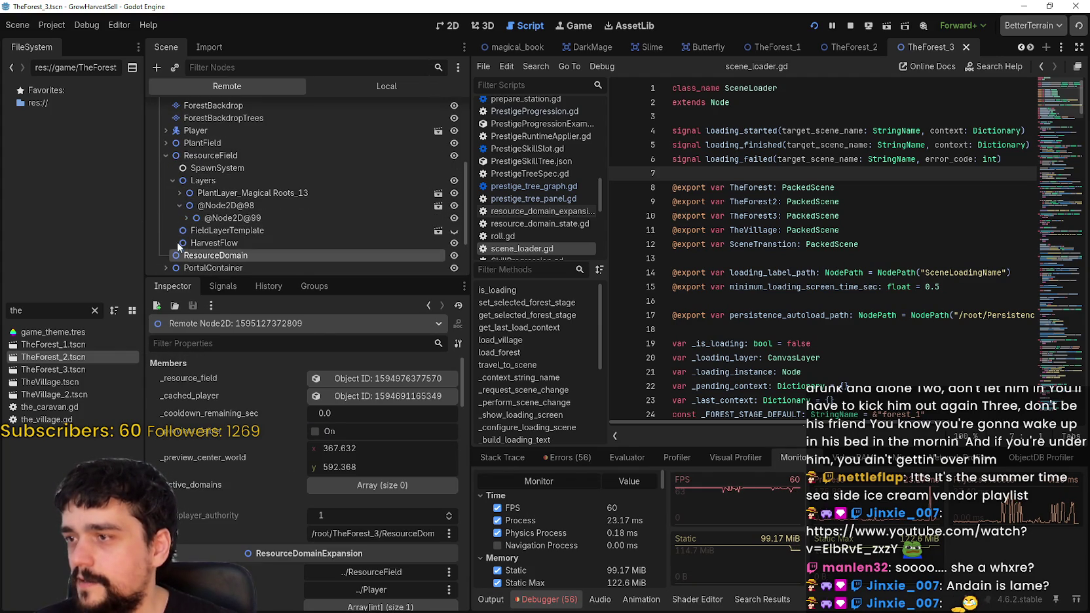
{"action": "left_click", "coordinate": [186, 218]}
{"action": "left_click", "coordinate": [193, 192]}
{"action": "left_click", "coordinate": [194, 179]}
{"action": "left_click", "coordinate": [193, 168]}
{"action": "left_click", "coordinate": [236, 181]}
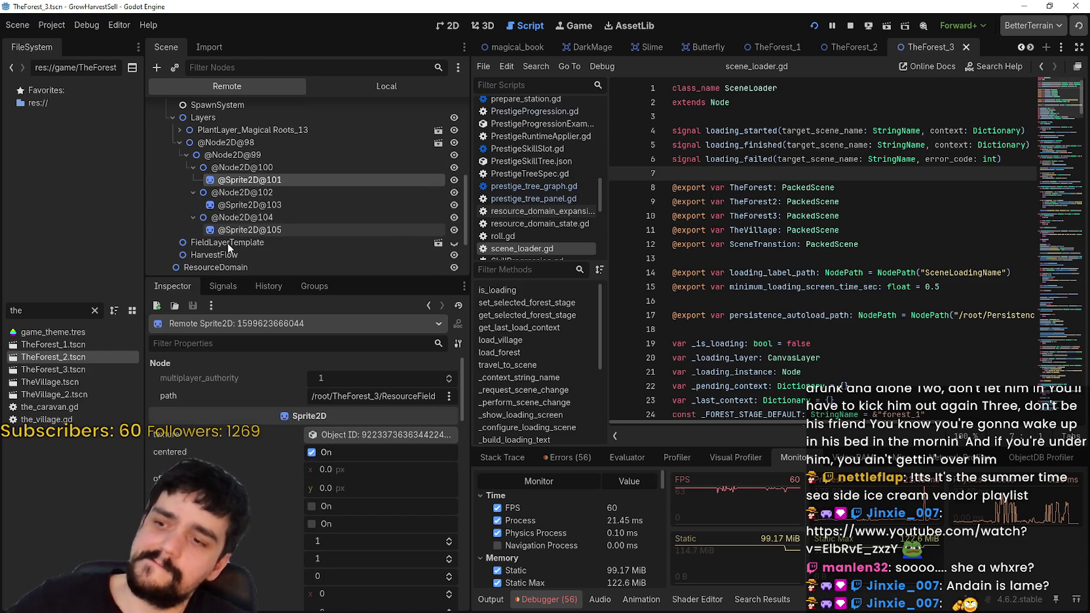
{"action": "left_click", "coordinate": [240, 173]}
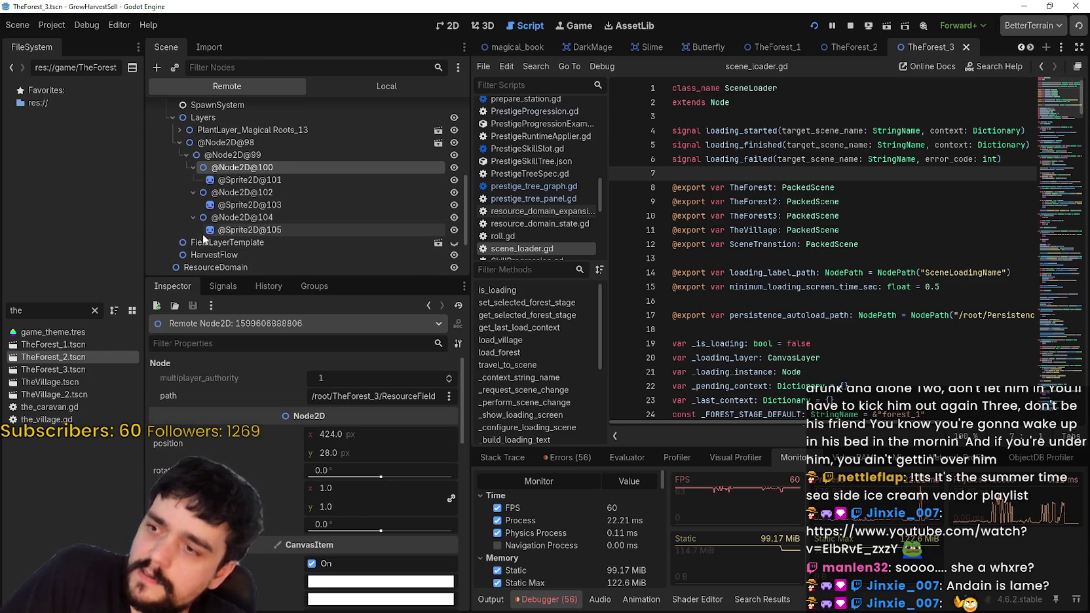
{"action": "left_click", "coordinate": [181, 131]}
{"action": "left_click", "coordinate": [176, 129]}
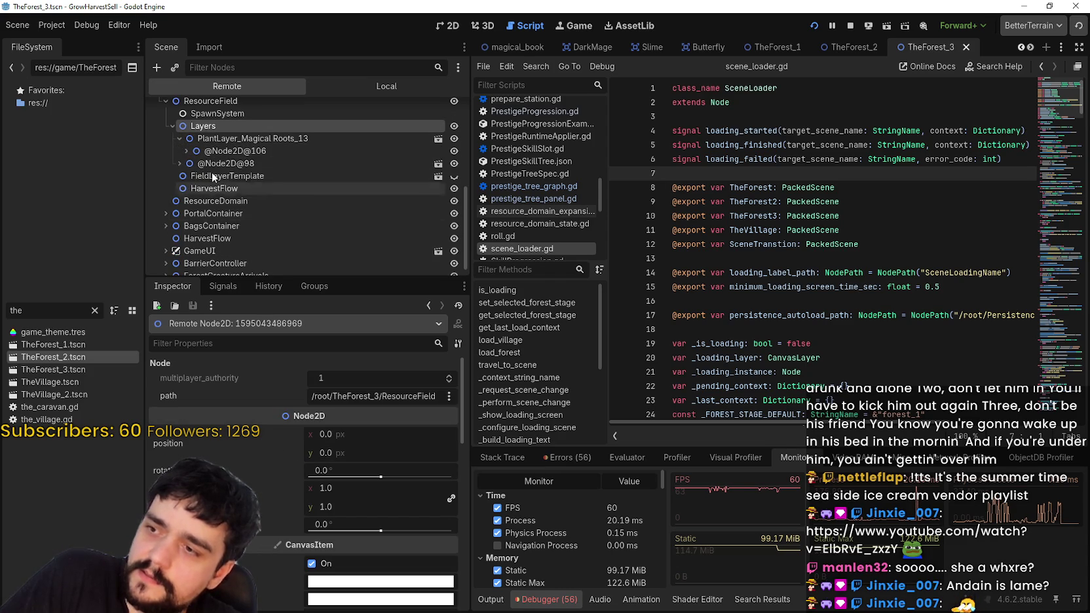
{"action": "left_click", "coordinate": [186, 151]}
{"action": "left_click", "coordinate": [193, 163]}
{"action": "left_click", "coordinate": [192, 163]}
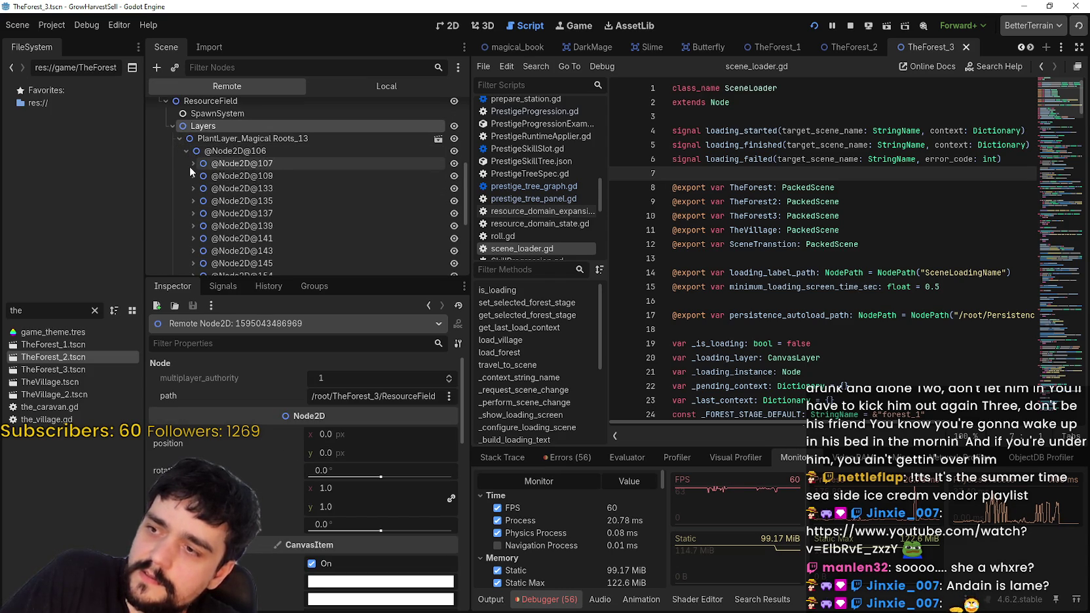
{"action": "left_click", "coordinate": [179, 138]}
{"action": "scroll", "coordinate": [197, 193], "scroll_direction": "up", "scroll_amount": 2}
{"action": "scroll", "coordinate": [203, 177], "scroll_direction": "up", "scroll_amount": 2}
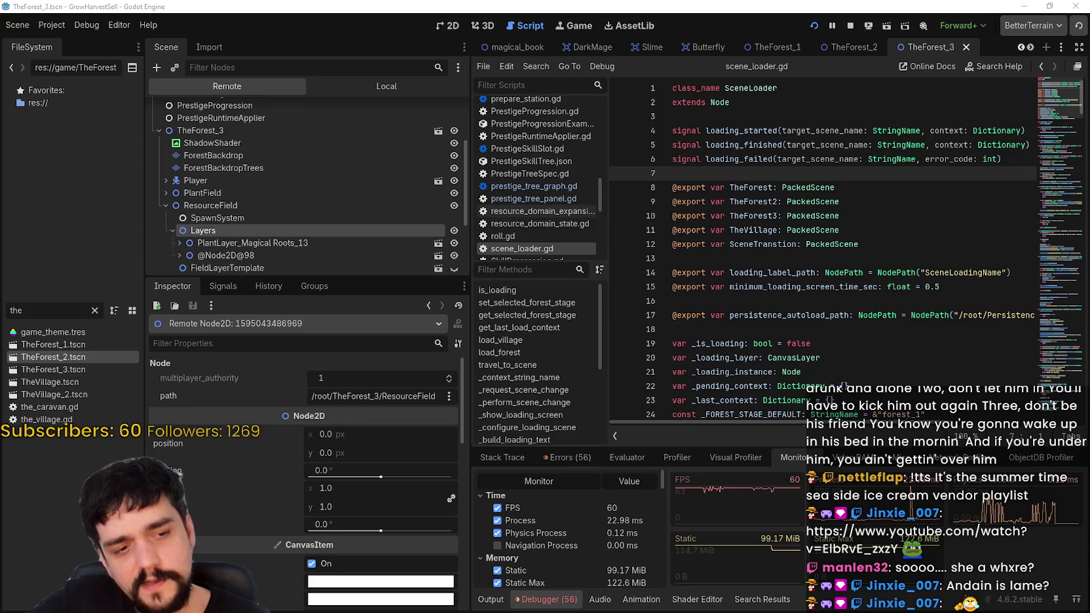
{"action": "key", "text": "alt+Tab"}
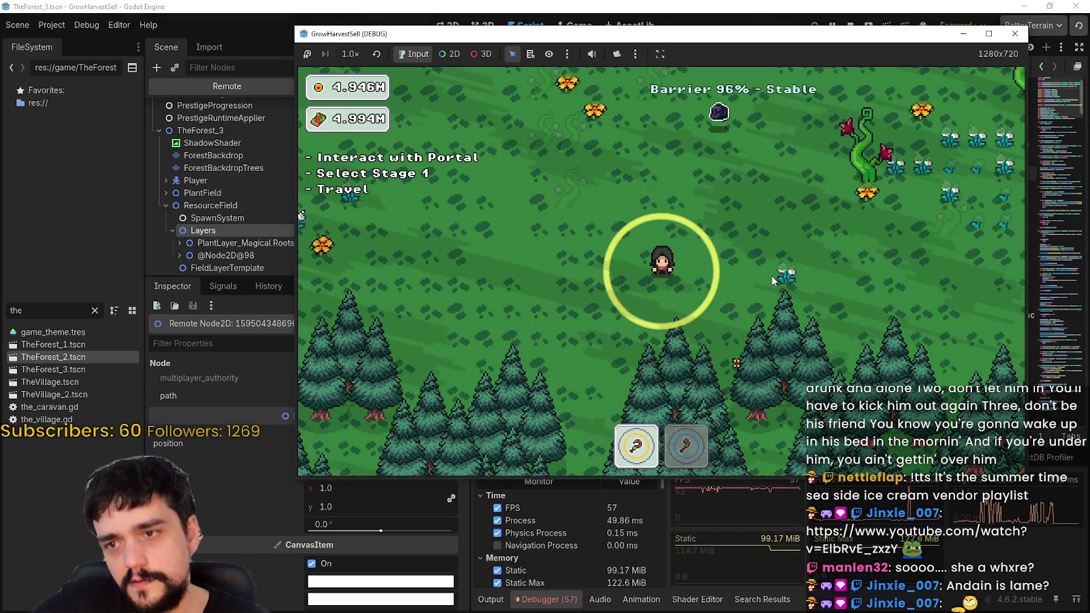
- Walk the player through the forest field harvesting plants
{"action": "key", "text": "d"}
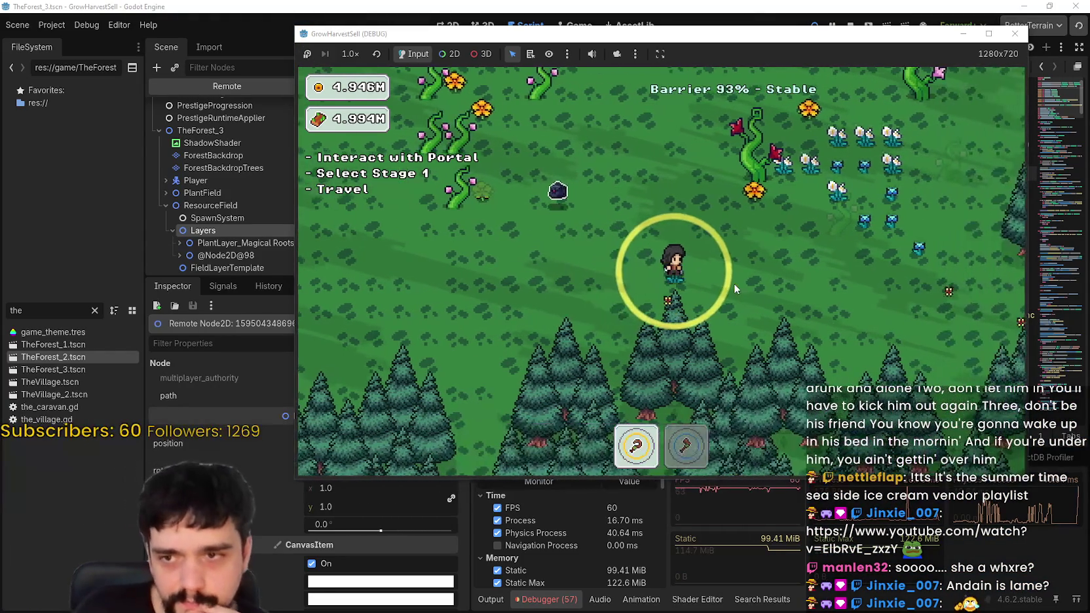
{"action": "key", "text": "w"}
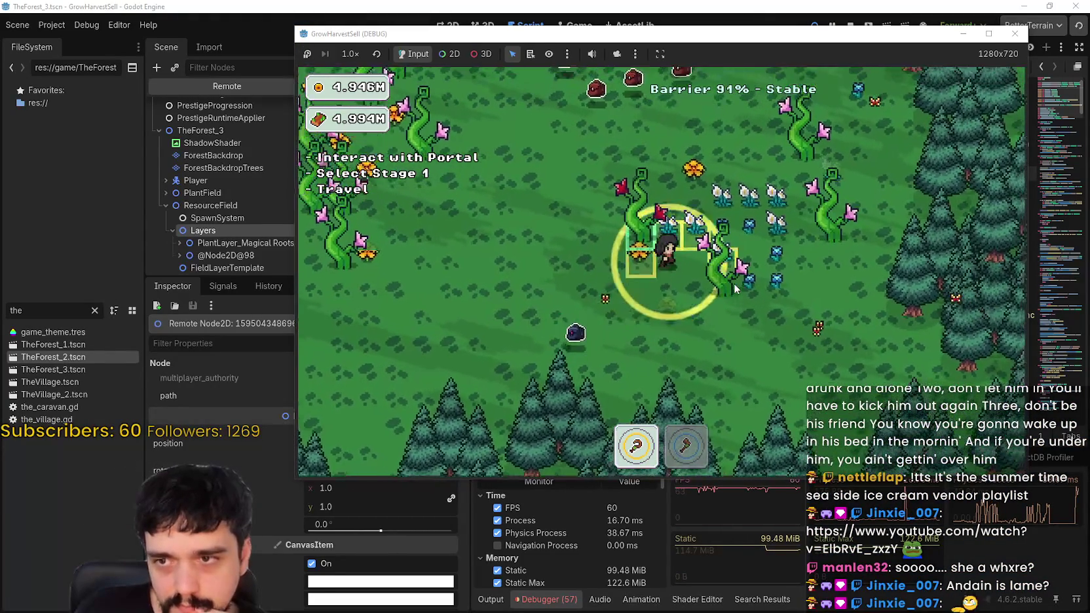
{"action": "key", "text": "w"}
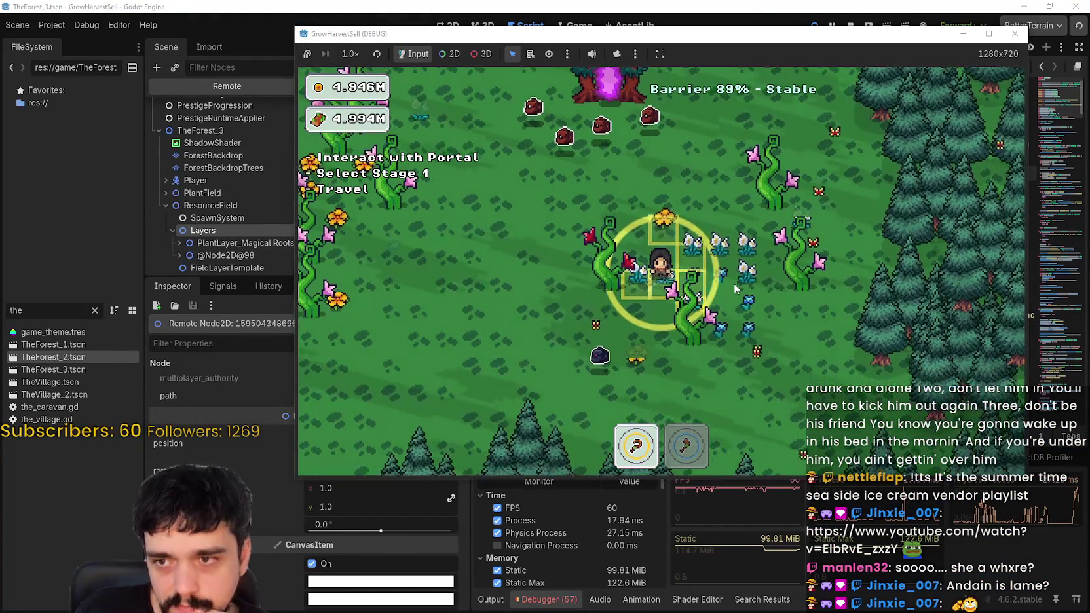
{"action": "key", "text": "s"}
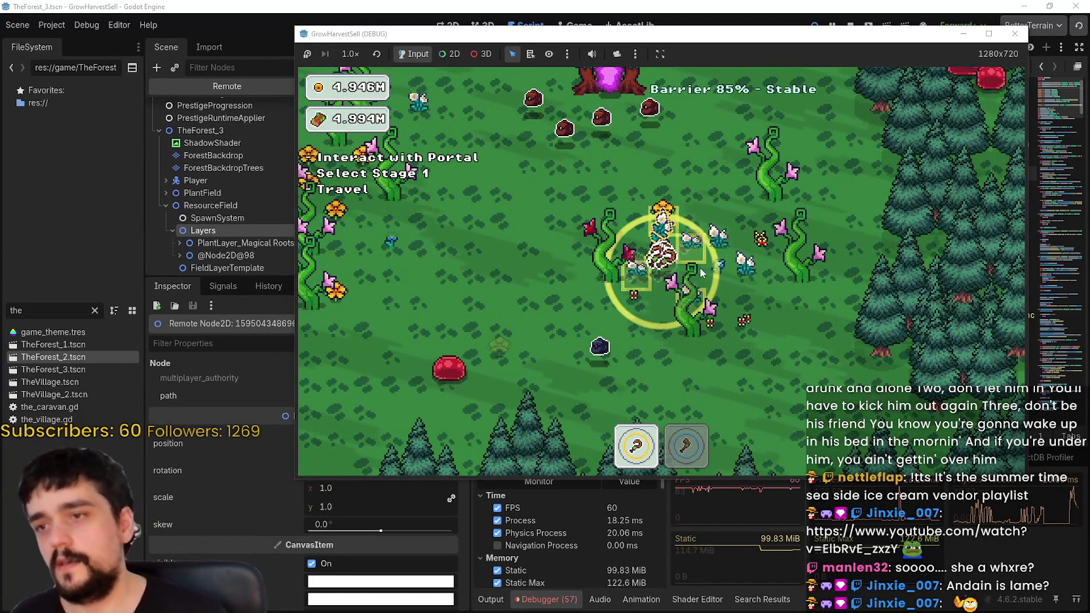
{"action": "key", "text": "a"}
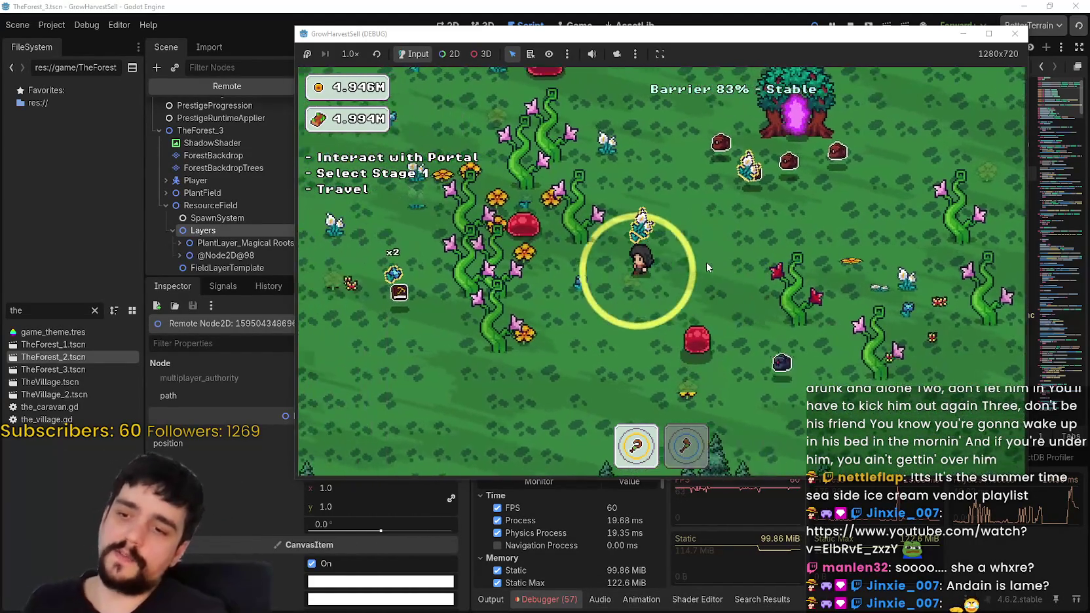
{"action": "key", "text": "w"}
{"action": "key", "text": "d"}
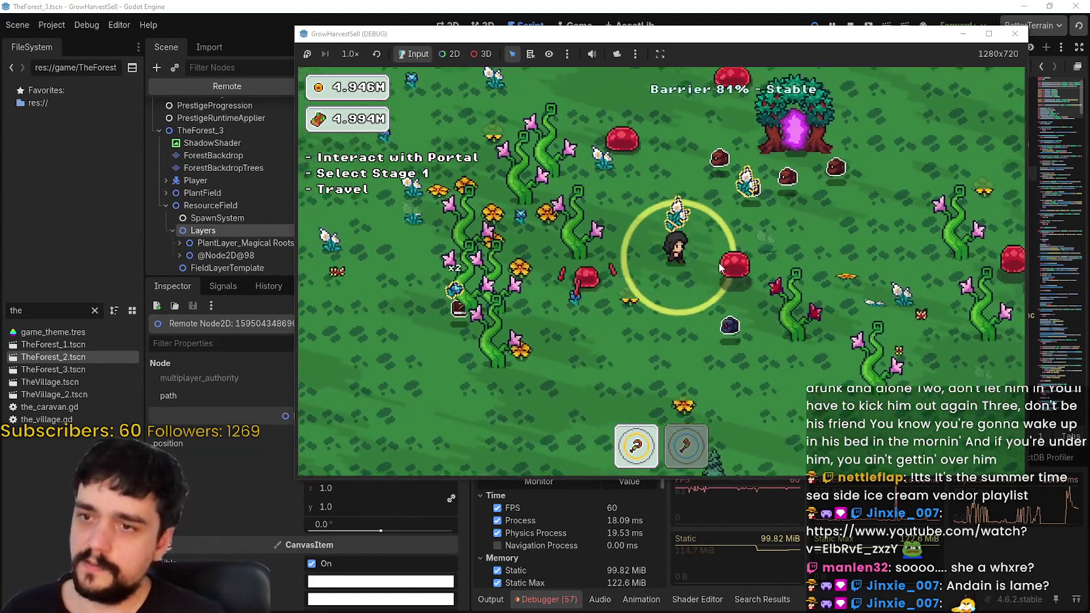
- Keep harvesting with hotbar tool 2 until the barrier reaches 73%, then maximize the game window
{"action": "key", "text": "a"}
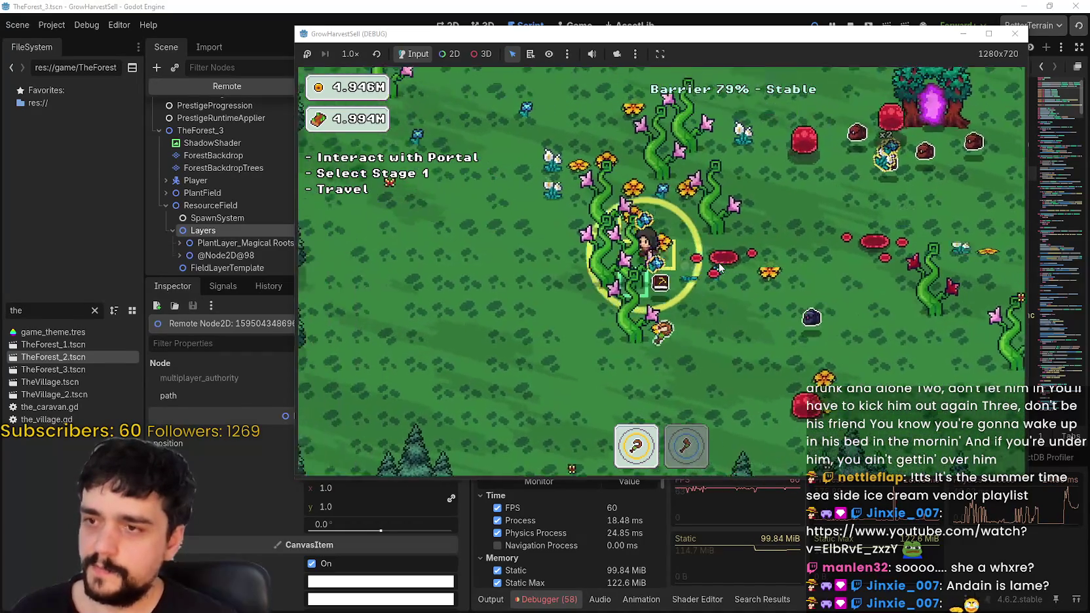
{"action": "key", "text": "s"}
{"action": "key", "text": "a"}
{"action": "key", "text": "2"}
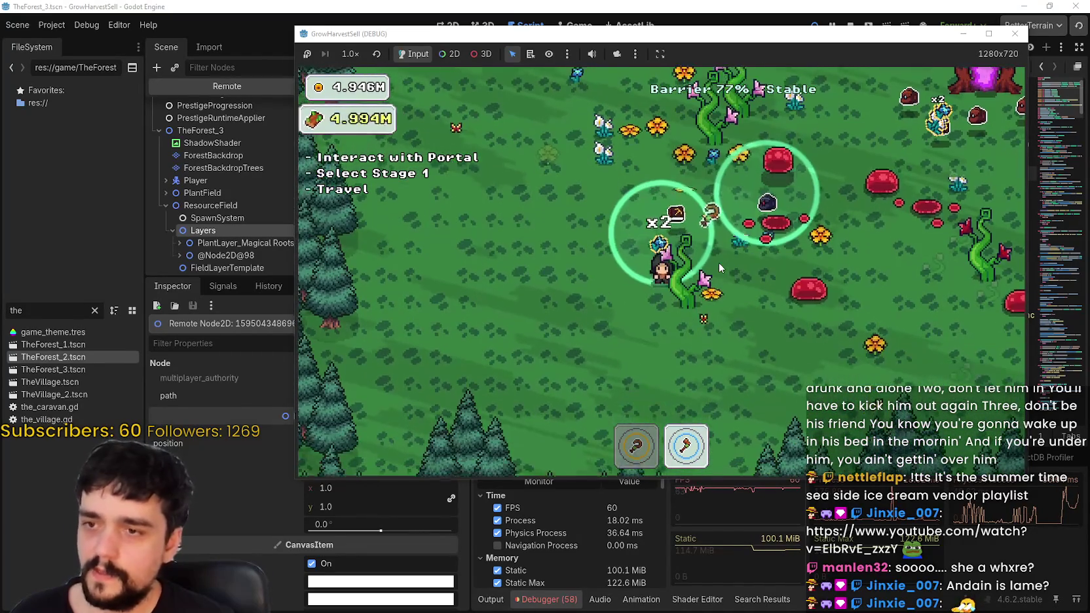
{"action": "key", "text": "w"}
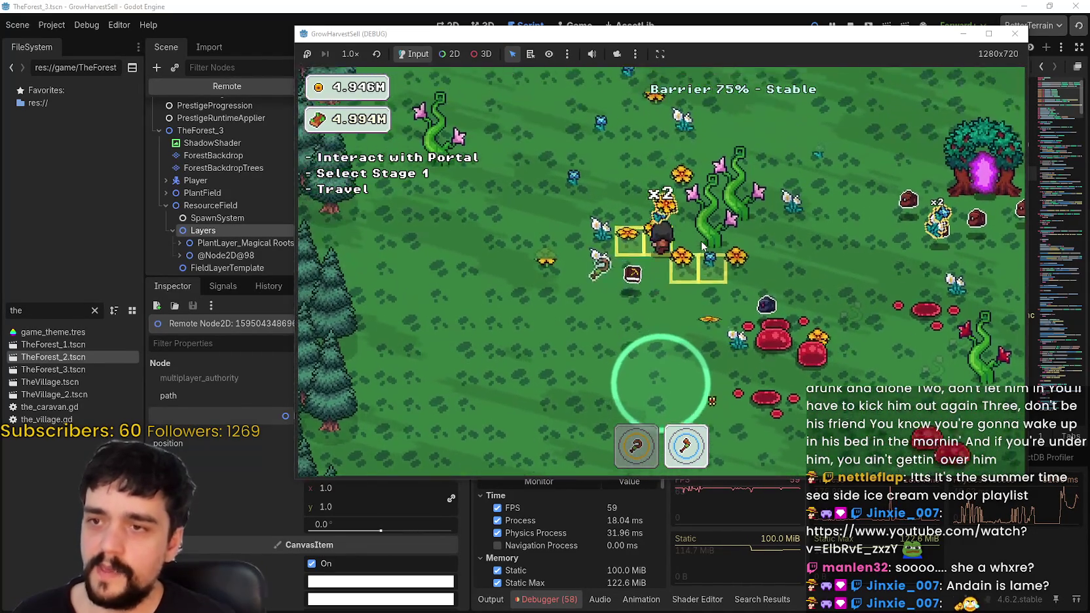
{"action": "left_click", "coordinate": [988, 33]}
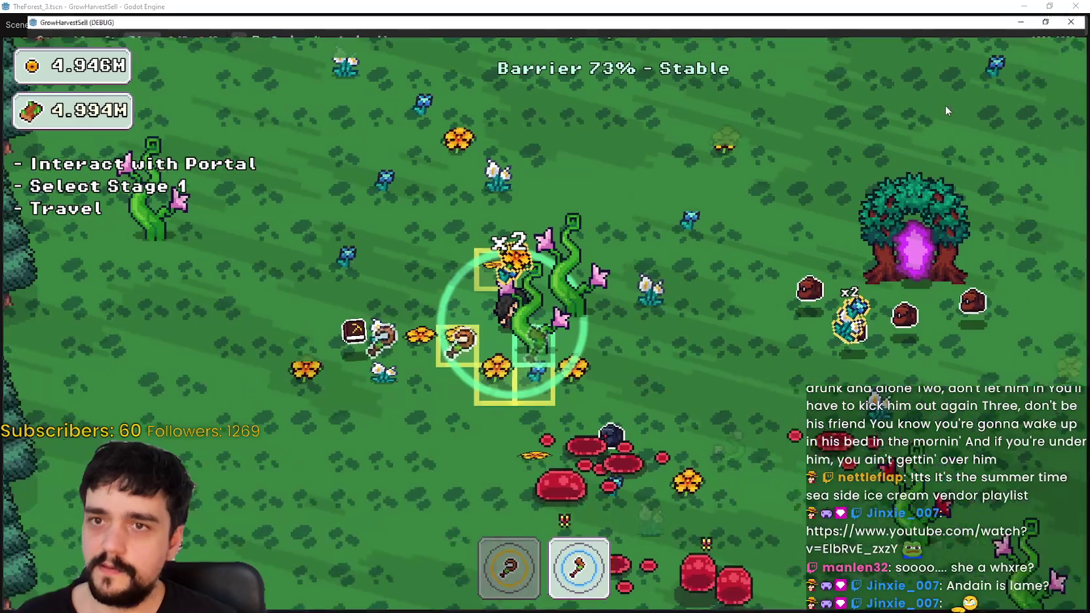
- Walk the character around the forest field toward the portal while the barrier drains
{"action": "key", "text": "s"}
{"action": "key", "text": "w"}
{"action": "key", "text": "d"}
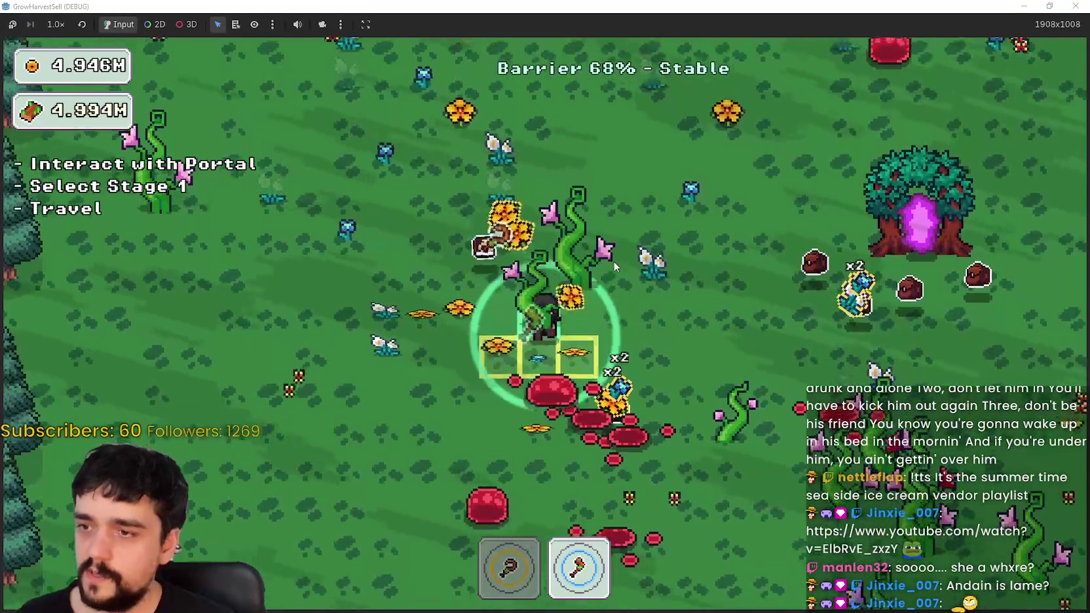
{"action": "key", "text": "d"}
{"action": "key", "text": "s"}
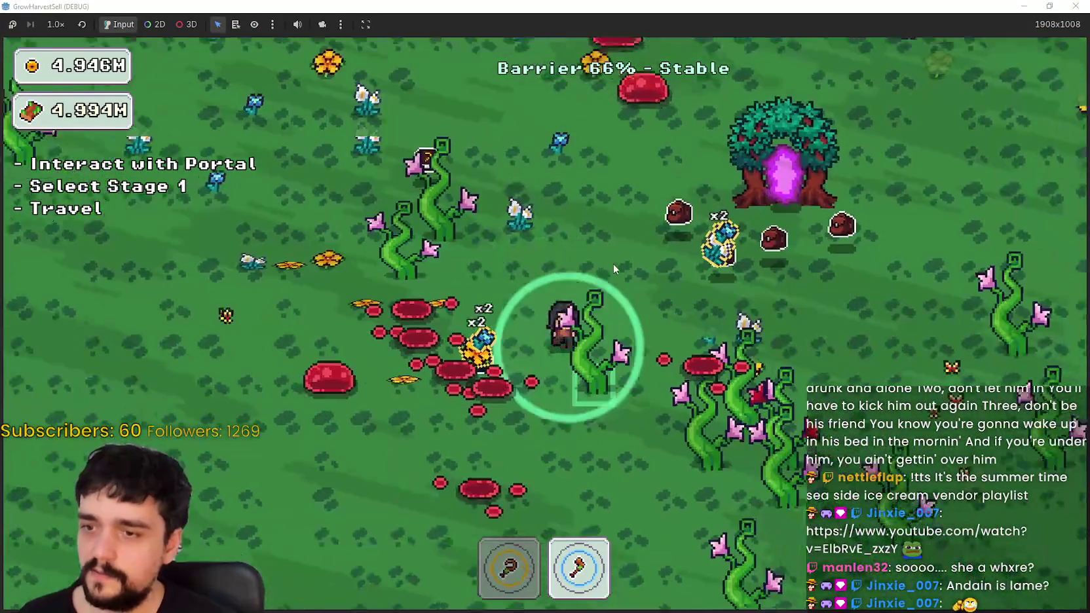
{"action": "key", "text": "s"}
{"action": "key", "text": "d"}
{"action": "key", "text": "s"}
{"action": "key", "text": "a"}
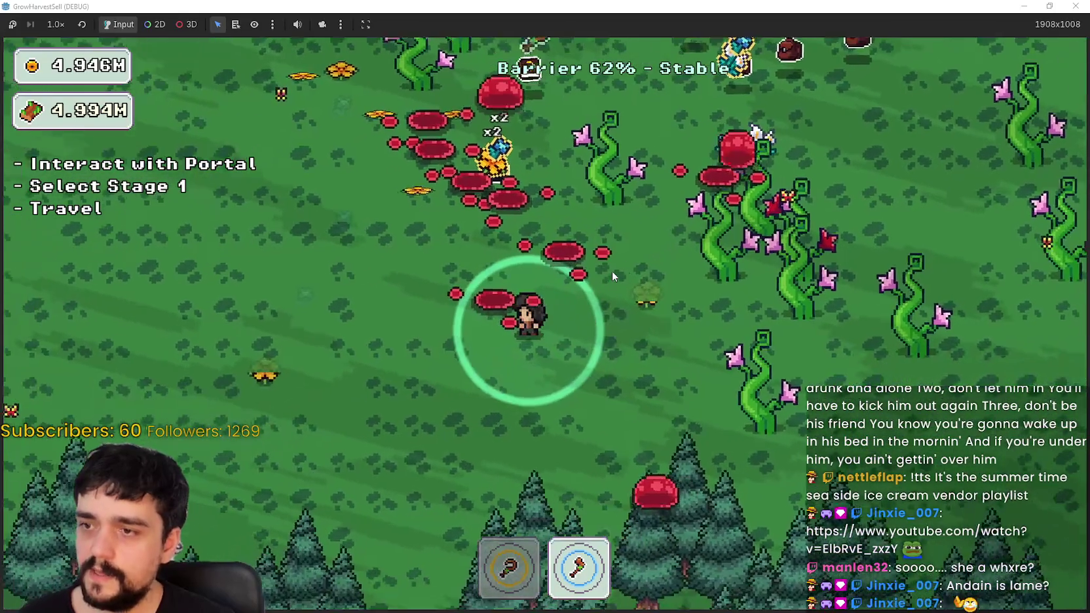
{"action": "key", "text": "d"}
{"action": "key", "text": "w"}
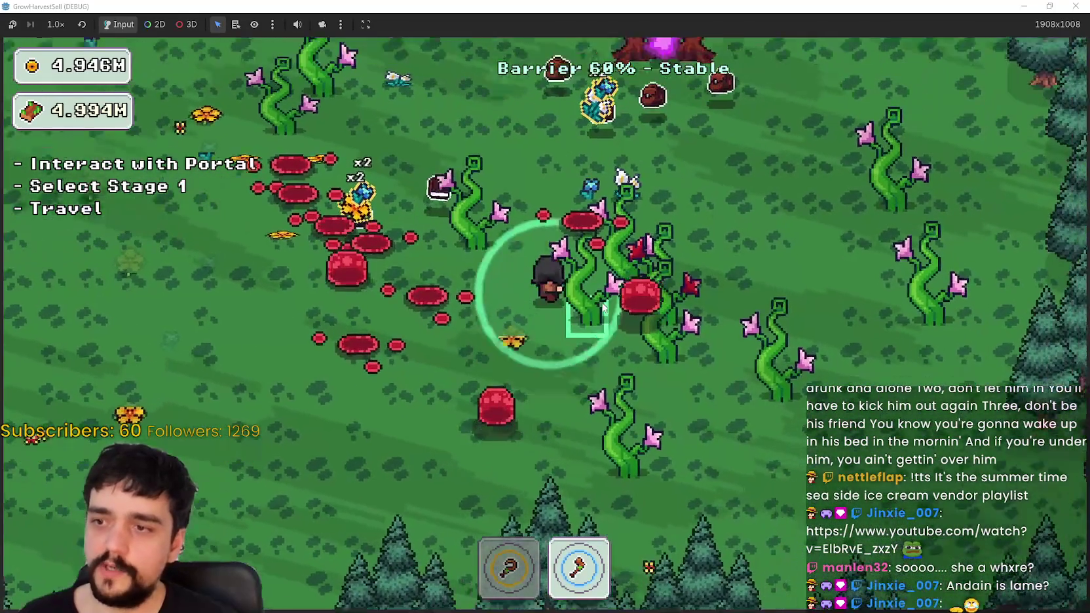
{"action": "key", "text": "d"}
{"action": "key", "text": "w"}
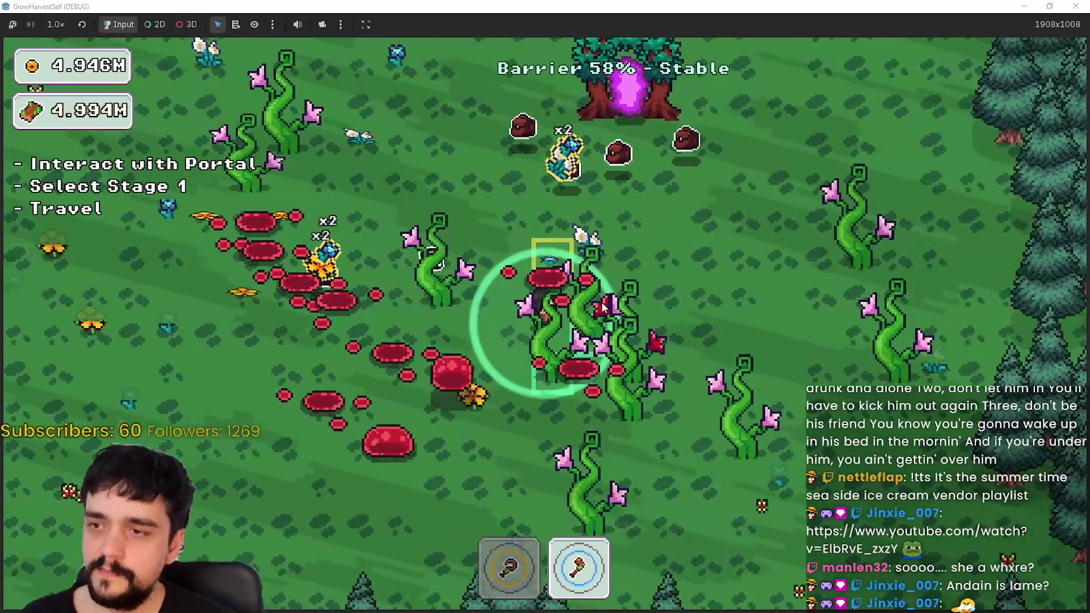
{"action": "key", "text": "d"}
{"action": "key", "text": "w"}
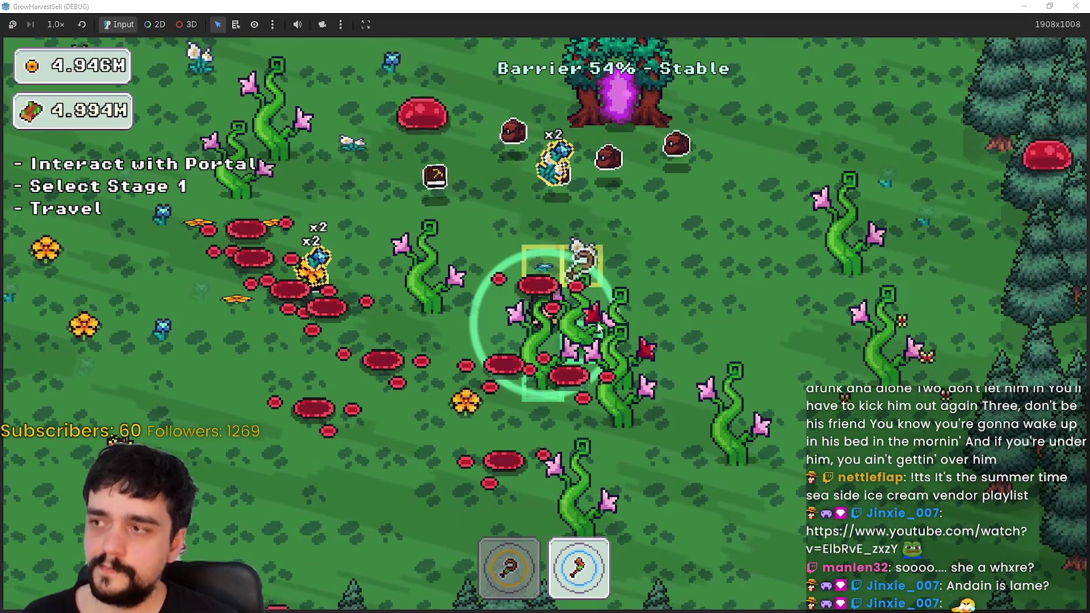
{"action": "key", "text": "a"}
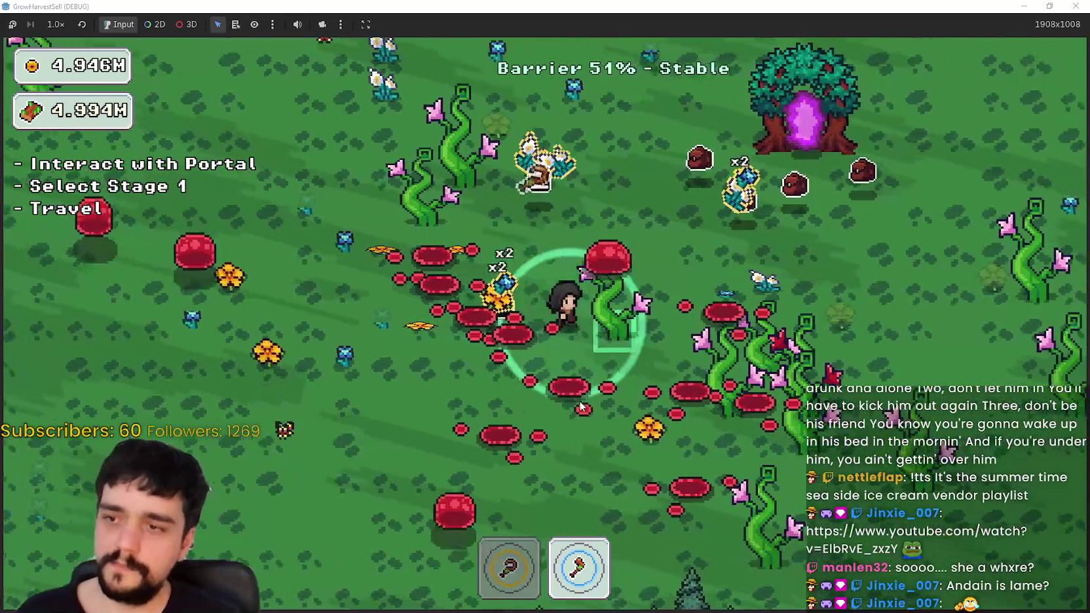
{"action": "key", "text": "w"}
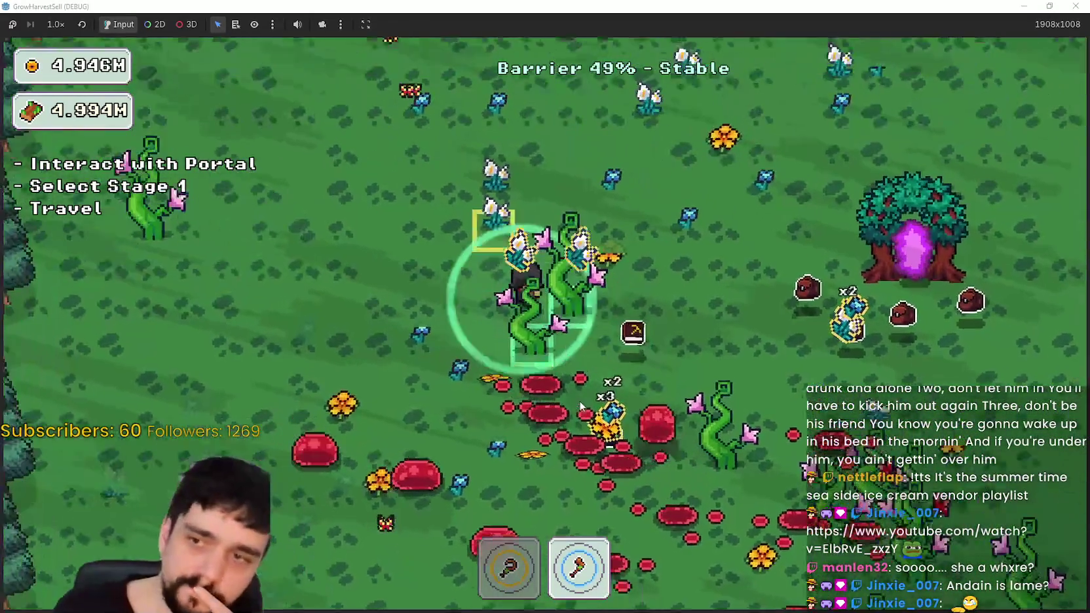
{"action": "key", "text": "a"}
{"action": "key", "text": "d"}
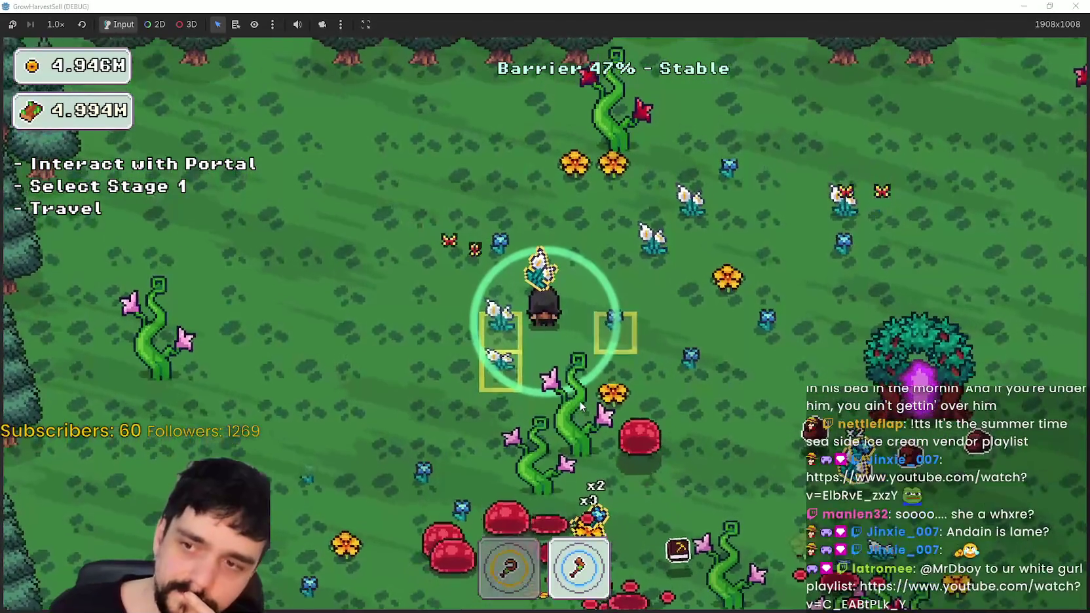
{"action": "key", "text": "d"}
{"action": "key", "text": "s"}
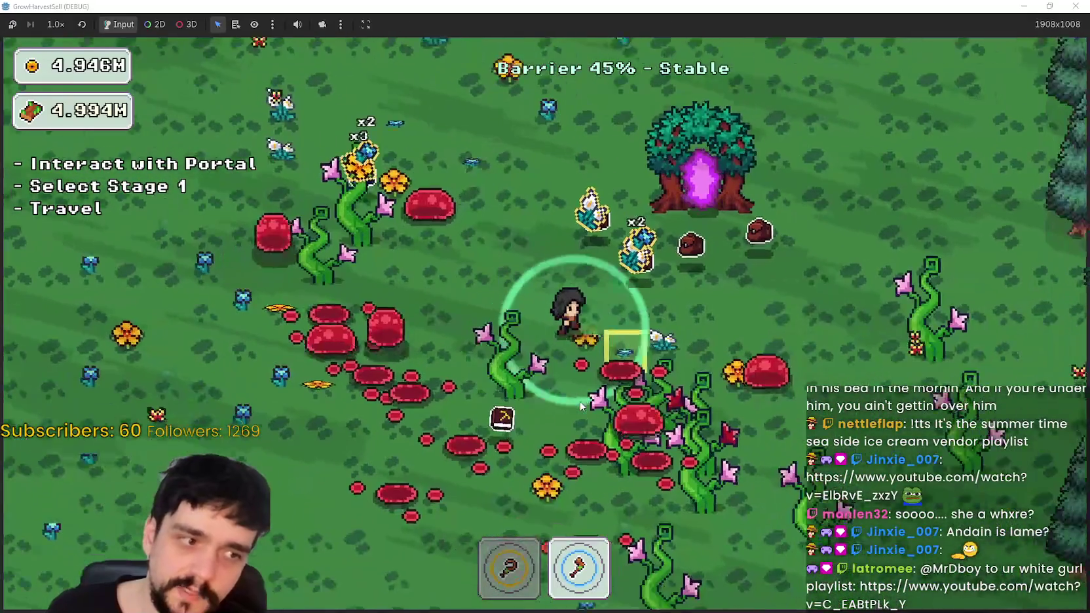
{"action": "key", "text": "s"}
{"action": "key", "text": "d"}
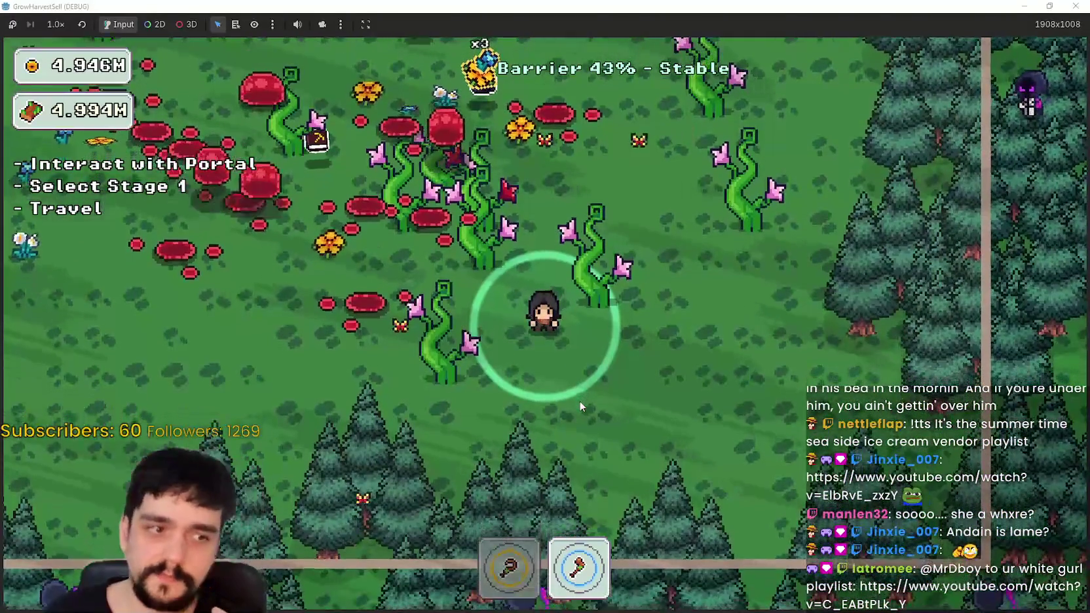
{"action": "key", "text": "w"}
{"action": "key", "text": "d"}
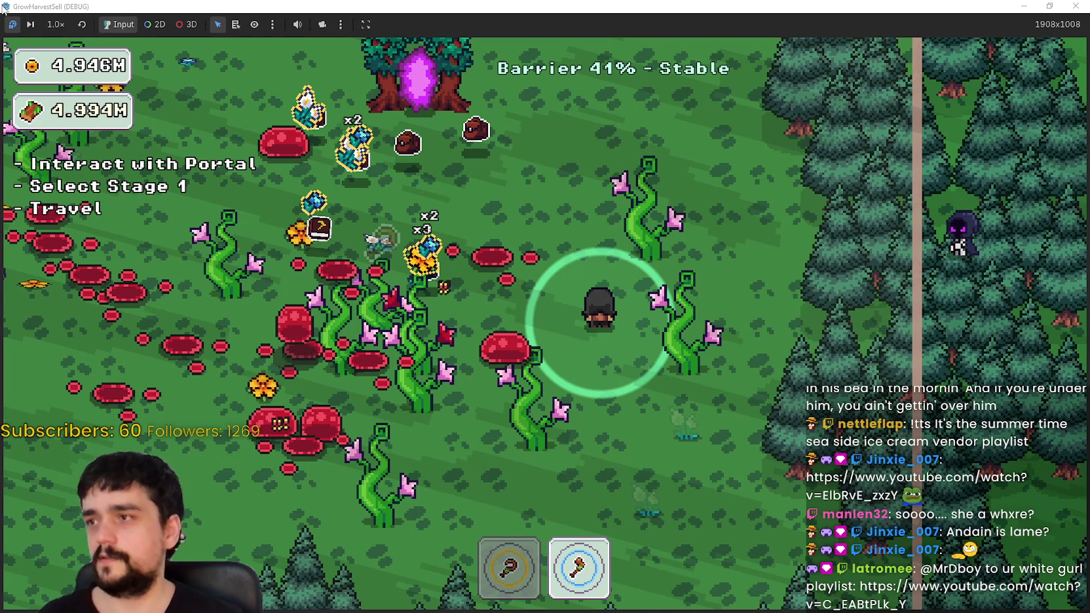
- Switch to hotbar tool 1, walk near the portal, then switch back to the axe
{"action": "key", "text": "1"}
{"action": "key", "text": "w"}
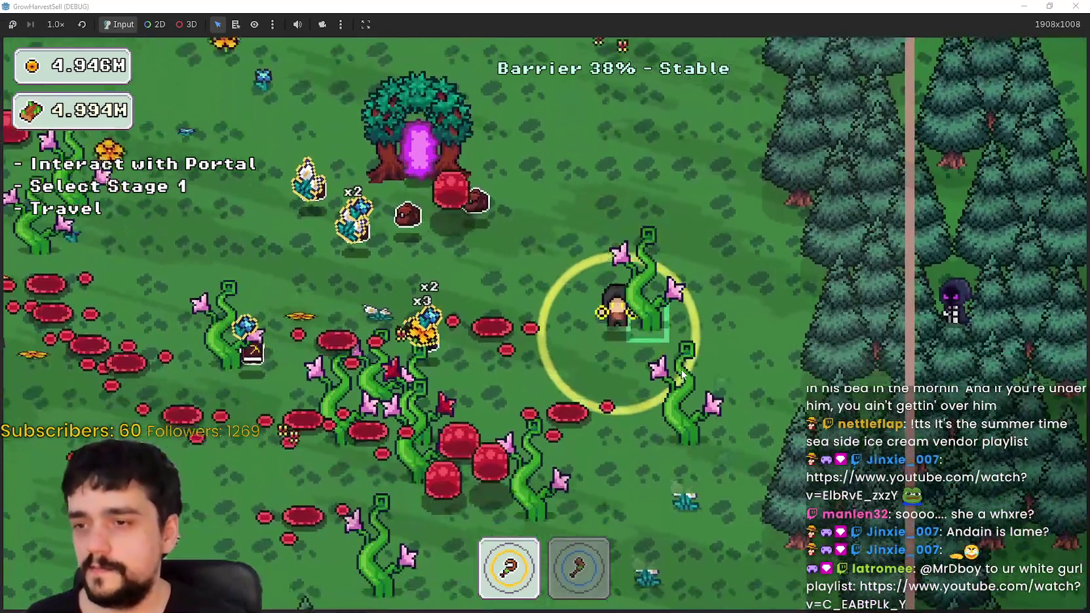
{"action": "key", "text": "s"}
{"action": "key", "text": "a"}
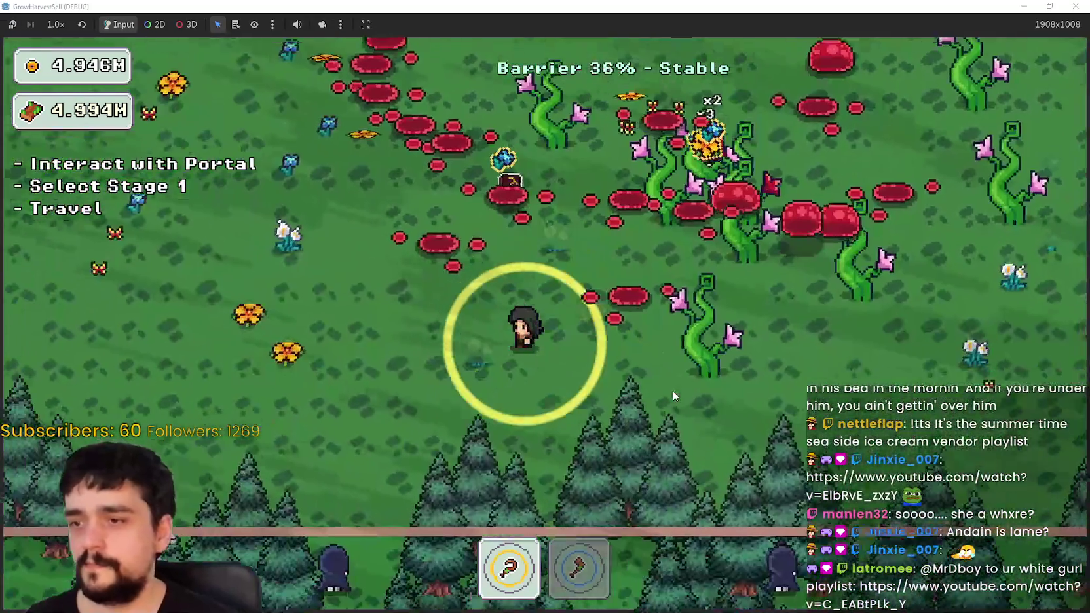
{"action": "key", "text": "w"}
{"action": "key", "text": "d"}
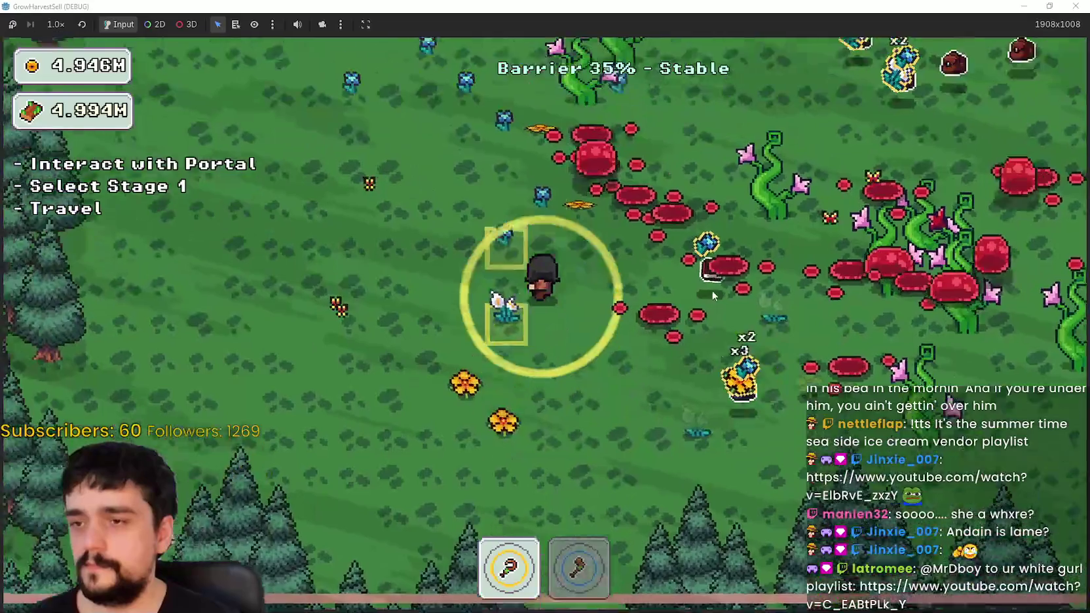
{"action": "key", "text": "d"}
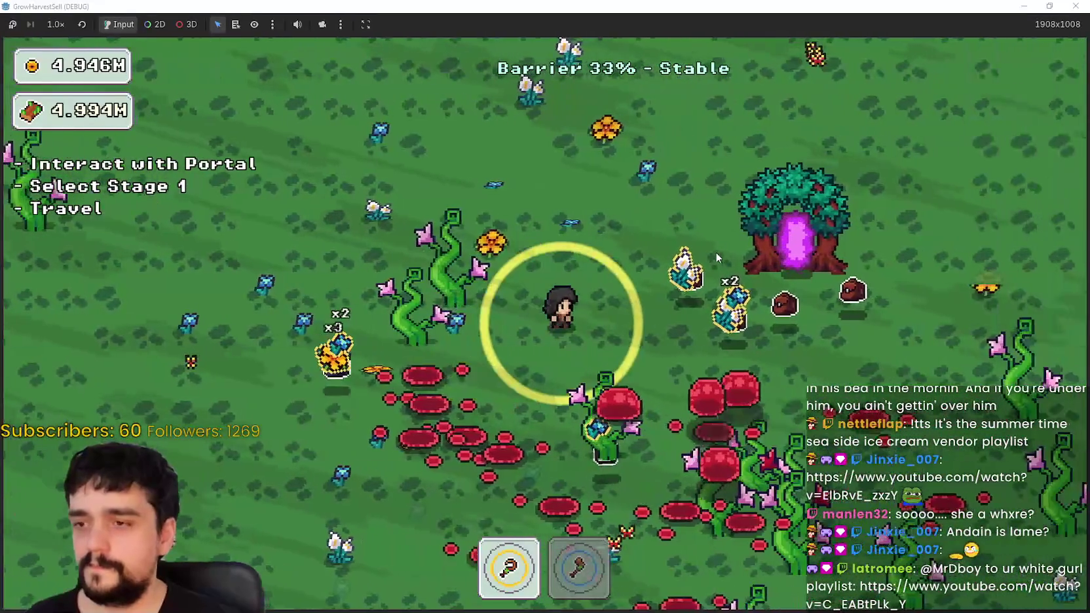
{"action": "key", "text": "a"}
{"action": "key", "text": "2"}
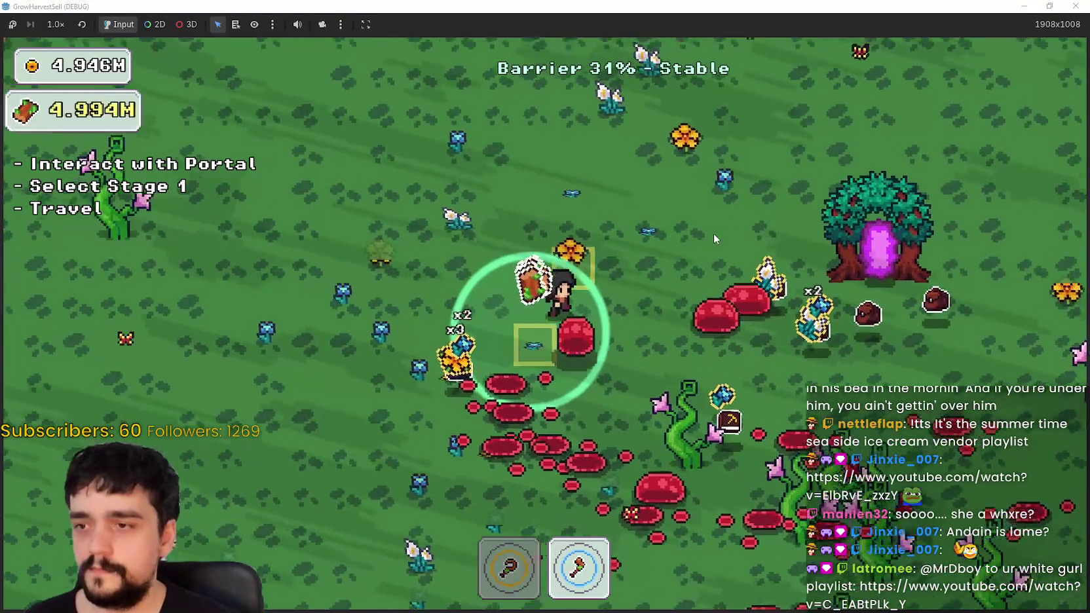
- Walk past the tree line and vine, then restore the game window to reveal the editor monitors
{"action": "key", "text": "w"}
{"action": "key", "text": "d"}
{"action": "key", "text": "w"}
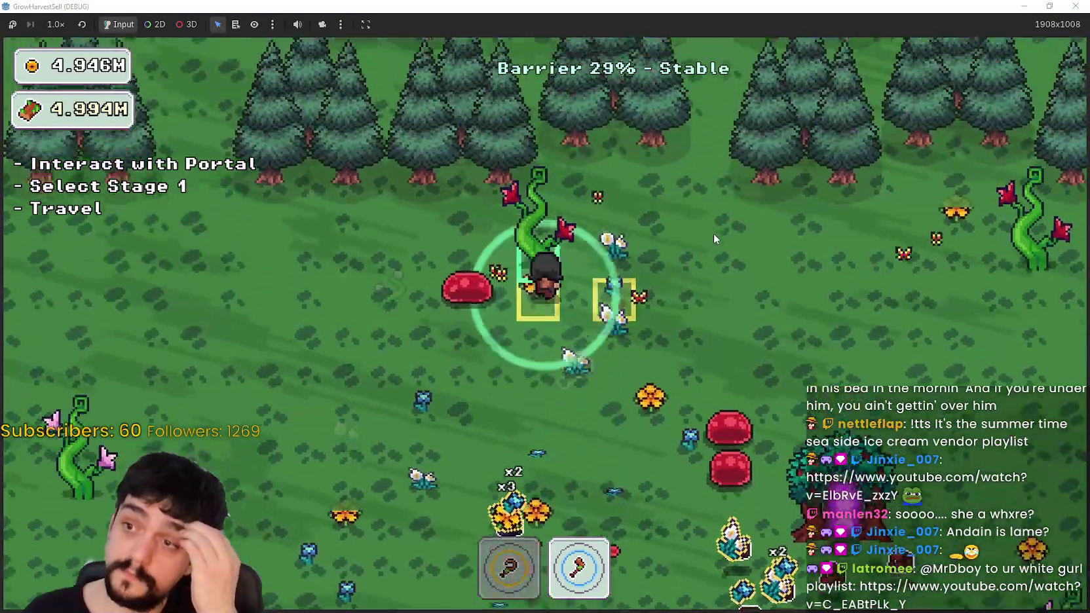
{"action": "key", "text": "d"}
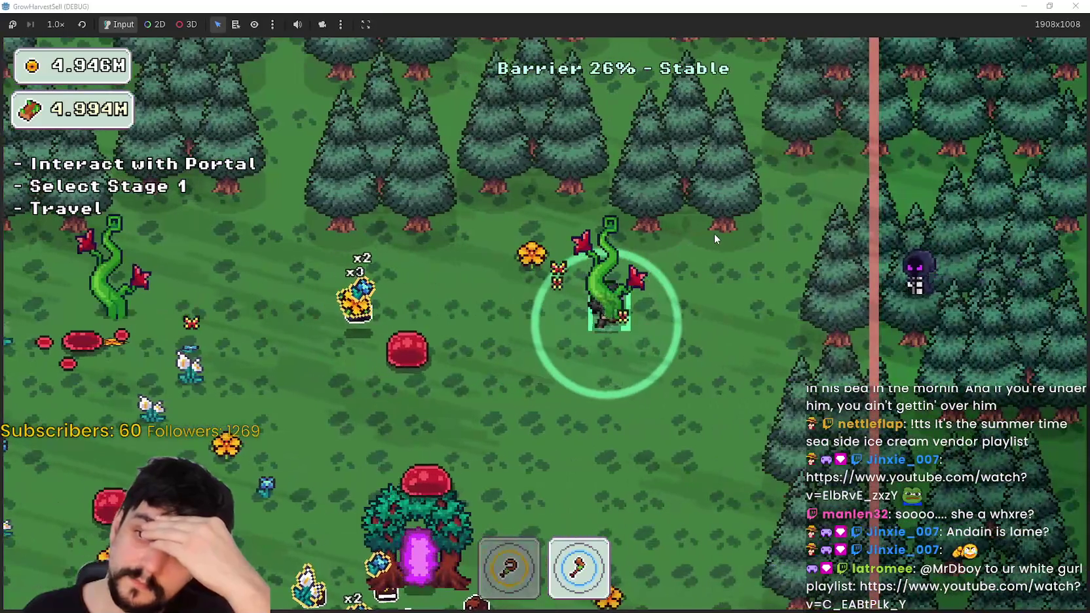
{"action": "key", "text": "s"}
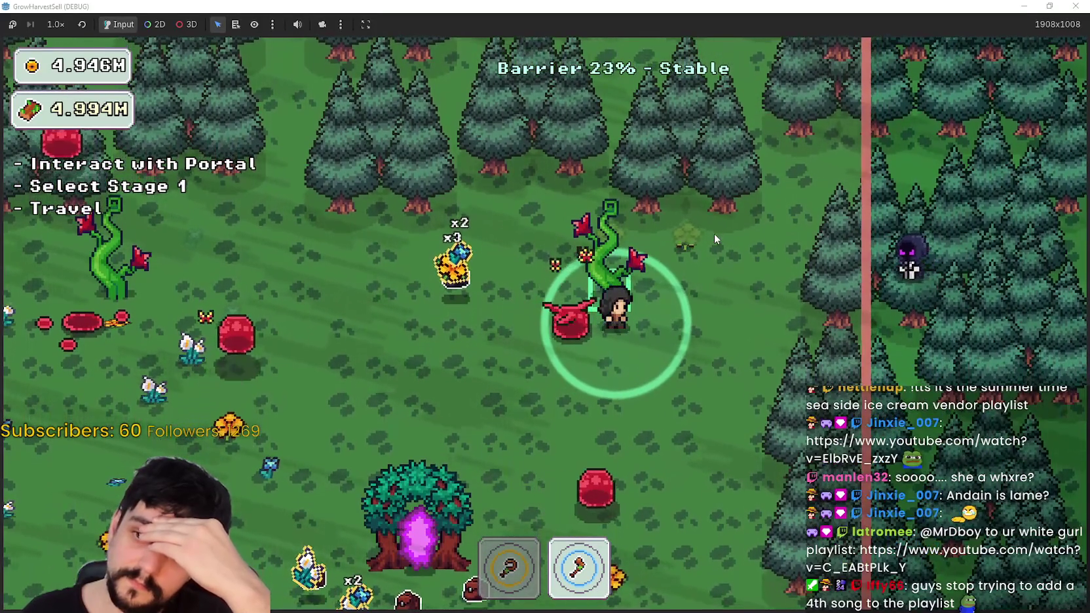
{"action": "key", "text": "w"}
{"action": "key", "text": "s"}
{"action": "key", "text": "s"}
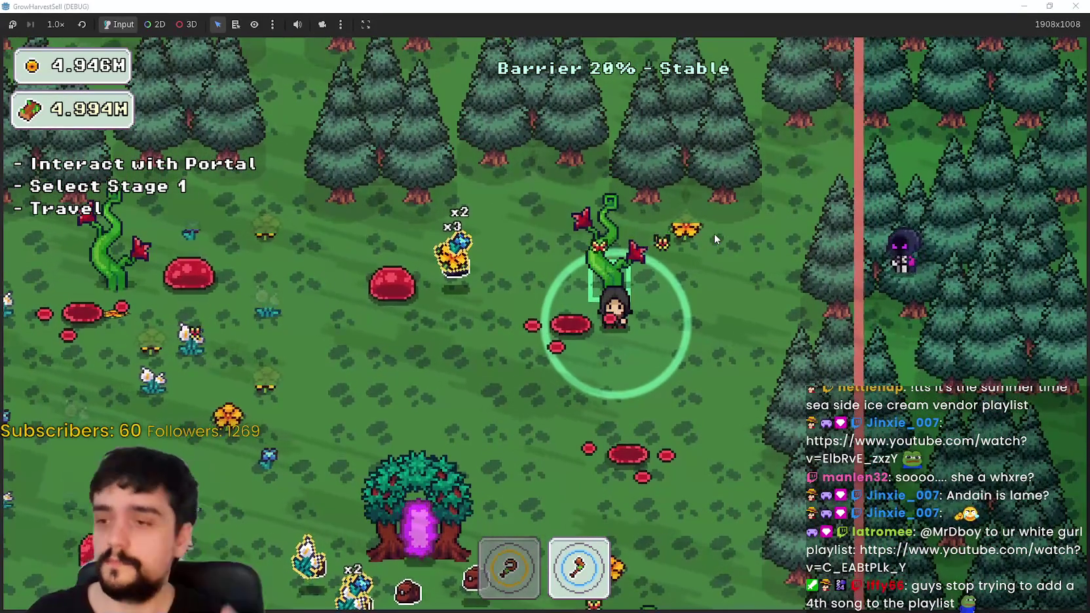
{"action": "key", "text": "a"}
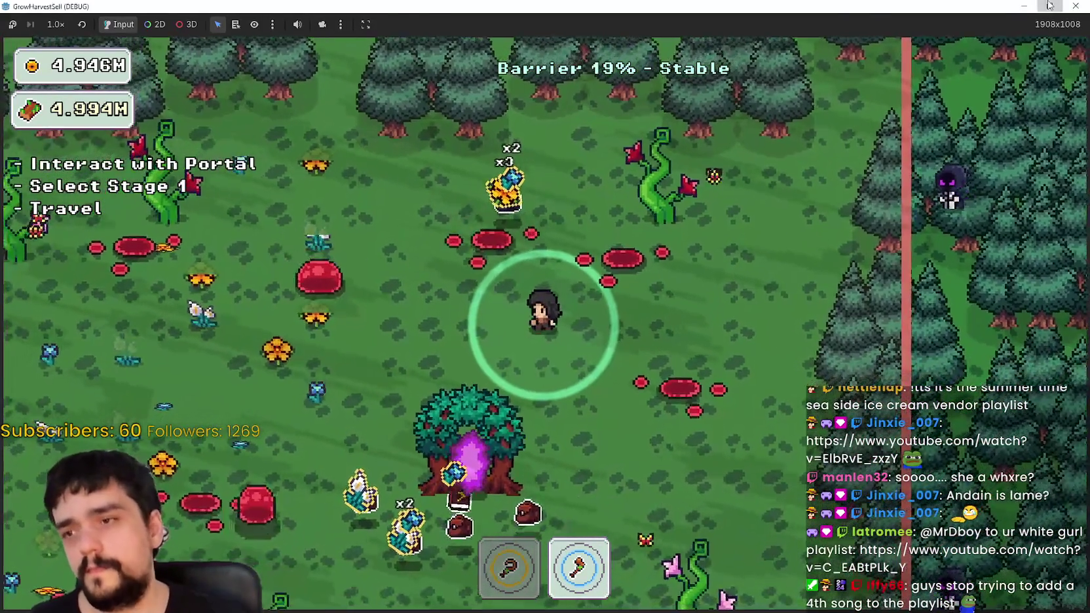
{"action": "left_click", "coordinate": [1049, 6]}
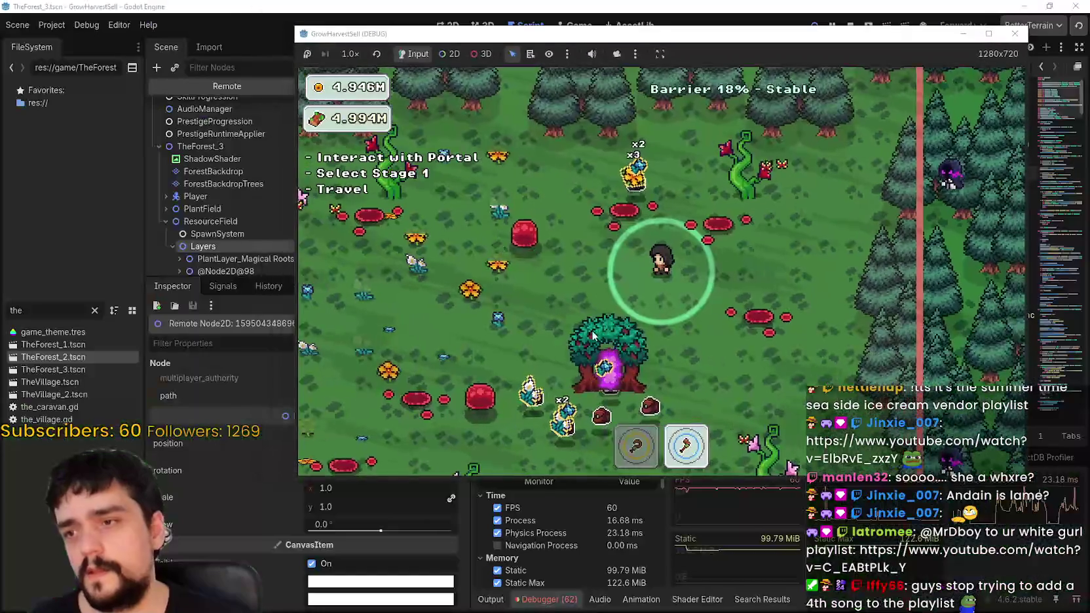
- Walk the character left and down across the forest as the barrier keeps draining
{"action": "key", "text": "a"}
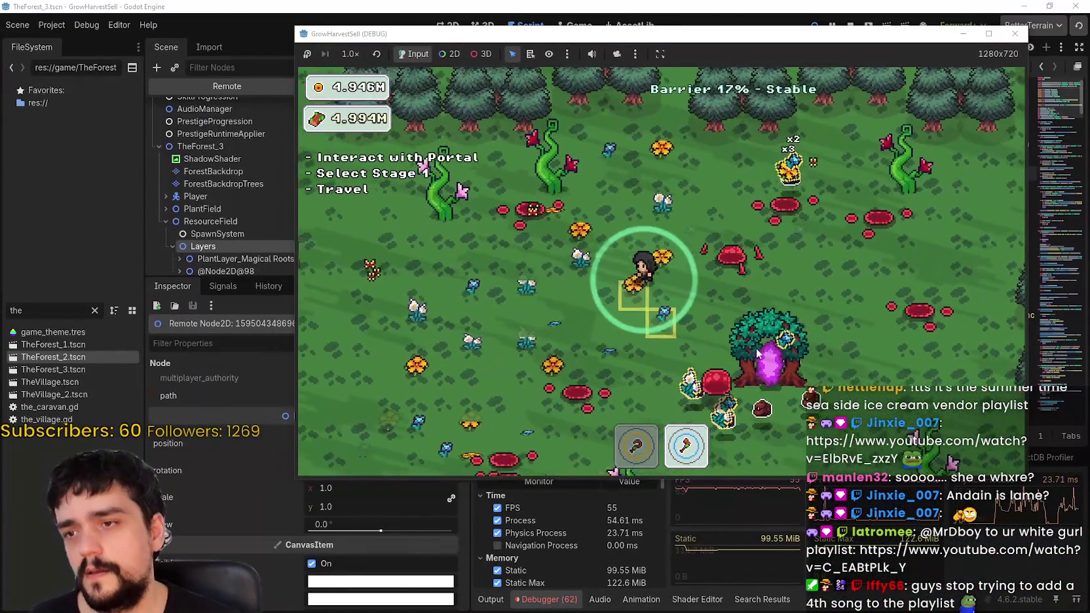
{"action": "key", "text": "s"}
{"action": "key", "text": "a"}
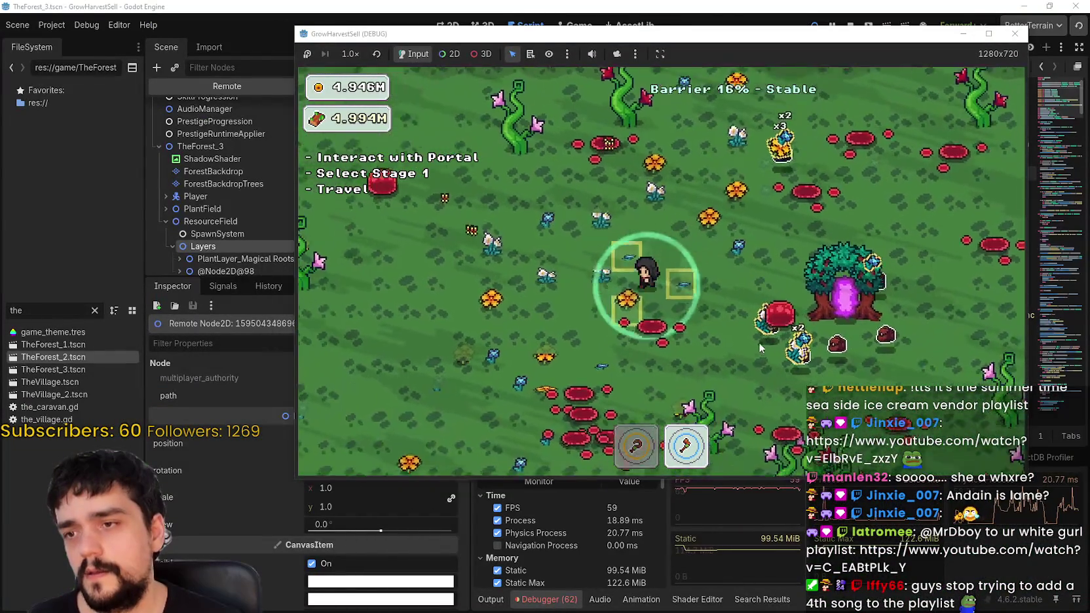
{"action": "key", "text": "s"}
{"action": "key", "text": "s"}
{"action": "key", "text": "a"}
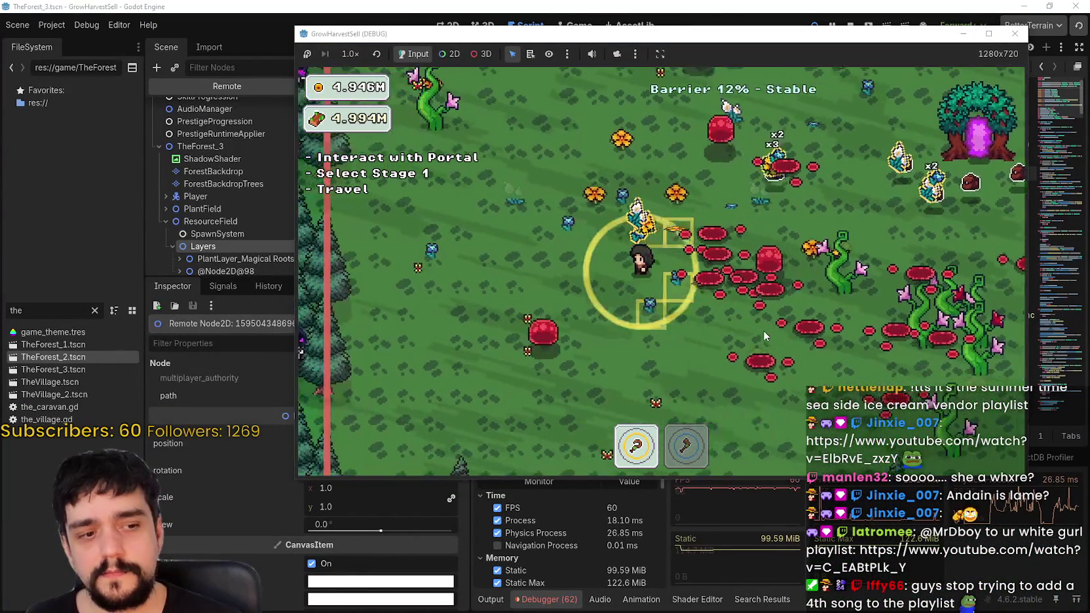
{"action": "key", "text": "w"}
{"action": "key", "text": "a"}
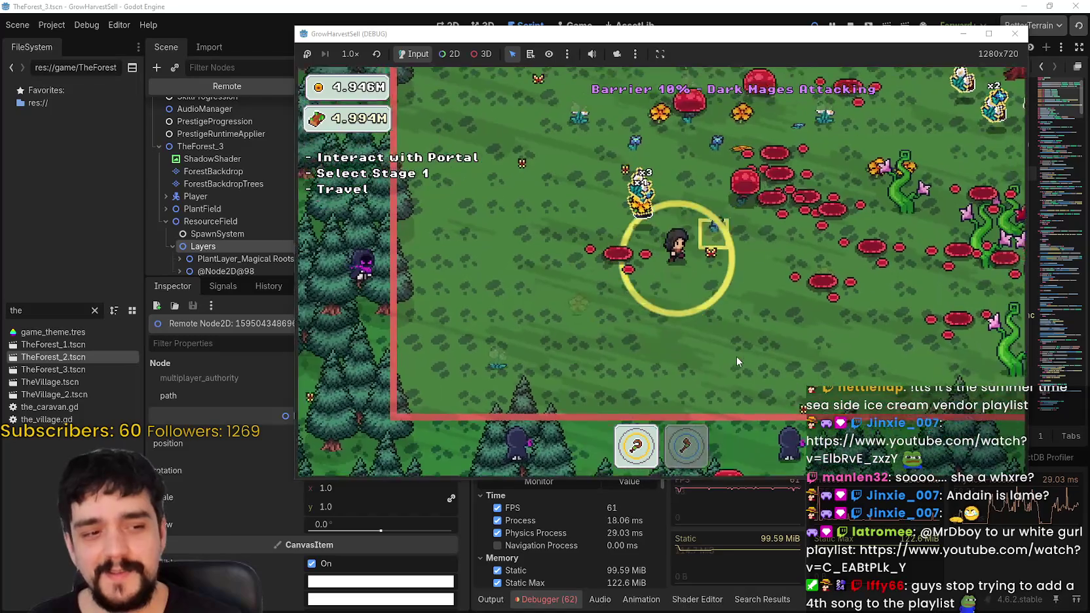
{"action": "key", "text": "s"}
{"action": "key", "text": "d"}
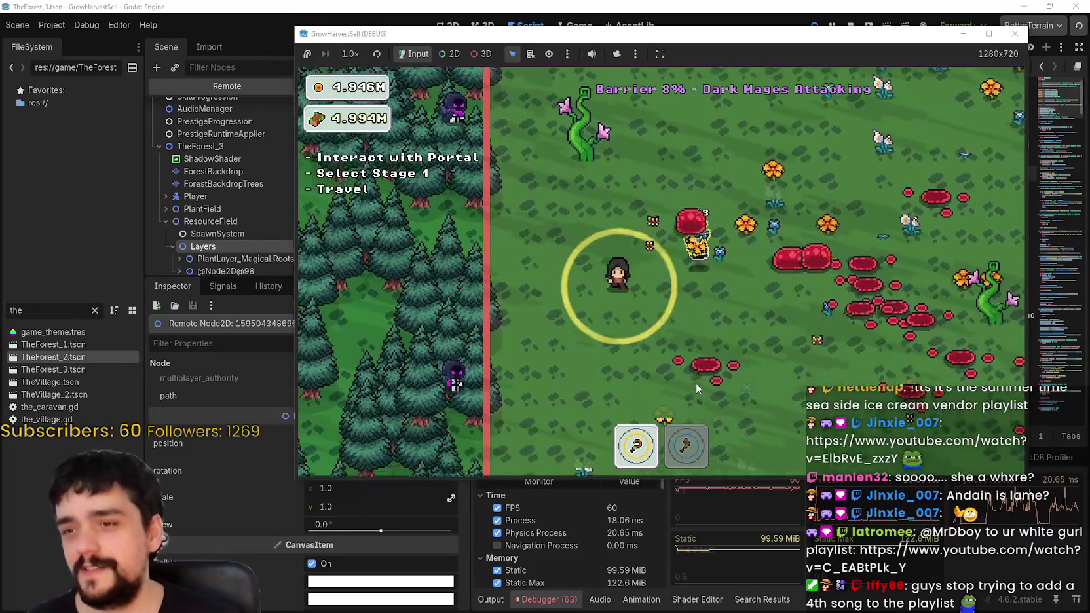
{"action": "key", "text": "w"}
- Swap to the axe, then back to tool 1, walking on until the barrier collapses at 0%
{"action": "key", "text": "d"}
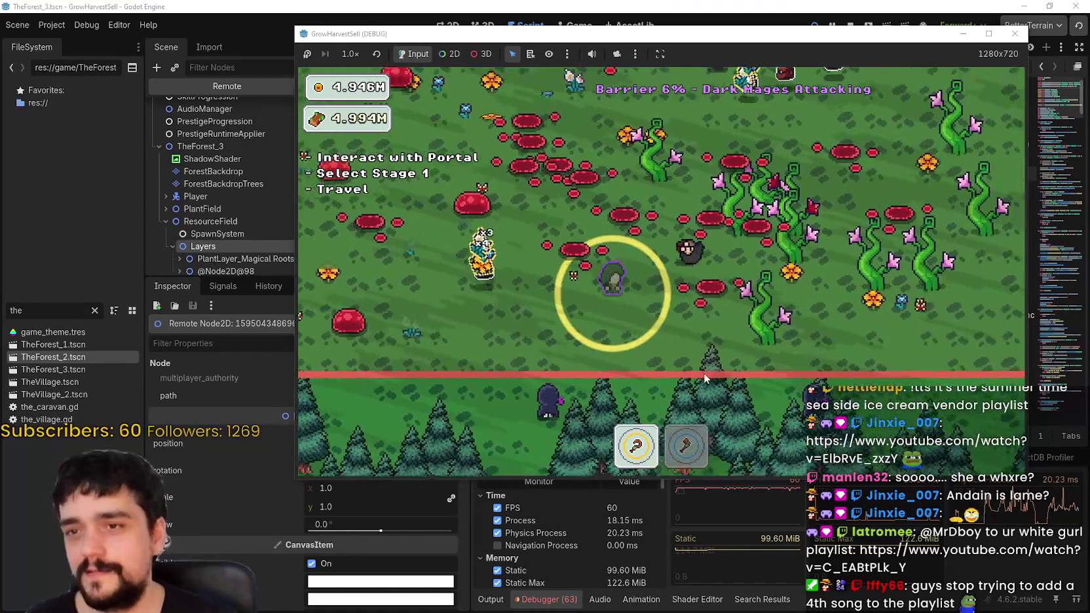
{"action": "key", "text": "2"}
{"action": "key", "text": "w"}
{"action": "key", "text": "d"}
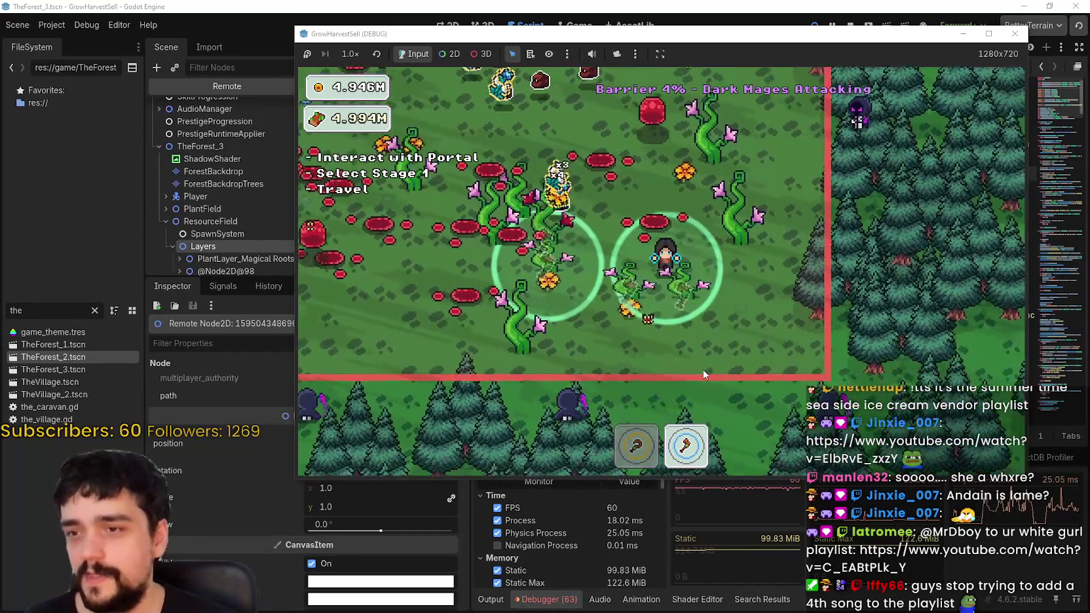
{"action": "key", "text": "w"}
{"action": "key", "text": "a"}
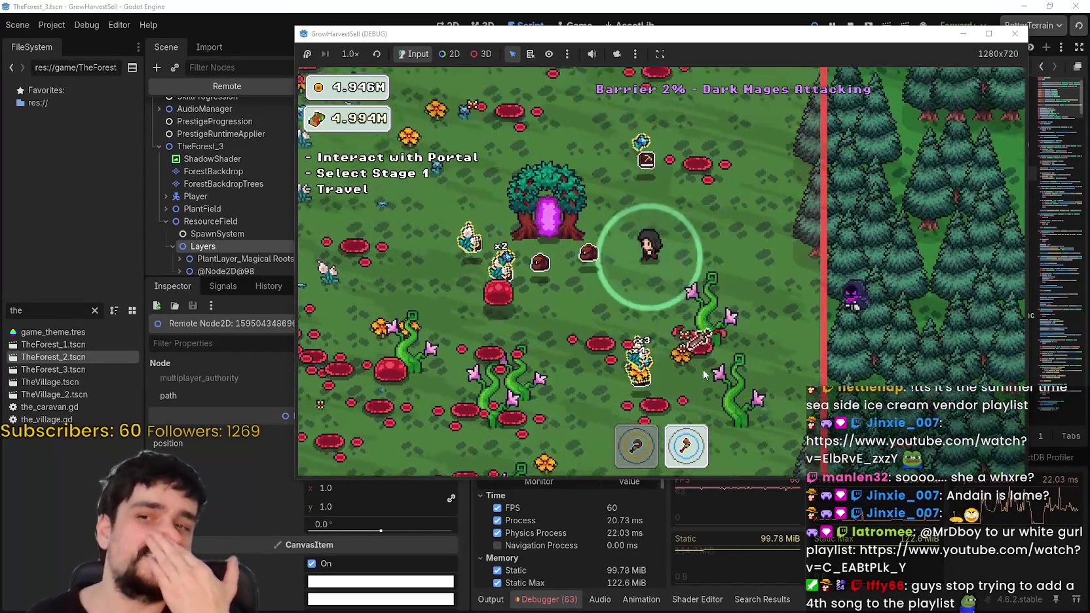
{"action": "key", "text": "w"}
{"action": "key", "text": "a"}
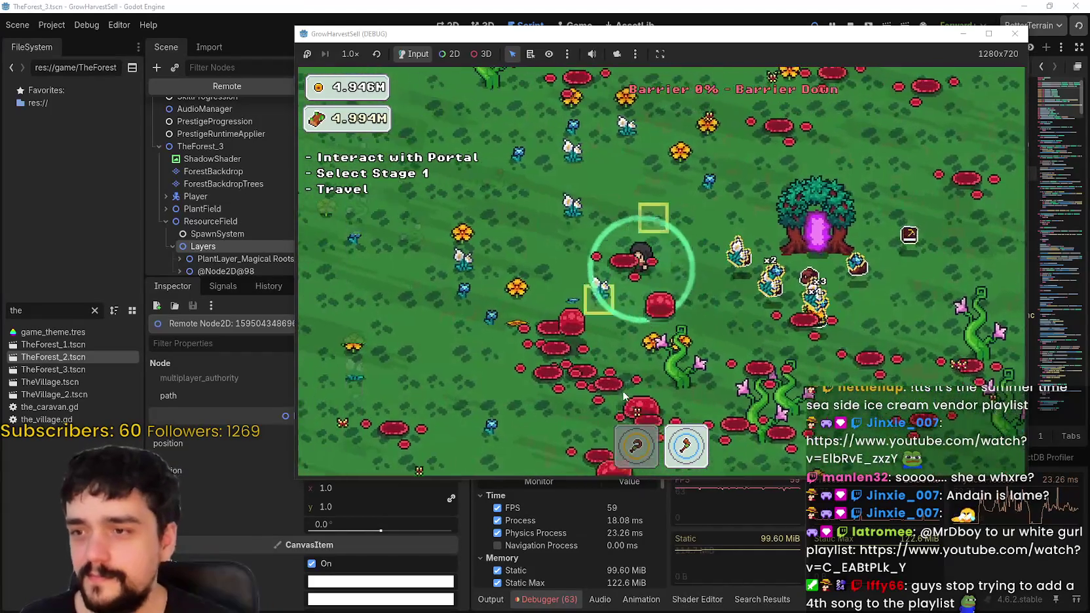
{"action": "key", "text": "1"}
{"action": "key", "text": "w"}
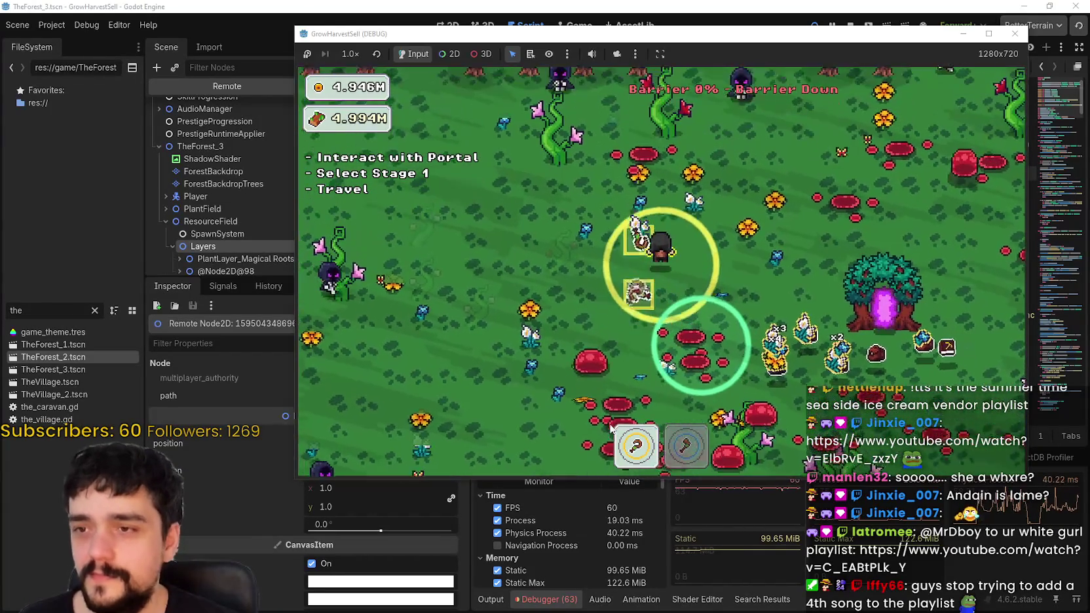
{"action": "key", "text": "s"}
{"action": "key", "text": "d"}
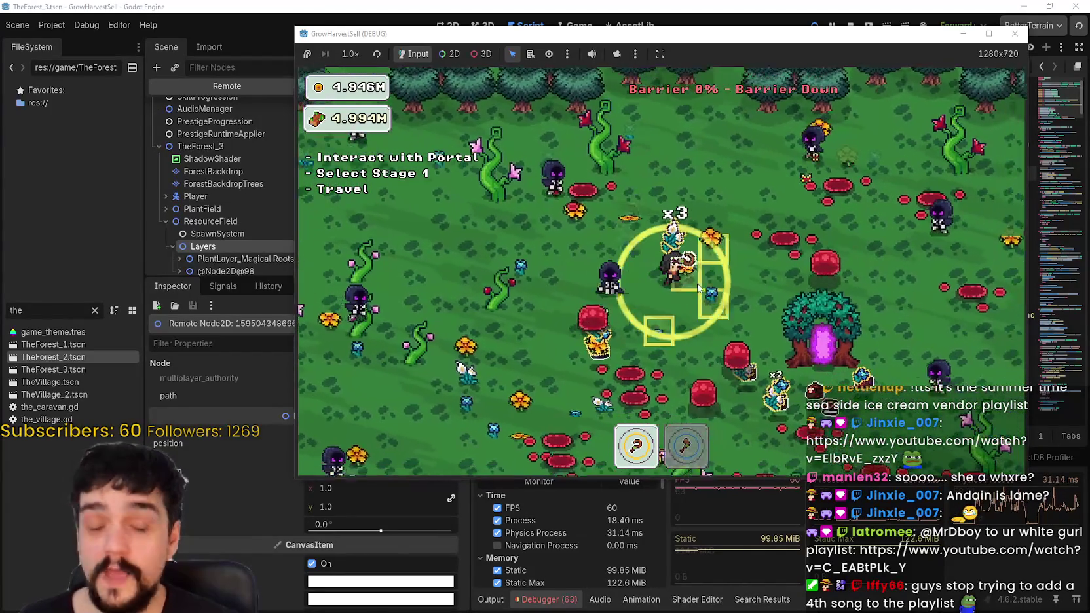
{"action": "key", "text": "s"}
{"action": "key", "text": "d"}
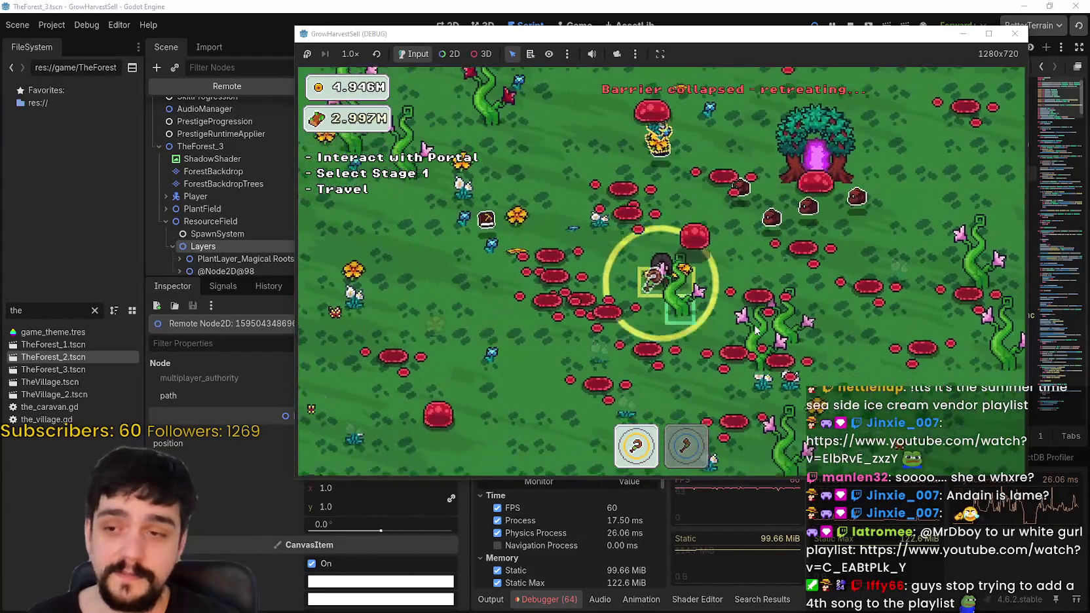
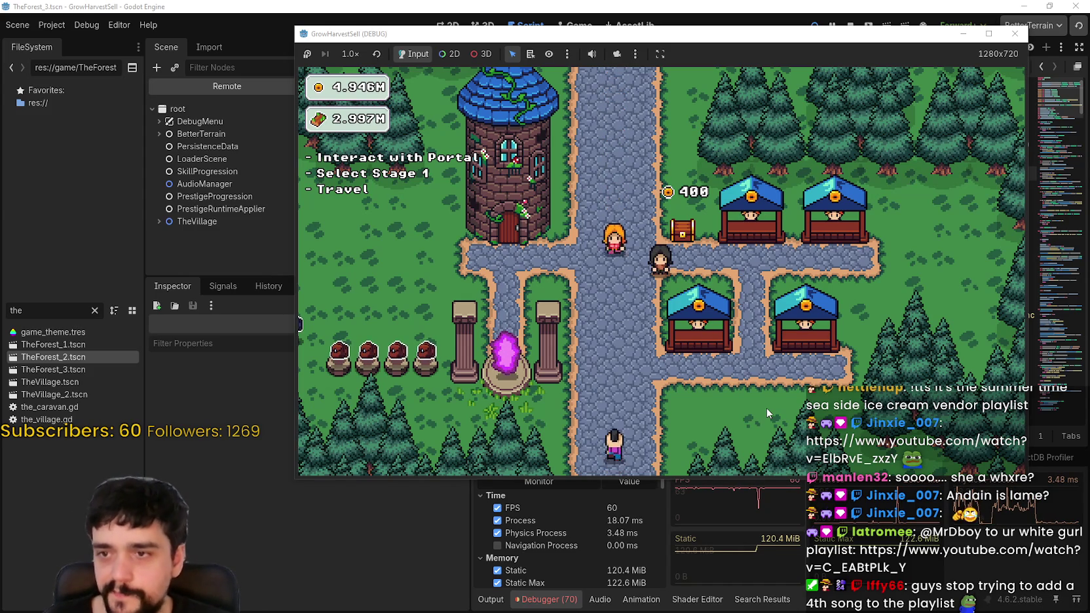
- Maximize the game, walk the player to the portal beside the tower, and restore the window
{"action": "left_click", "coordinate": [989, 33]}
{"action": "key", "text": "a"}
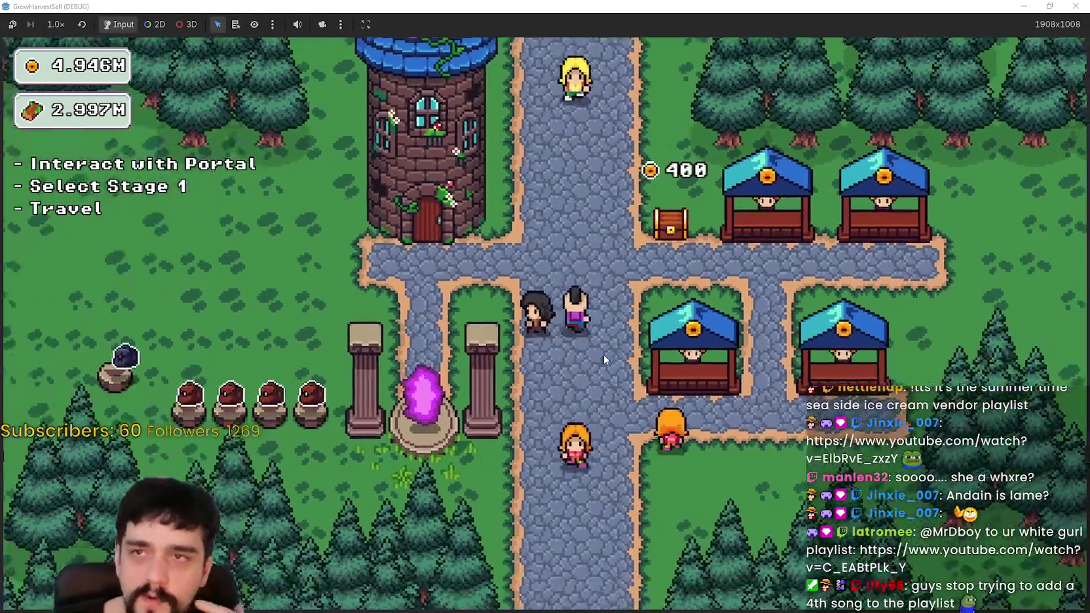
{"action": "key", "text": "a"}
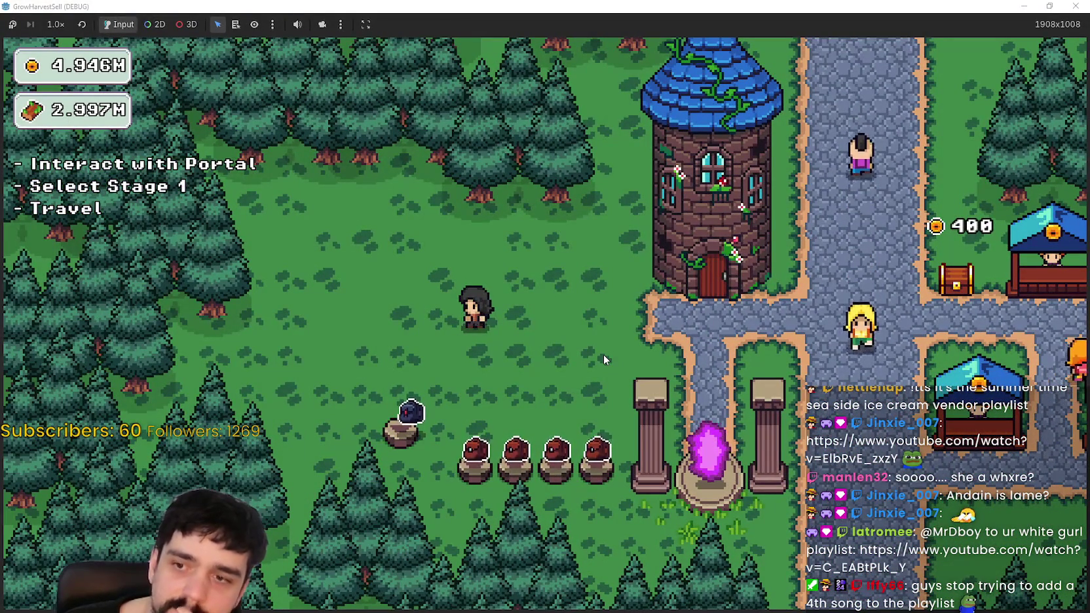
{"action": "key", "text": "d"}
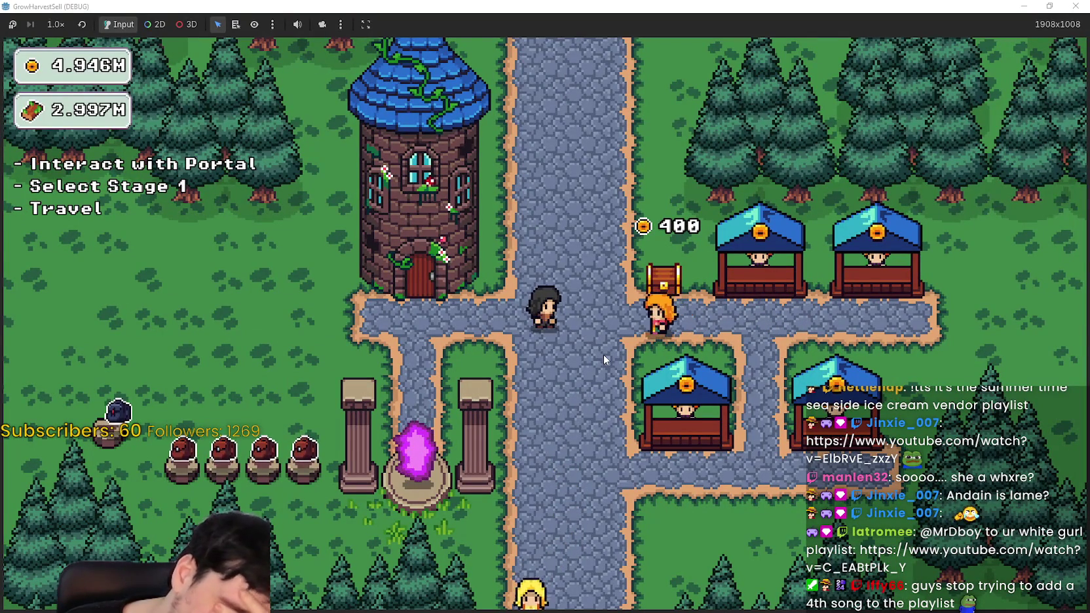
{"action": "key", "text": "a"}
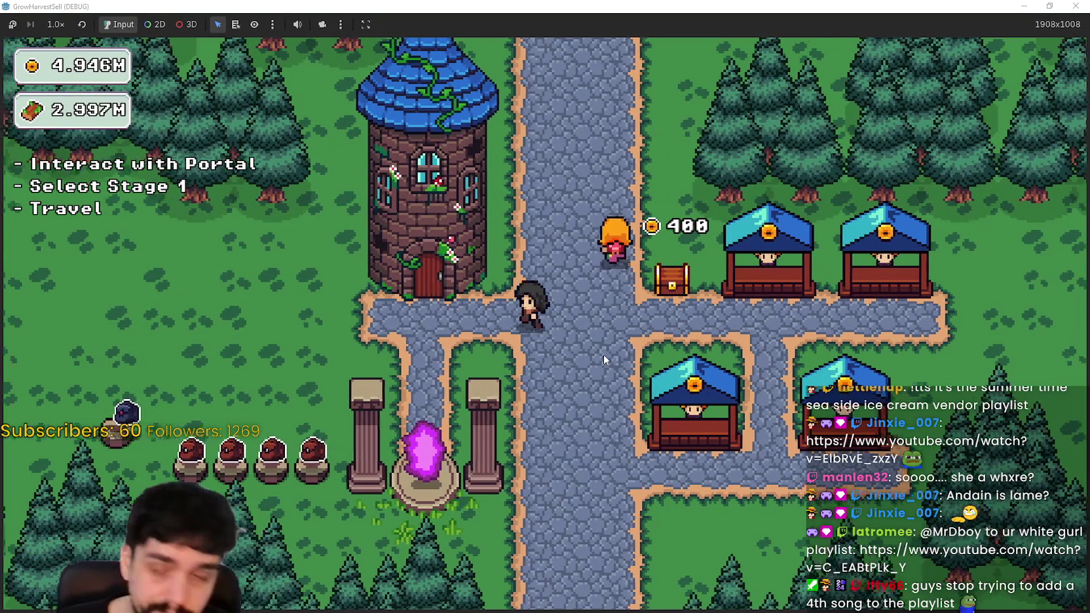
{"action": "key", "text": "super+Down"}
- Use the portal to pick forest Stage 3 and travel there
{"action": "key", "text": "s"}
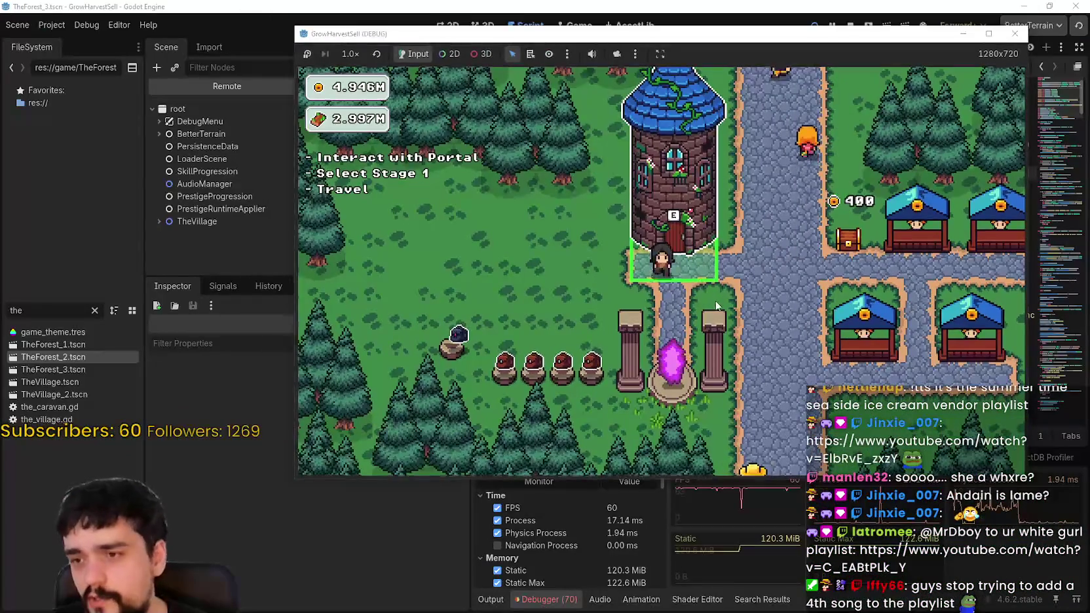
{"action": "key", "text": "e"}
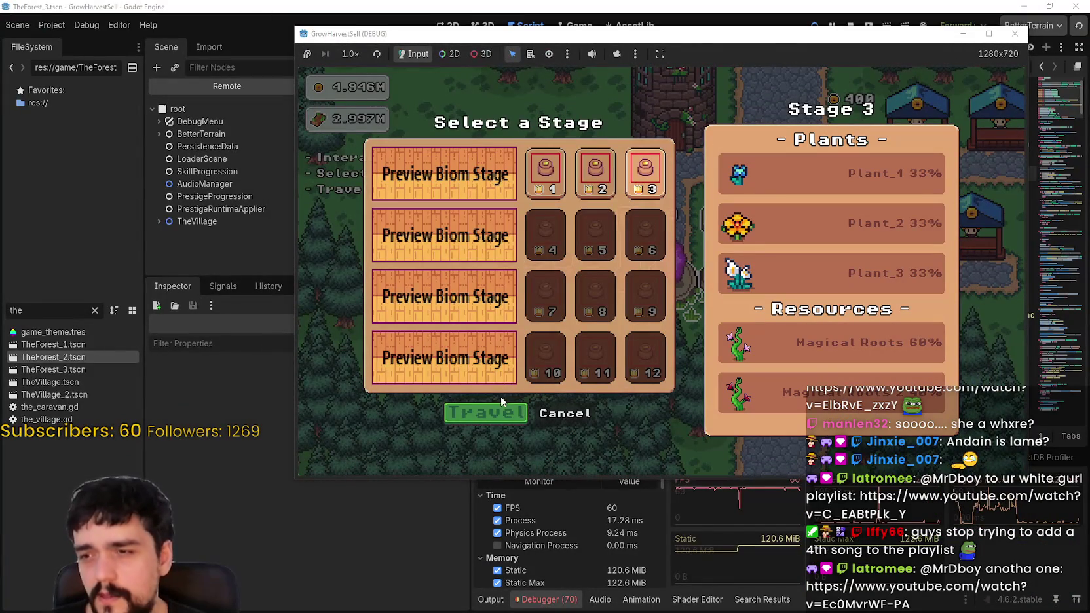
{"action": "left_click", "coordinate": [488, 415]}
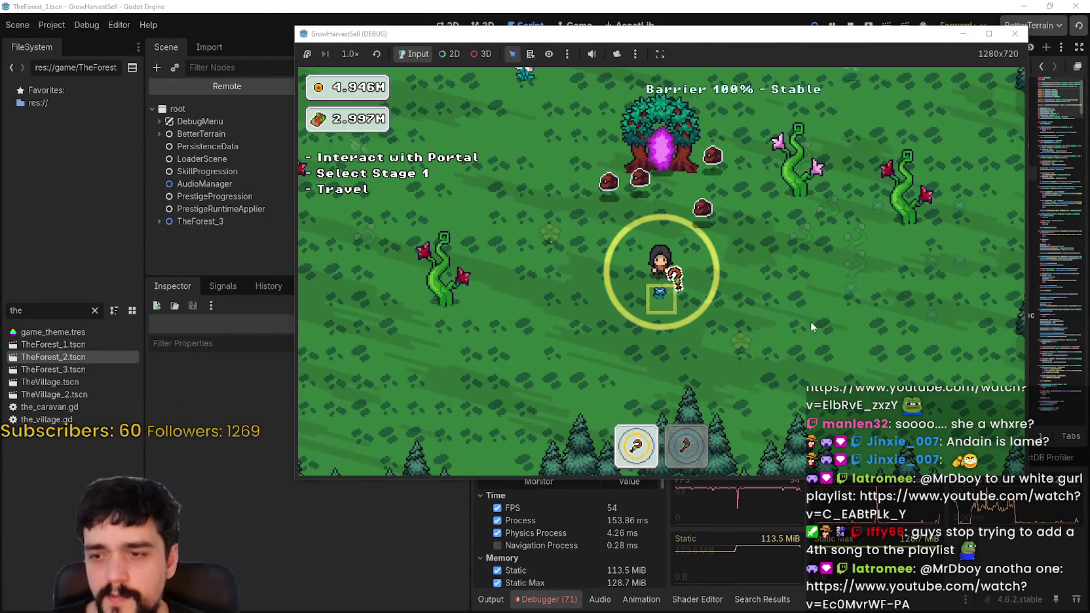
- Walk through the forest harvesting flowers with the axe and sickle, then return to the editor
{"action": "key", "text": "d"}
{"action": "key", "text": "w"}
{"action": "key", "text": "2"}
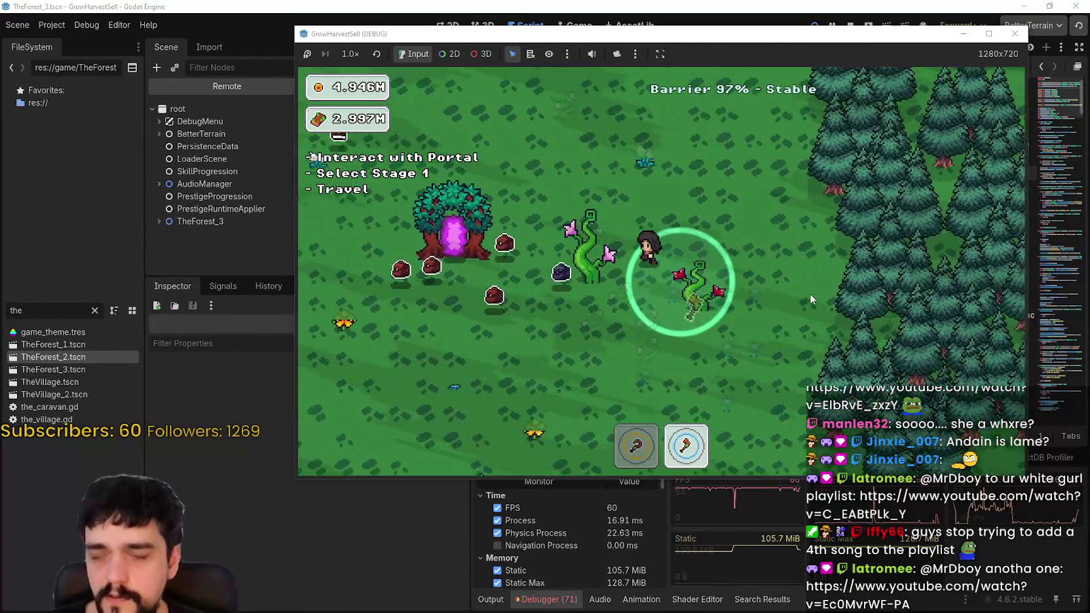
{"action": "key", "text": "a"}
{"action": "key", "text": "w"}
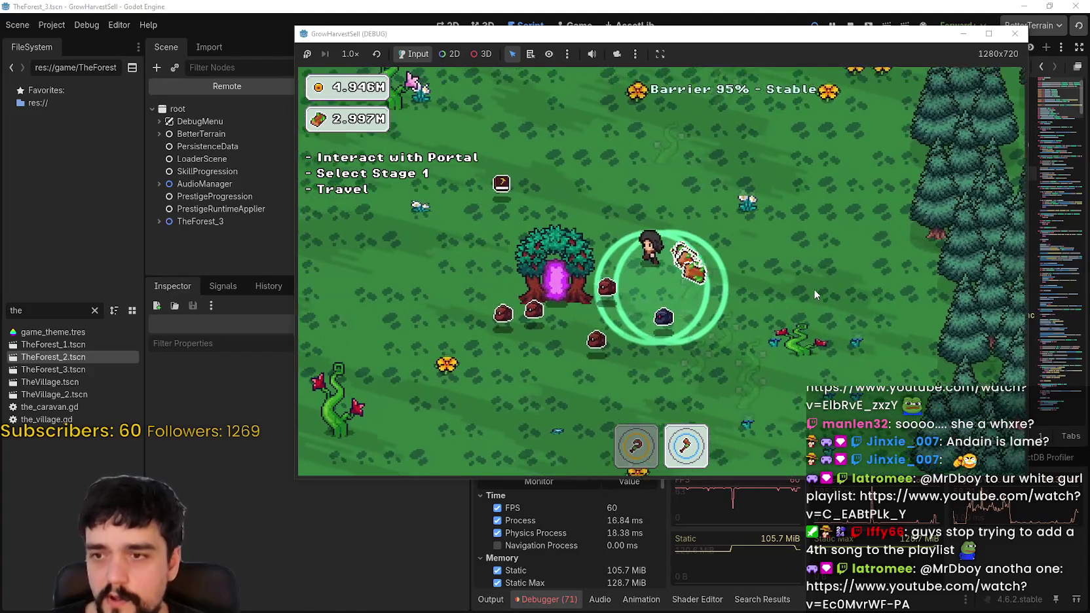
{"action": "key", "text": "w"}
{"action": "key", "text": "a"}
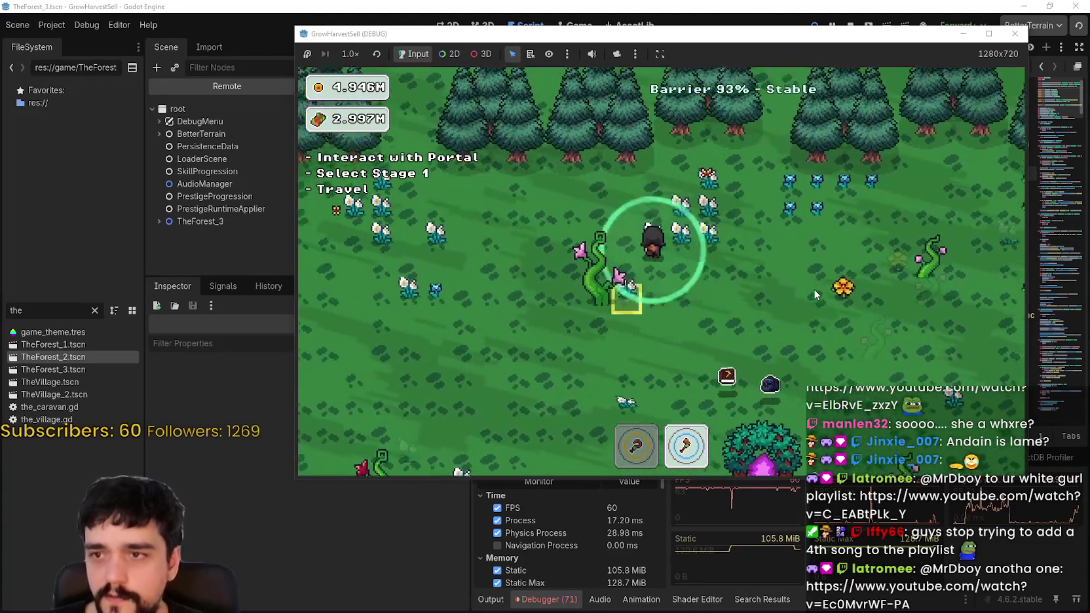
{"action": "key", "text": "1"}
{"action": "key", "text": "s"}
{"action": "key", "text": "d"}
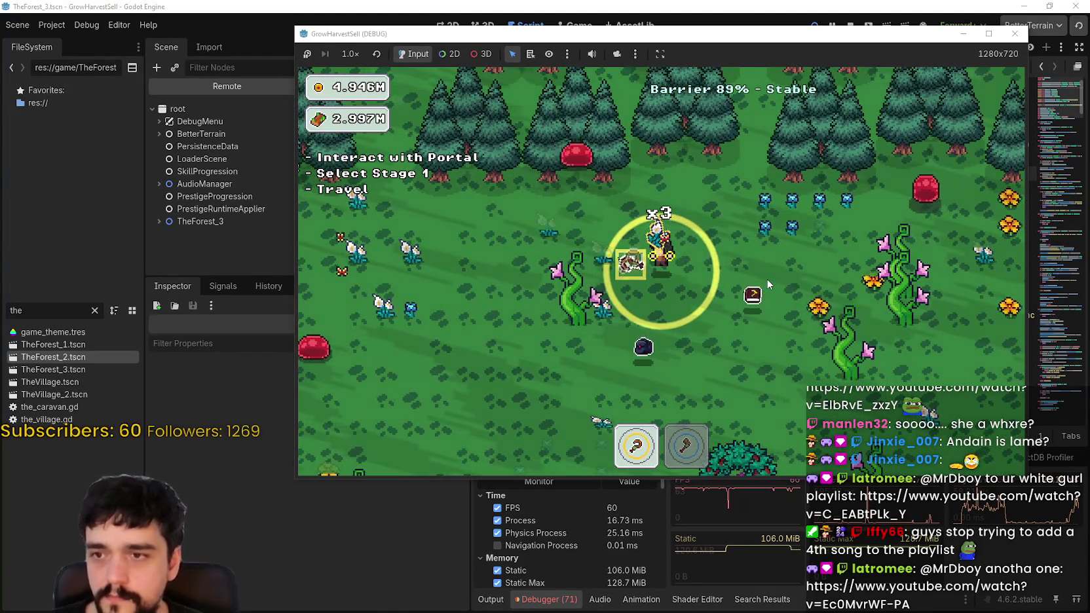
{"action": "key", "text": "s"}
{"action": "key", "text": "s"}
{"action": "key", "text": "a"}
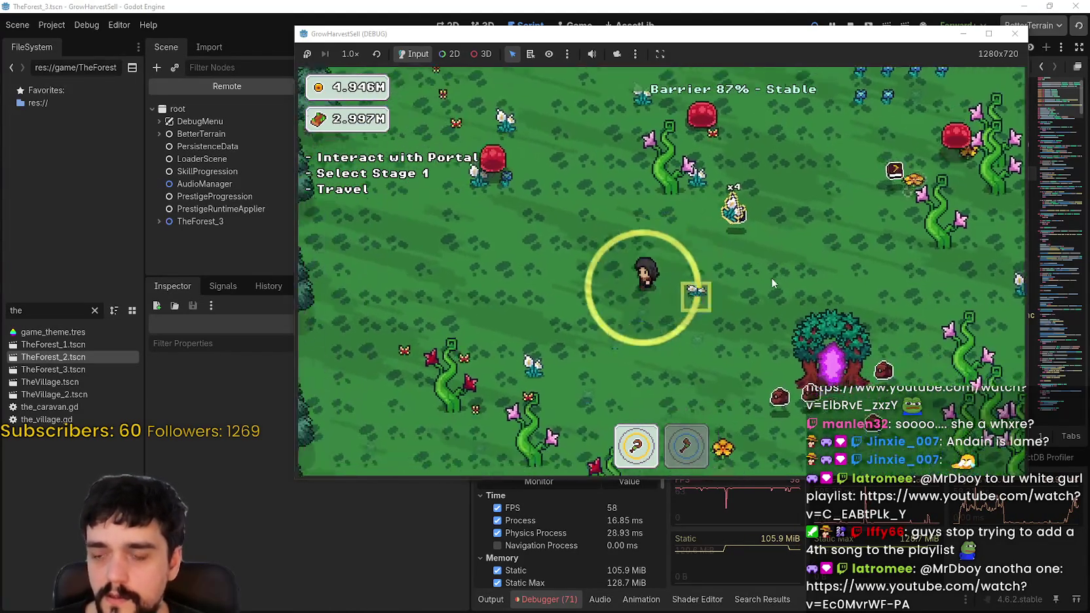
{"action": "key", "text": "alt+Tab"}
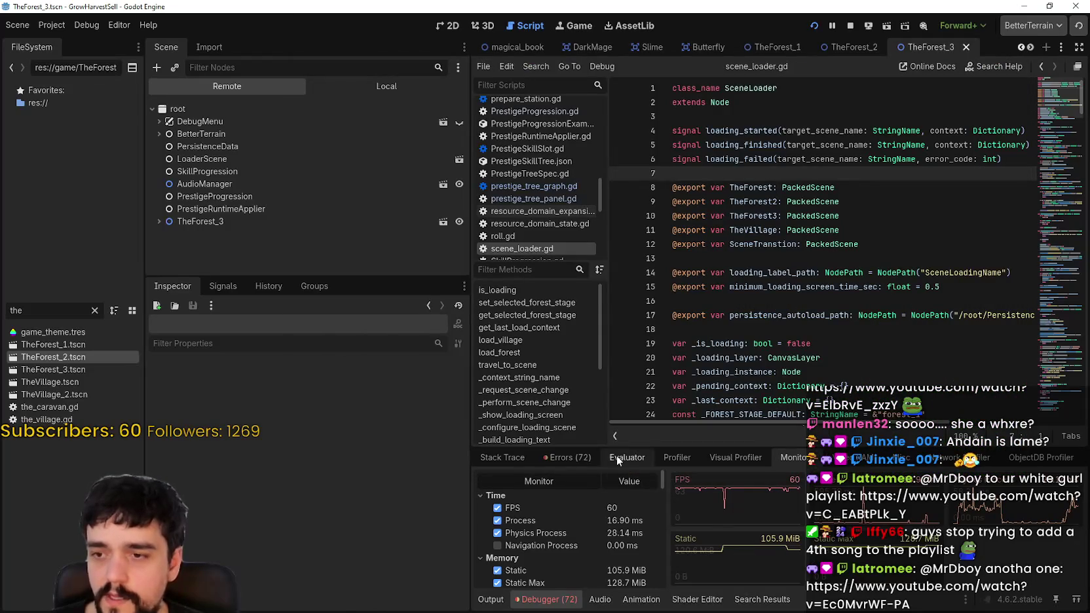
- Start the Profiler and play the forest stage, walking up and right while it records
{"action": "left_click", "coordinate": [677, 459]}
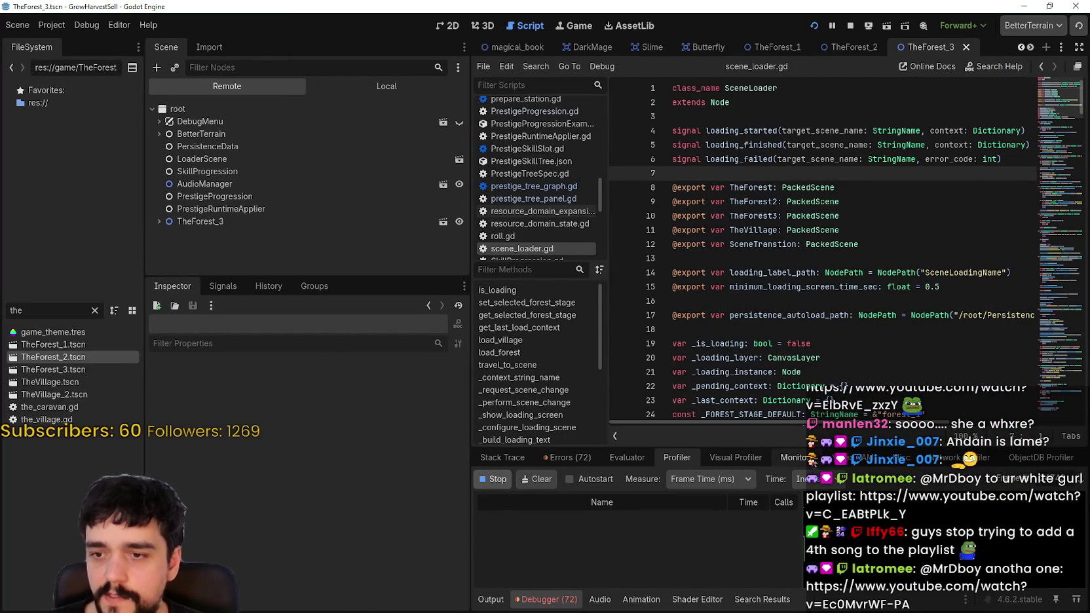
{"action": "key", "text": "alt+Tab"}
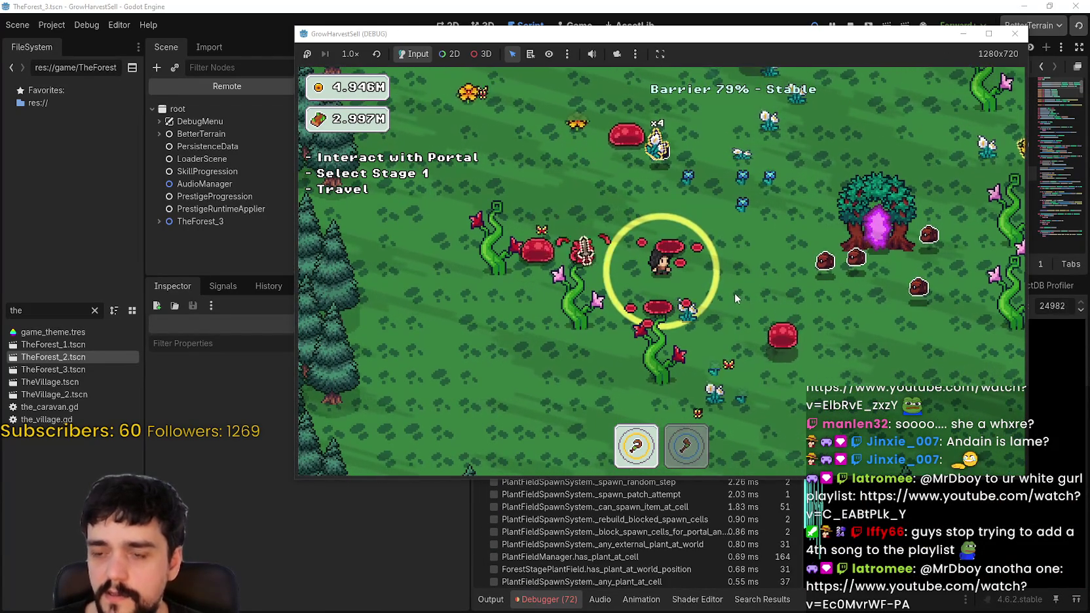
{"action": "key", "text": "w+d"}
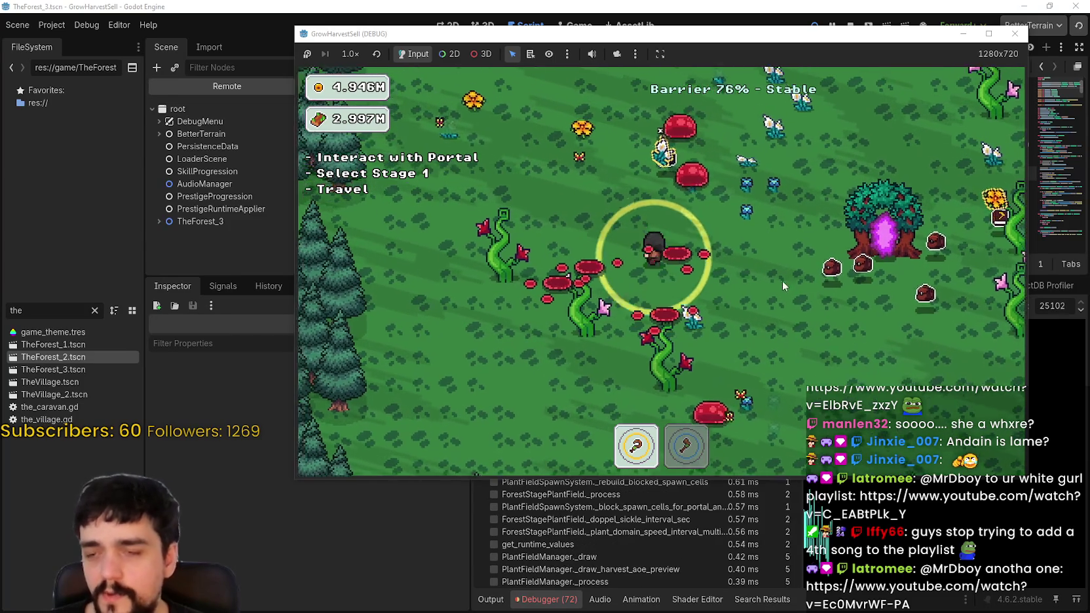
{"action": "key", "text": "w+d"}
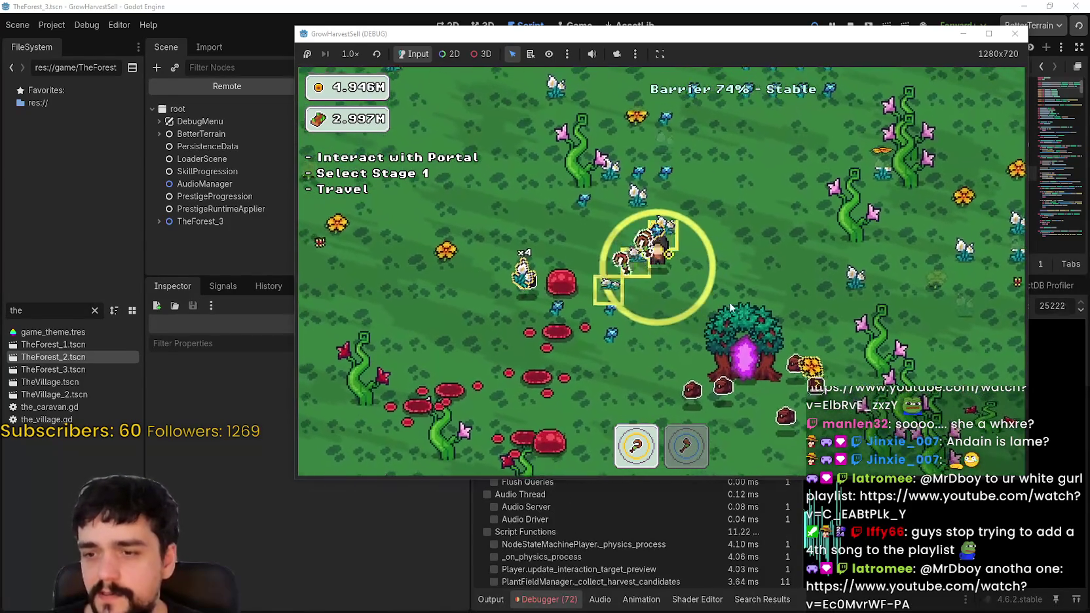
{"action": "key", "text": "w+d"}
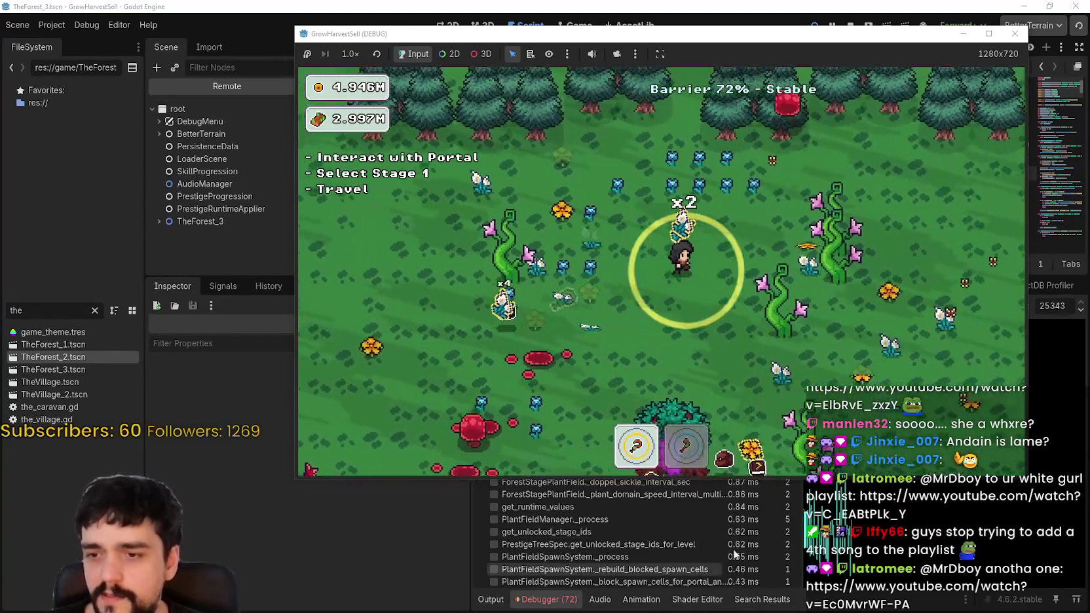
{"action": "key", "text": "s+d"}
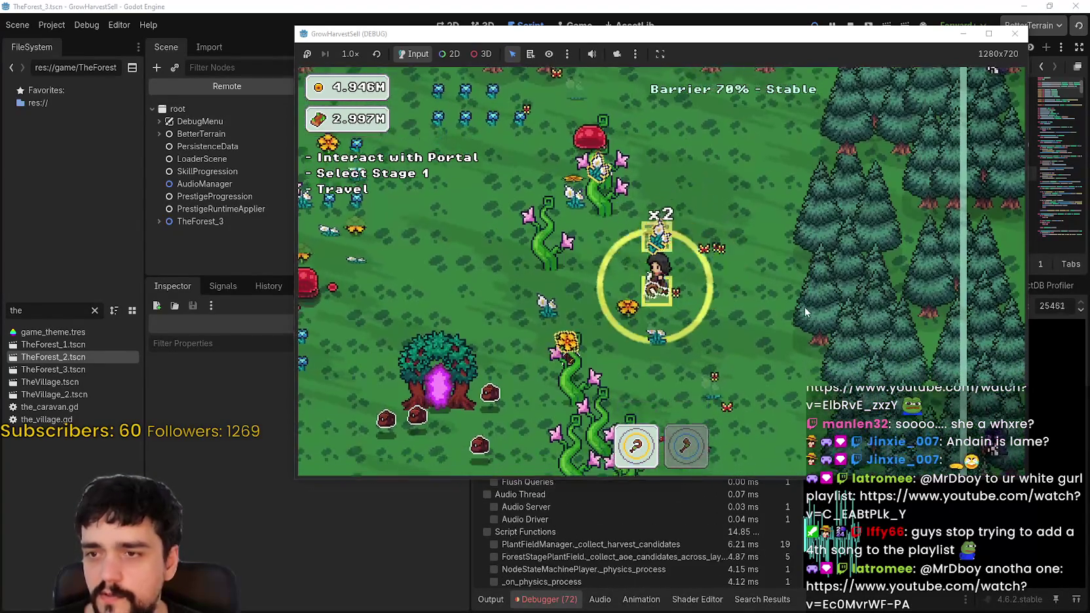
{"action": "key", "text": "F8"}
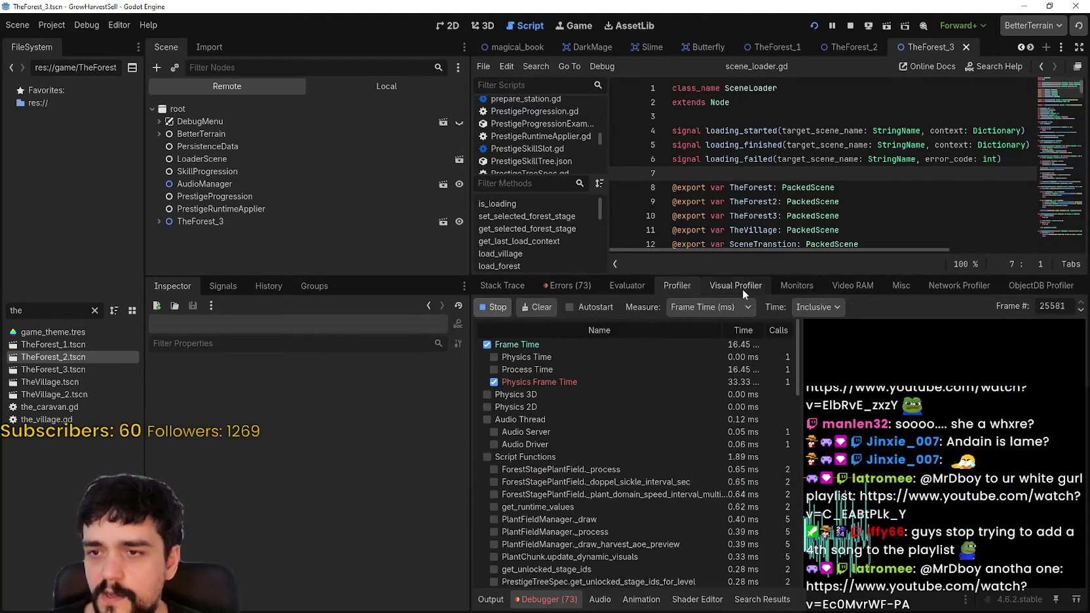
- Start a Visual Profiler recording, then walk the player left and up into the forest
{"action": "left_click", "coordinate": [740, 287]}
{"action": "left_click", "coordinate": [493, 307]}
{"action": "key", "text": "alt+Tab"}
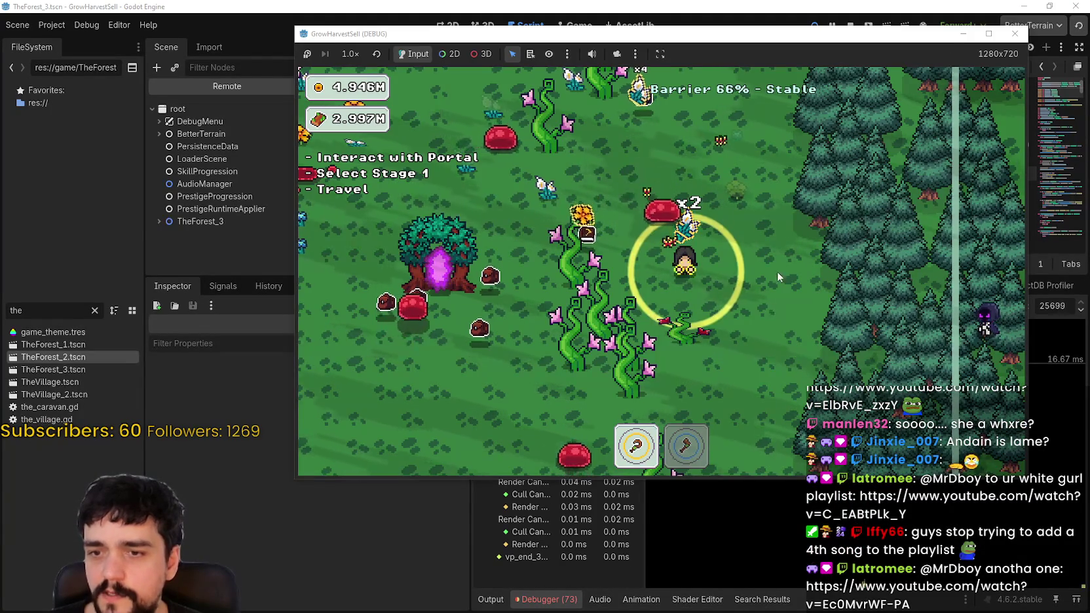
{"action": "key", "text": "a"}
{"action": "key", "text": "2"}
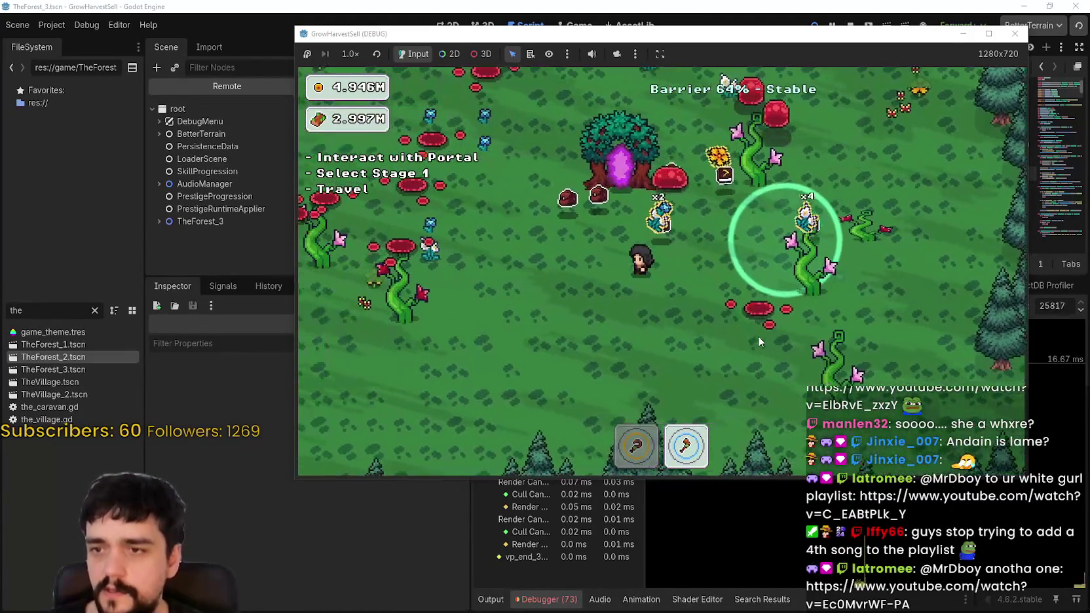
{"action": "key", "text": "a"}
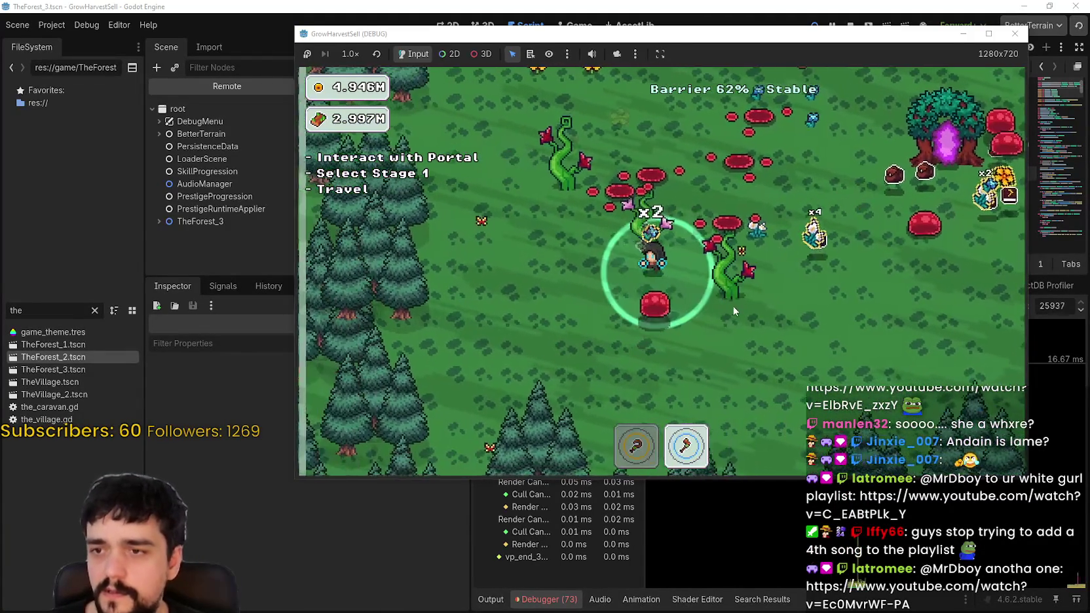
{"action": "key", "text": "w"}
{"action": "key", "text": "d"}
{"action": "key", "text": "1"}
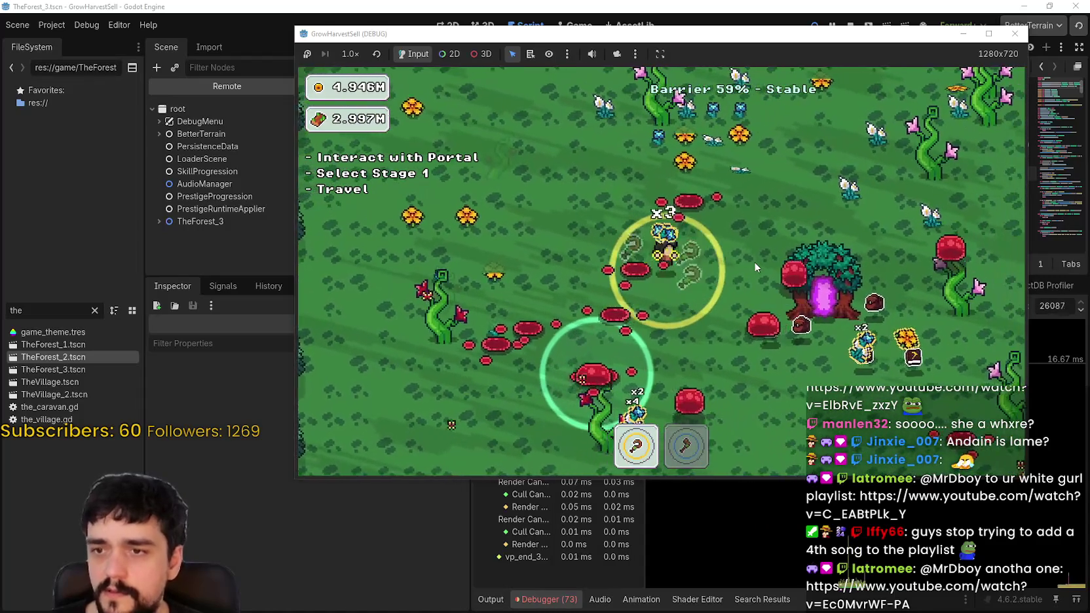
{"action": "key", "text": "w"}
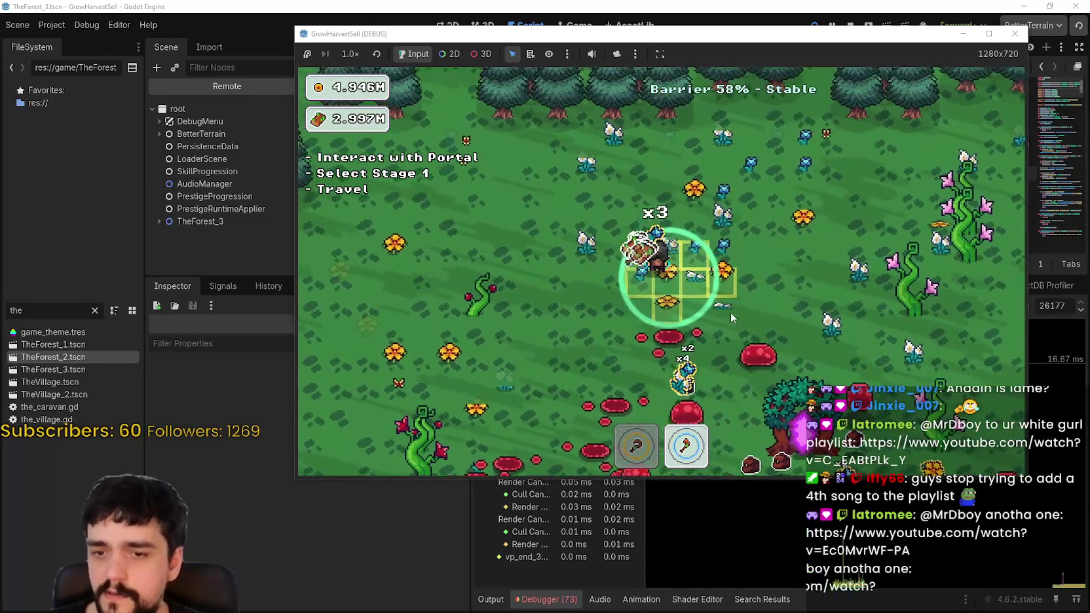
{"action": "key", "text": "a"}
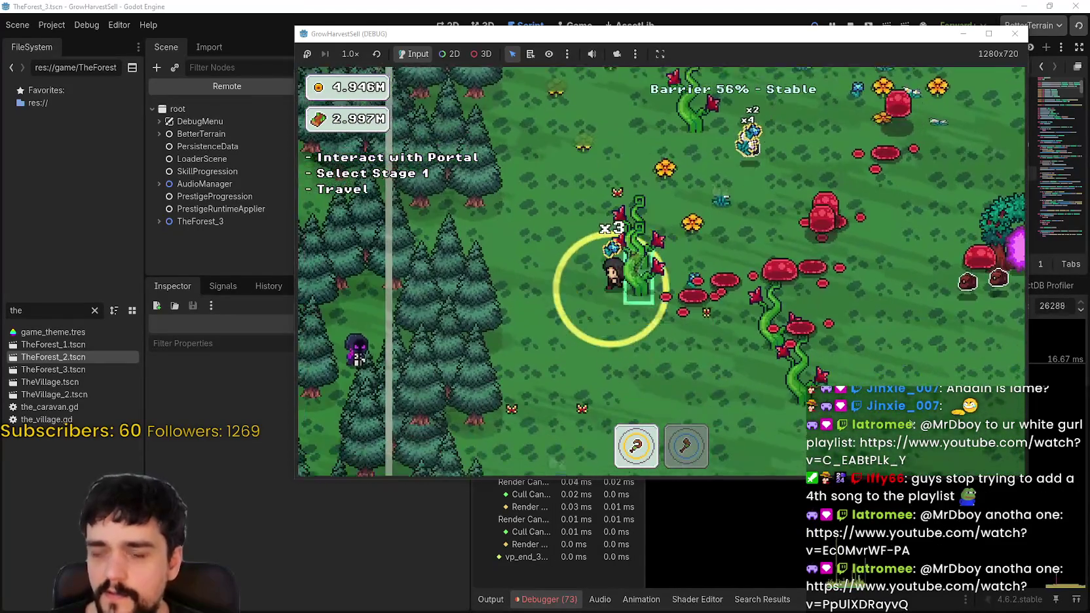
- Maximize the game and harvest crops up the field, switching between sickle and axe
{"action": "left_click", "coordinate": [988, 34]}
{"action": "key", "text": "w"}
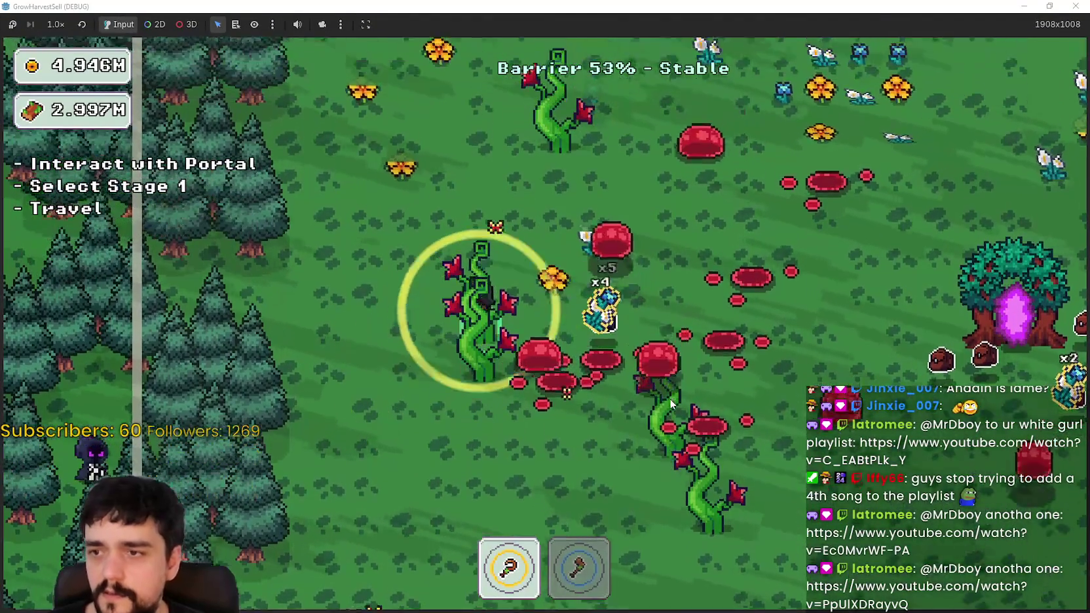
{"action": "key", "text": "2"}
{"action": "key", "text": "1"}
{"action": "key", "text": "w"}
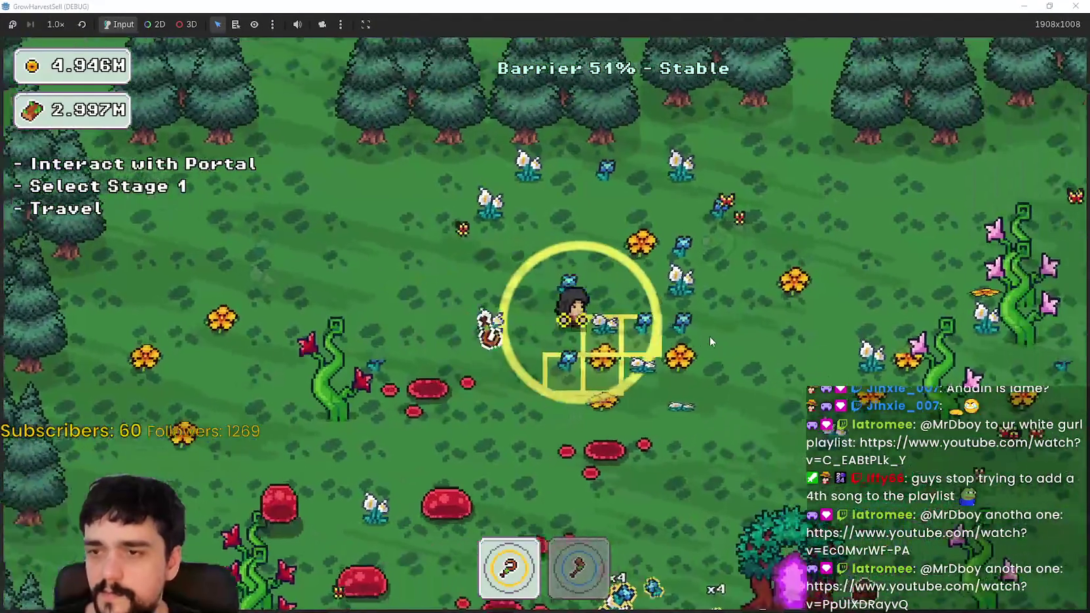
{"action": "key", "text": "d"}
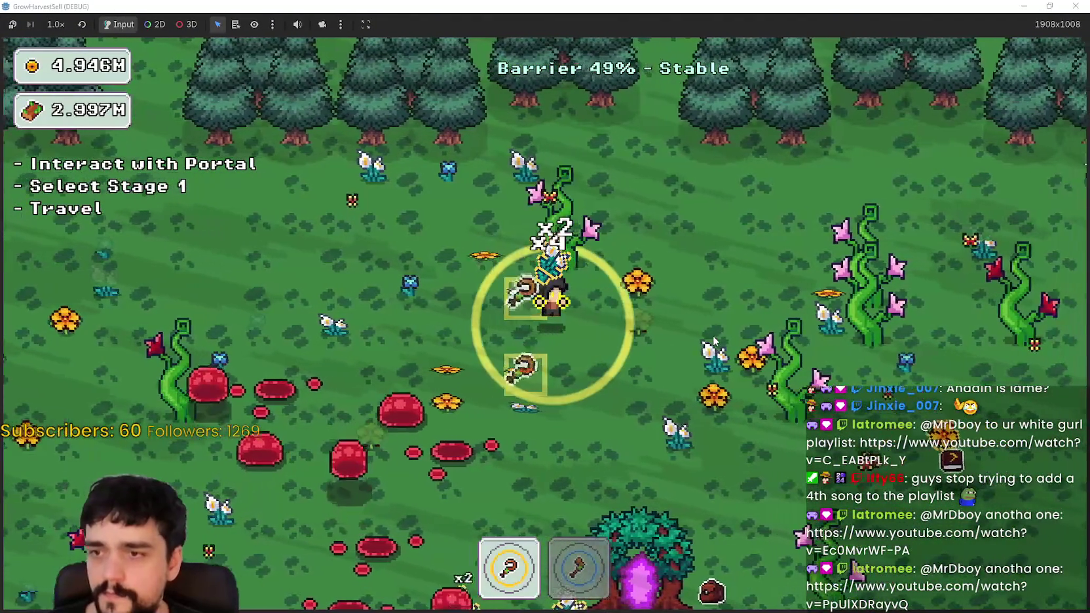
{"action": "key", "text": "d"}
{"action": "key", "text": "2"}
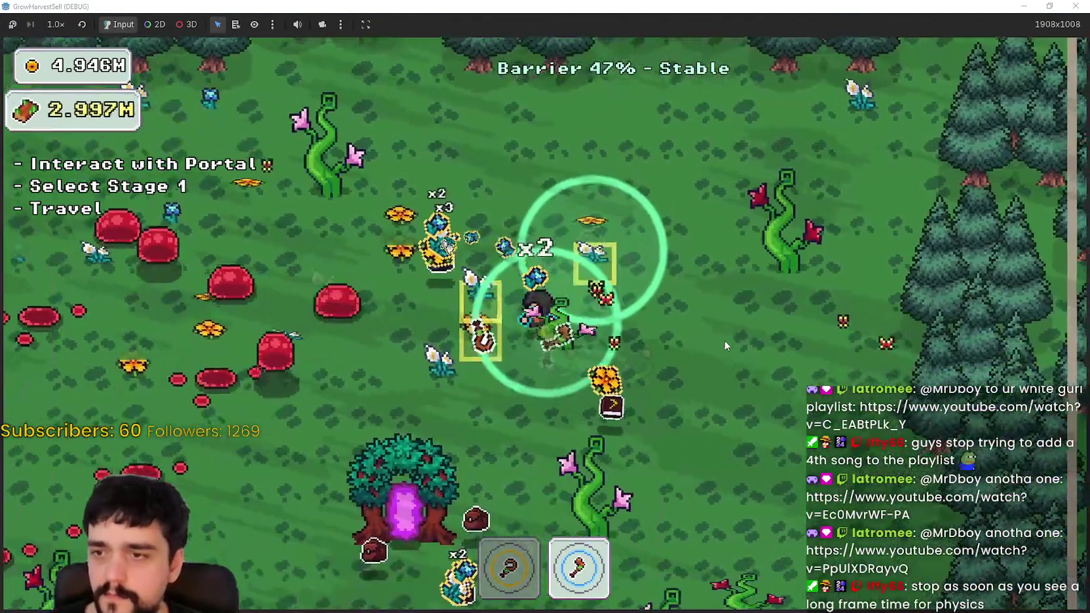
{"action": "key", "text": "s"}
{"action": "key", "text": "a"}
{"action": "key", "text": "d"}
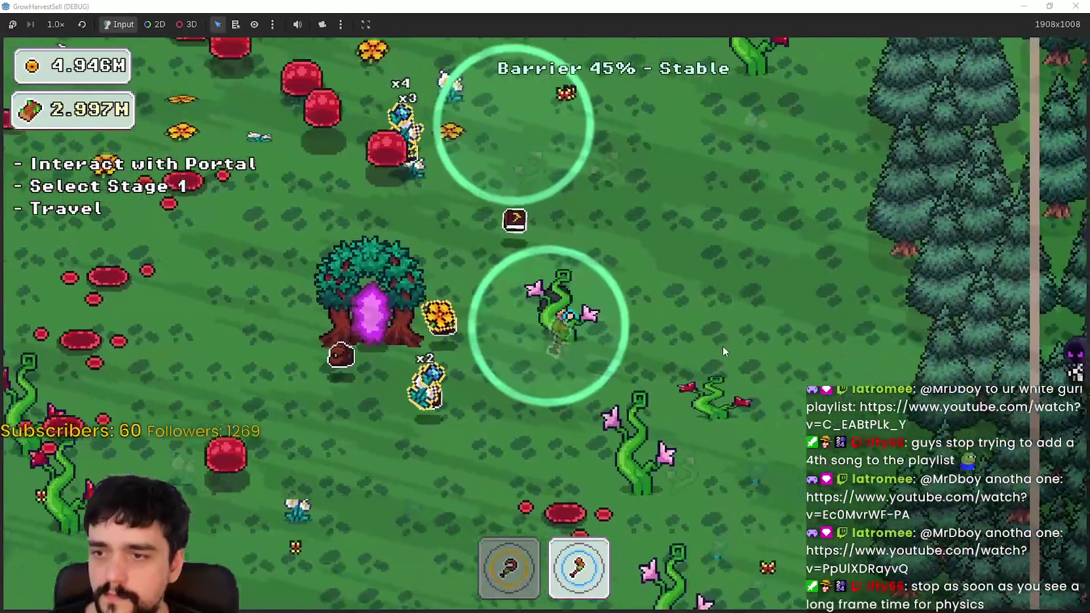
- Harvest more crops around the portal tree until the barrier drops to 30%, then close the game
{"action": "key", "text": "s"}
{"action": "key", "text": "a"}
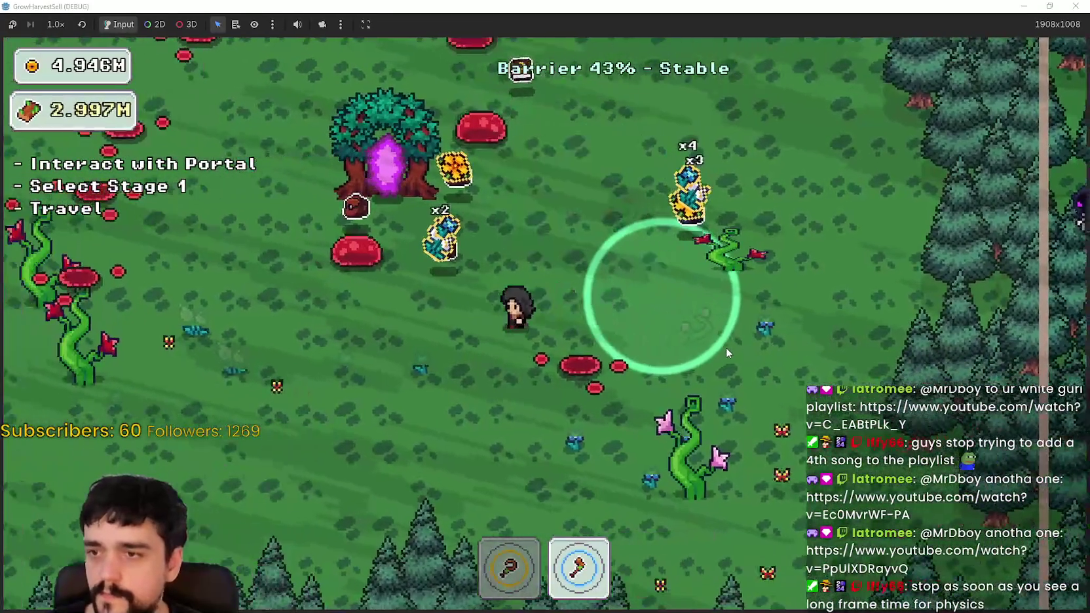
{"action": "key", "text": "a"}
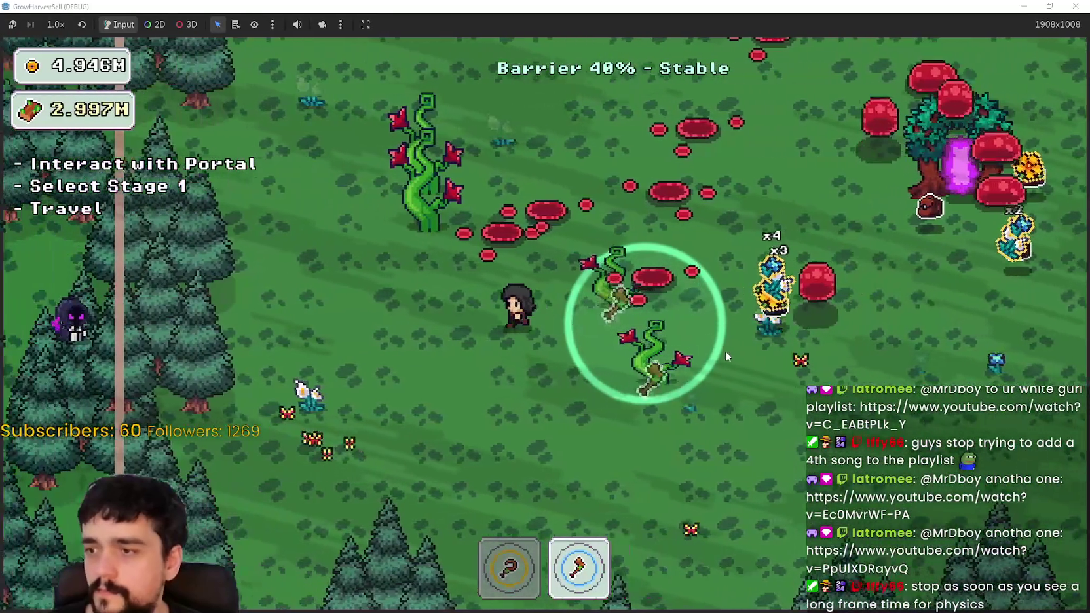
{"action": "key", "text": "a"}
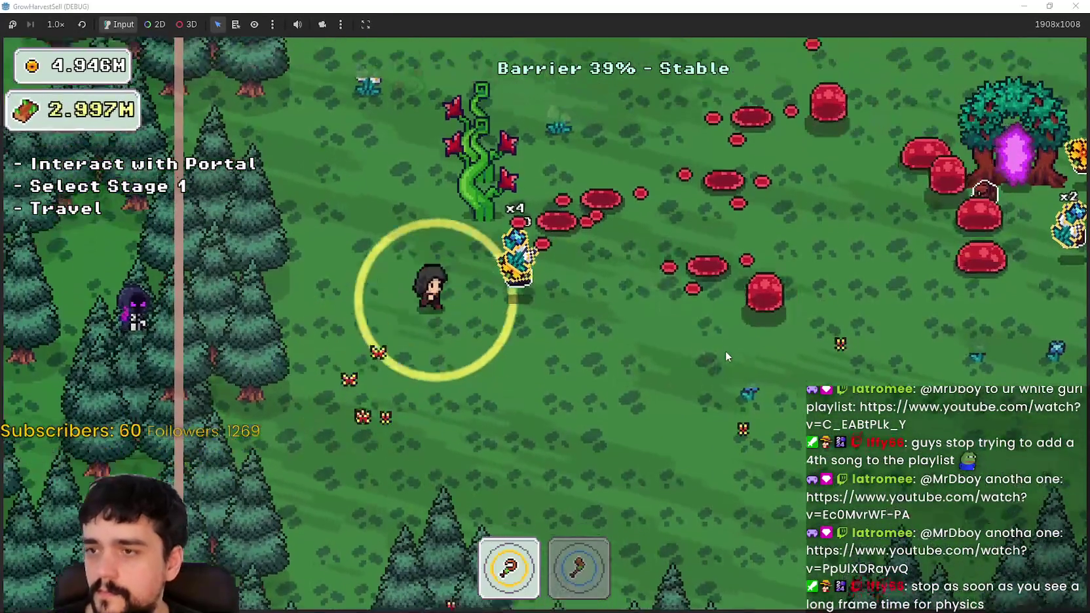
{"action": "key", "text": "w"}
{"action": "key", "text": "w"}
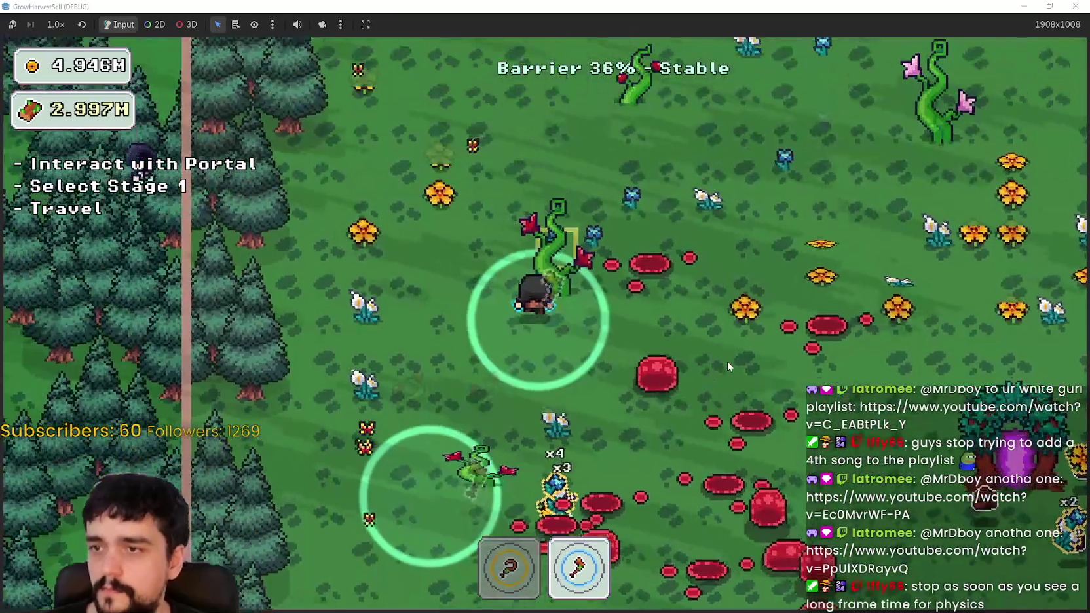
{"action": "key", "text": "w"}
{"action": "key", "text": "1"}
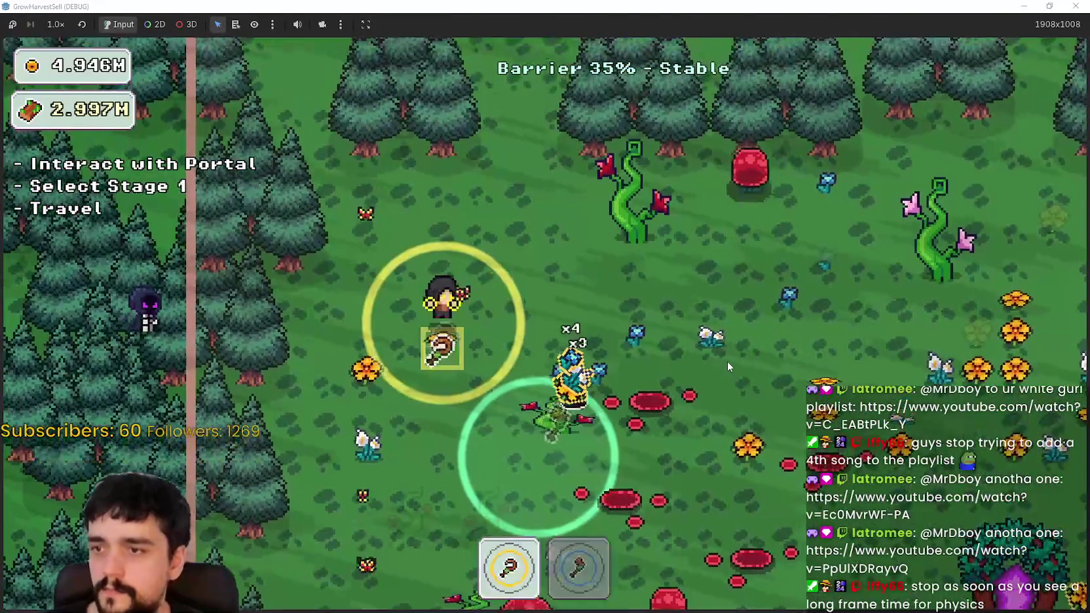
{"action": "key", "text": "s"}
{"action": "key", "text": "d"}
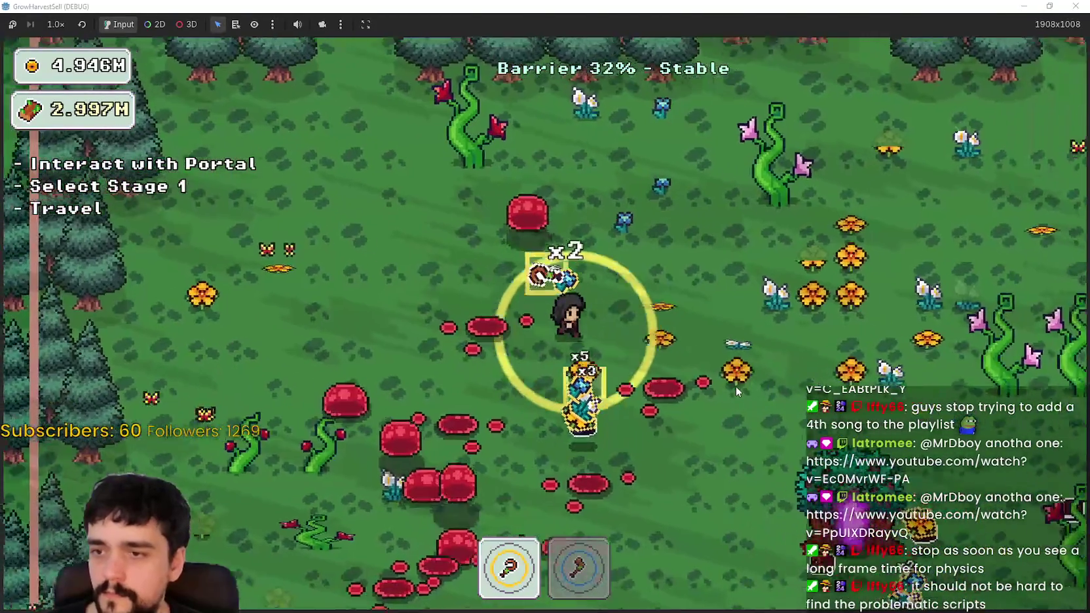
{"action": "key", "text": "d"}
{"action": "key", "text": "s"}
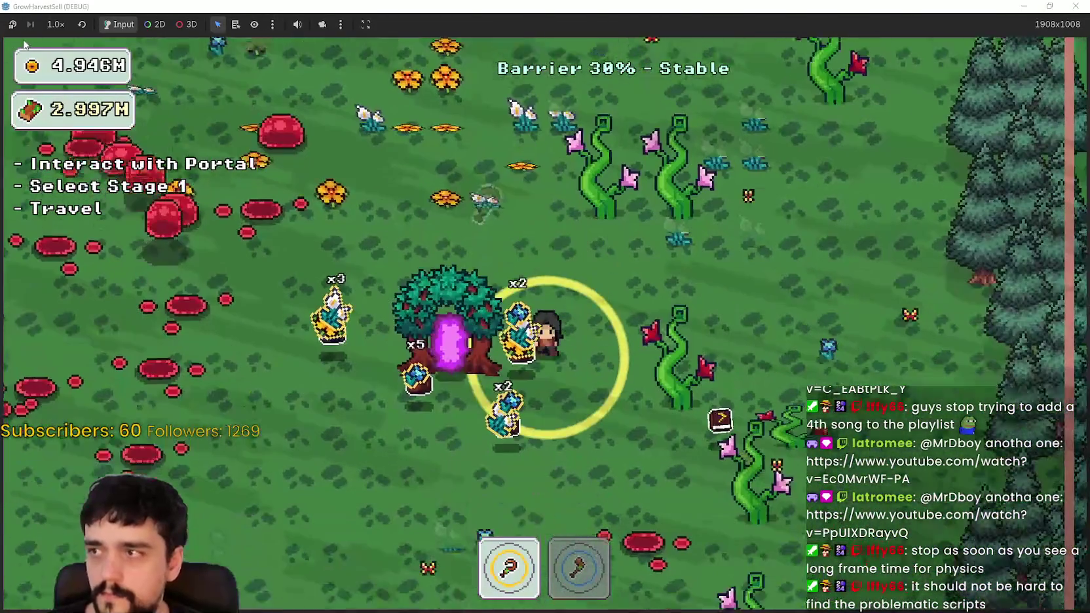
{"action": "key", "text": "s"}
{"action": "left_click", "coordinate": [1076, 5]}
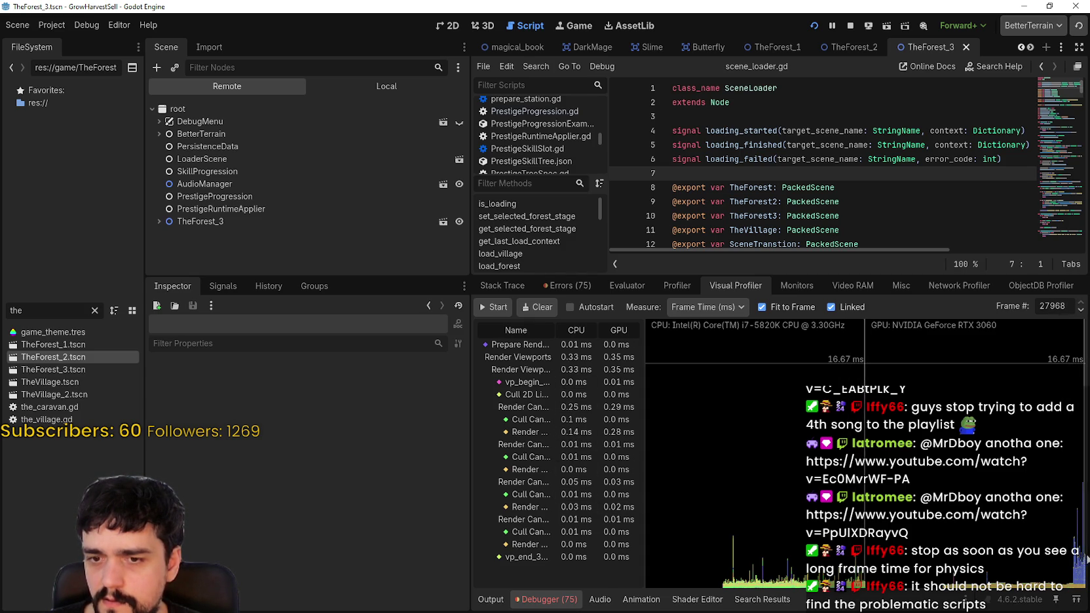
- Scrub the Visual Profiler graph and widen the debugger panel and timing table
{"action": "left_click_drag", "start_coordinate": [1069, 560], "coordinate": [1076, 559]}
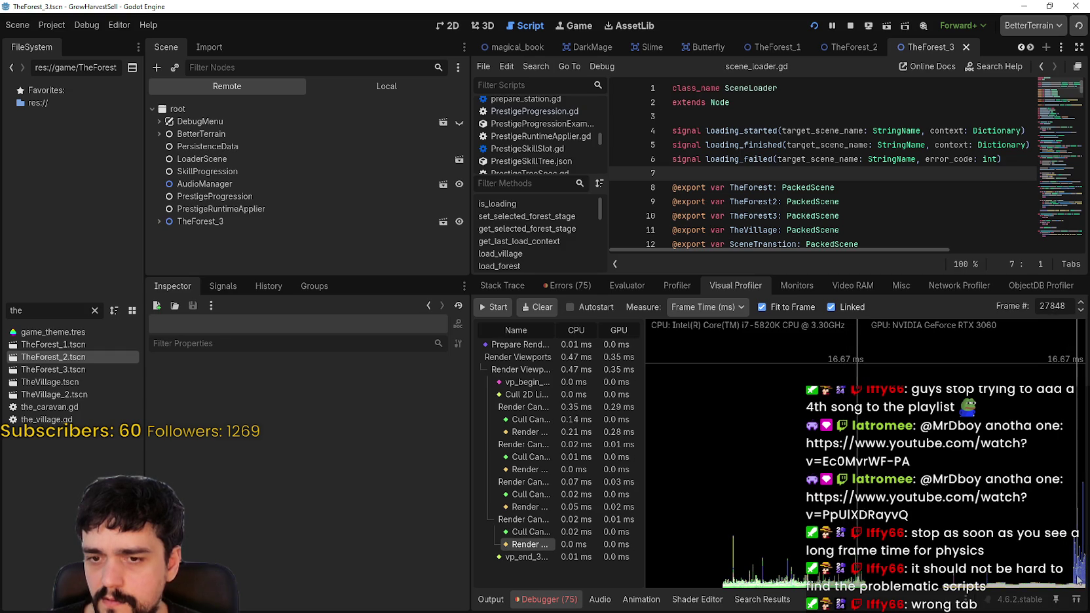
{"action": "left_click_drag", "start_coordinate": [1079, 571], "coordinate": [1080, 574]}
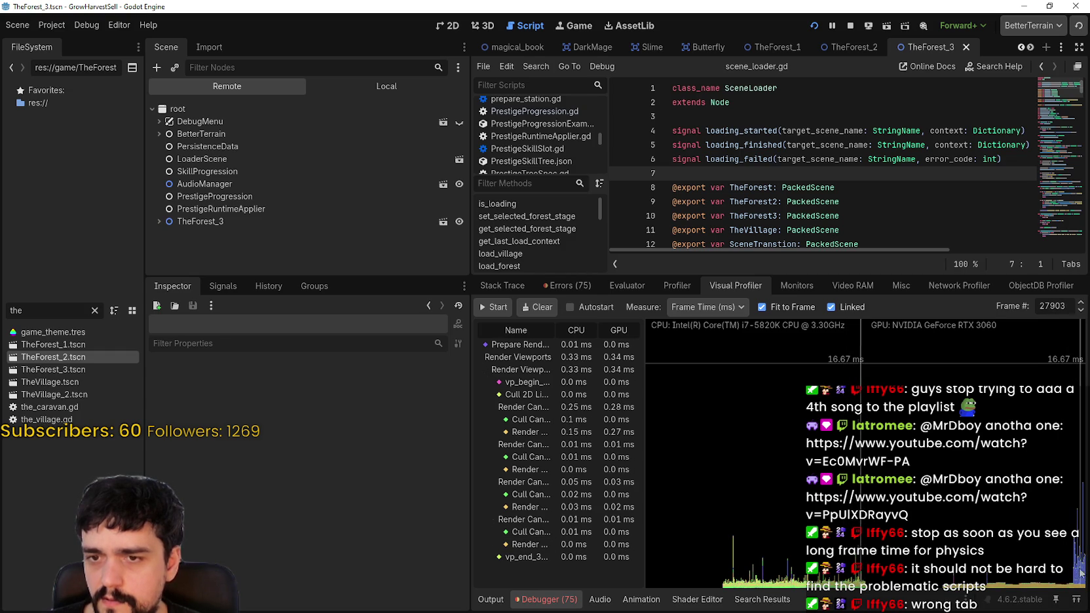
{"action": "left_click_drag", "start_coordinate": [469, 465], "coordinate": [335, 465]}
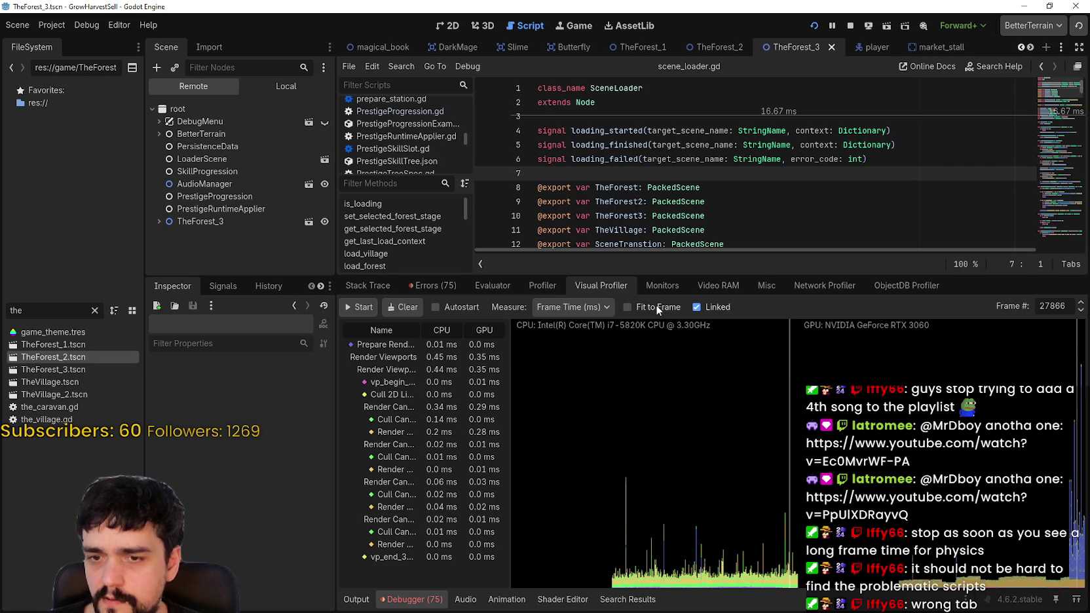
{"action": "left_click", "coordinate": [626, 307]}
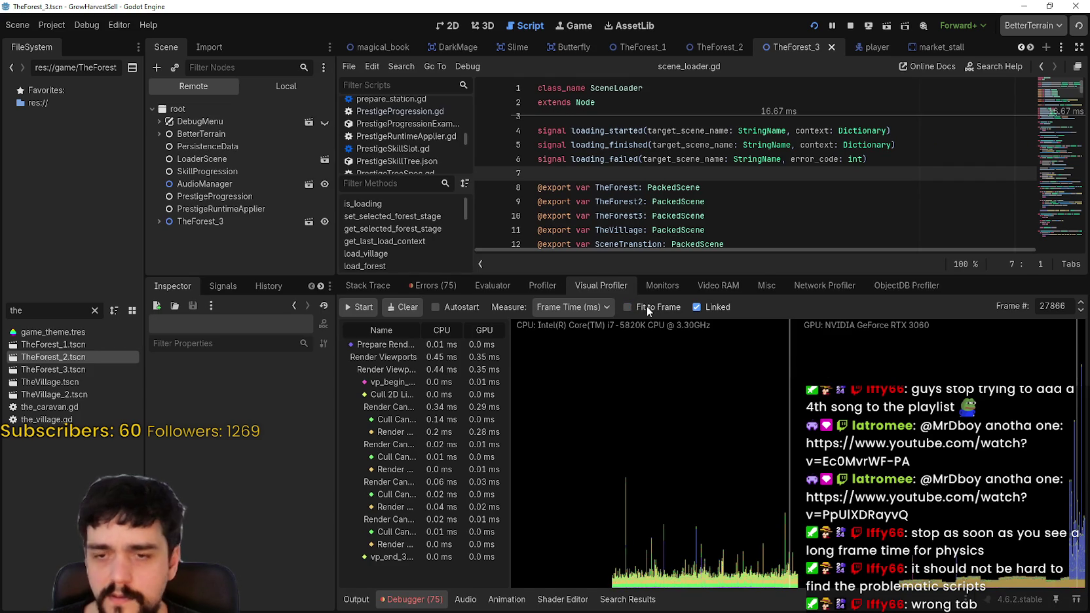
{"action": "left_click", "coordinate": [645, 308]}
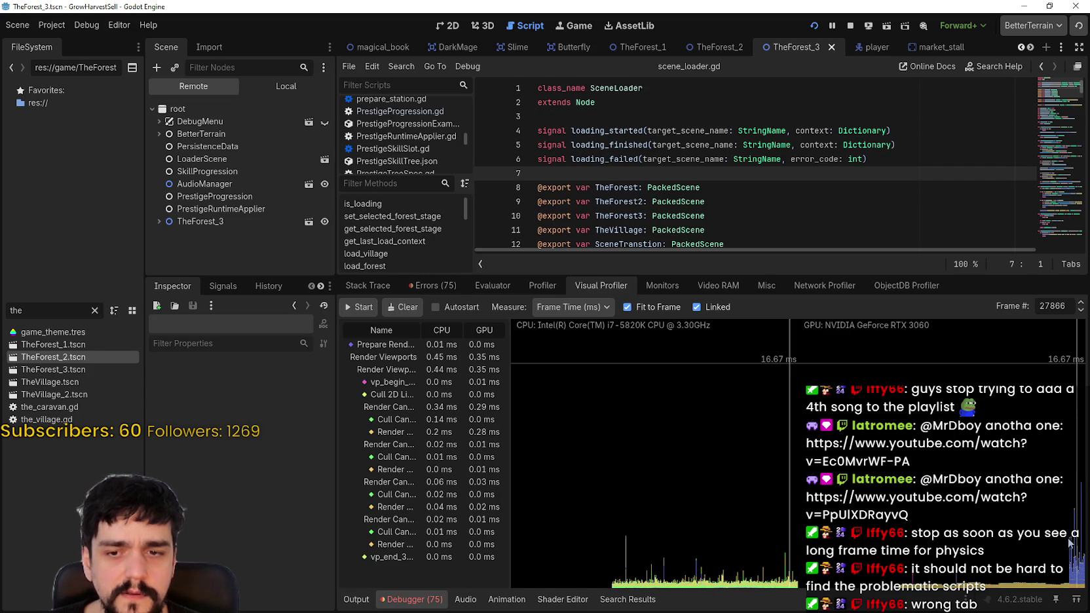
{"action": "left_click", "coordinate": [1075, 561]}
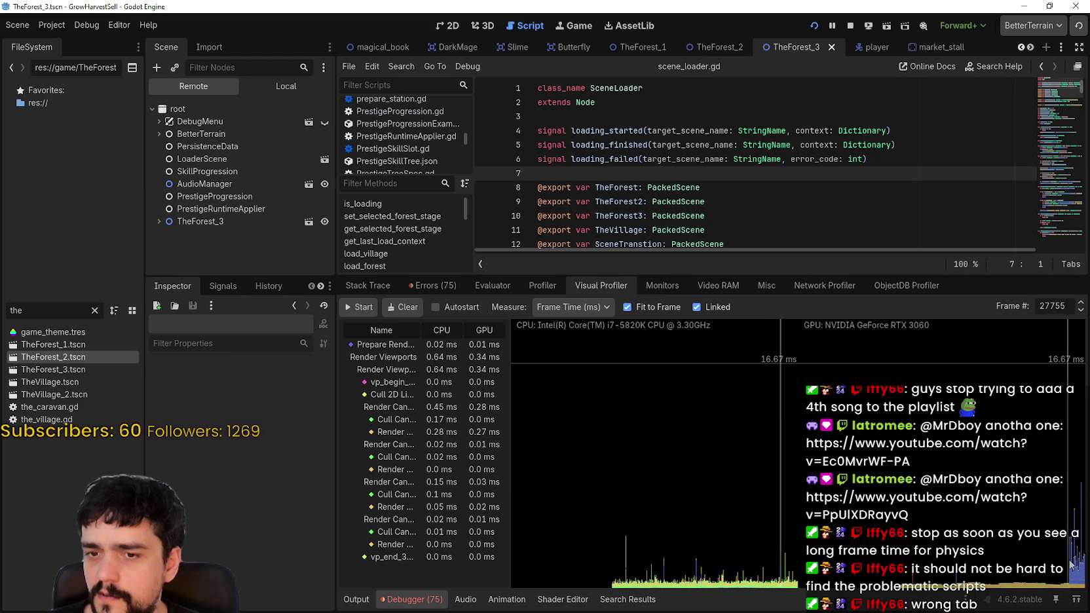
{"action": "left_click", "coordinate": [1082, 561]}
{"action": "mouse_move", "coordinate": [511, 536]}
{"action": "left_mouse_down"}
{"action": "mouse_move", "coordinate": [619, 535]}
{"action": "mouse_move", "coordinate": [571, 536]}
{"action": "left_mouse_up"}
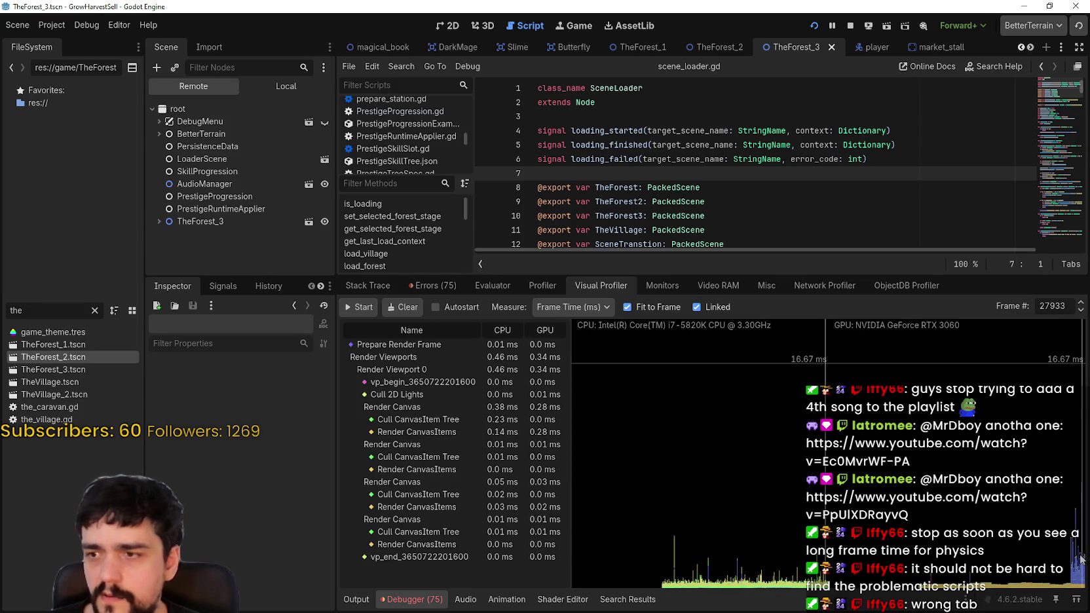
- Inspect frames 27236 and 27427, checking the vp_begin, Prepare Render Frame and Cull 2D Lights rows
{"action": "left_click", "coordinate": [1034, 589]}
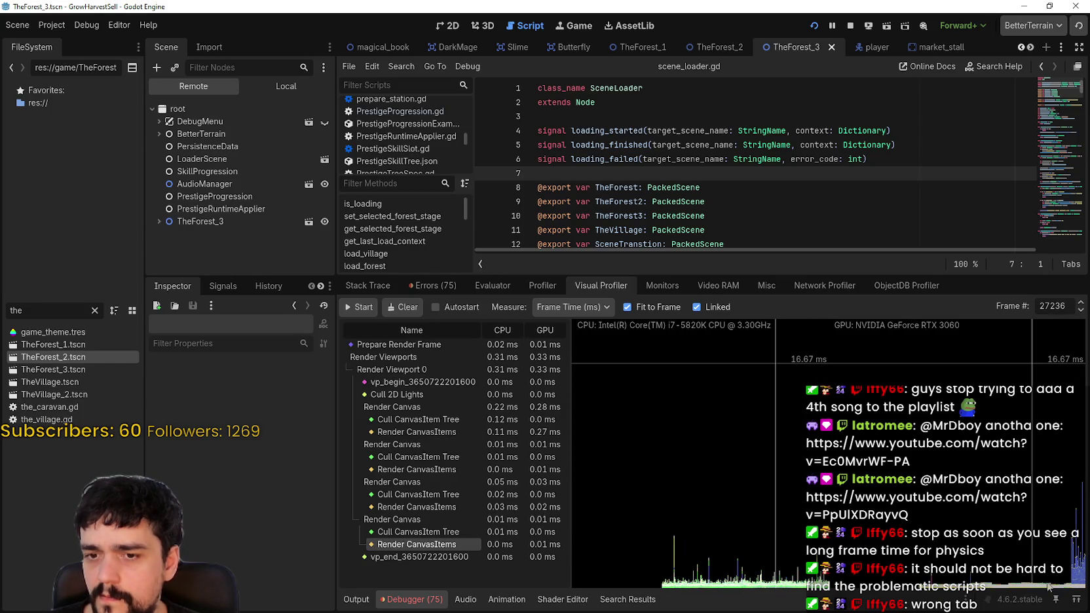
{"action": "left_click", "coordinate": [1046, 591]}
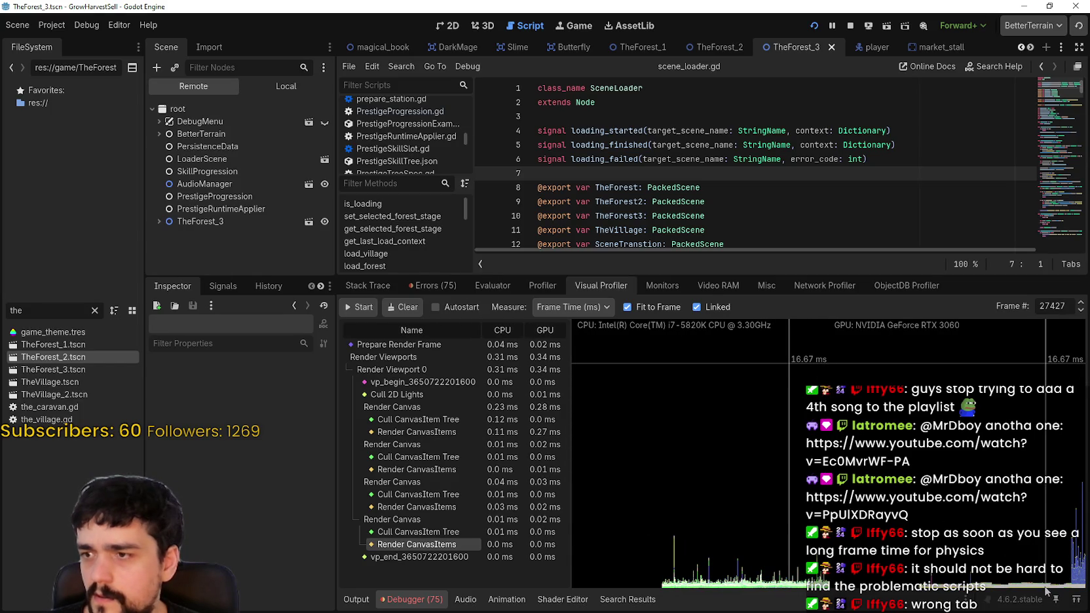
{"action": "left_click", "coordinate": [413, 379]}
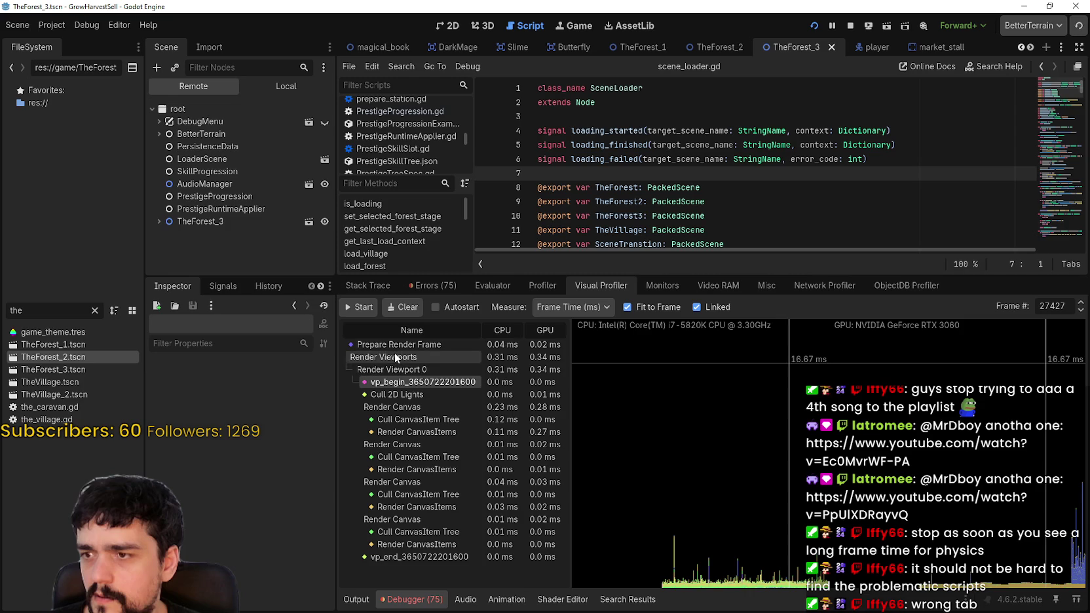
{"action": "left_click", "coordinate": [395, 345]}
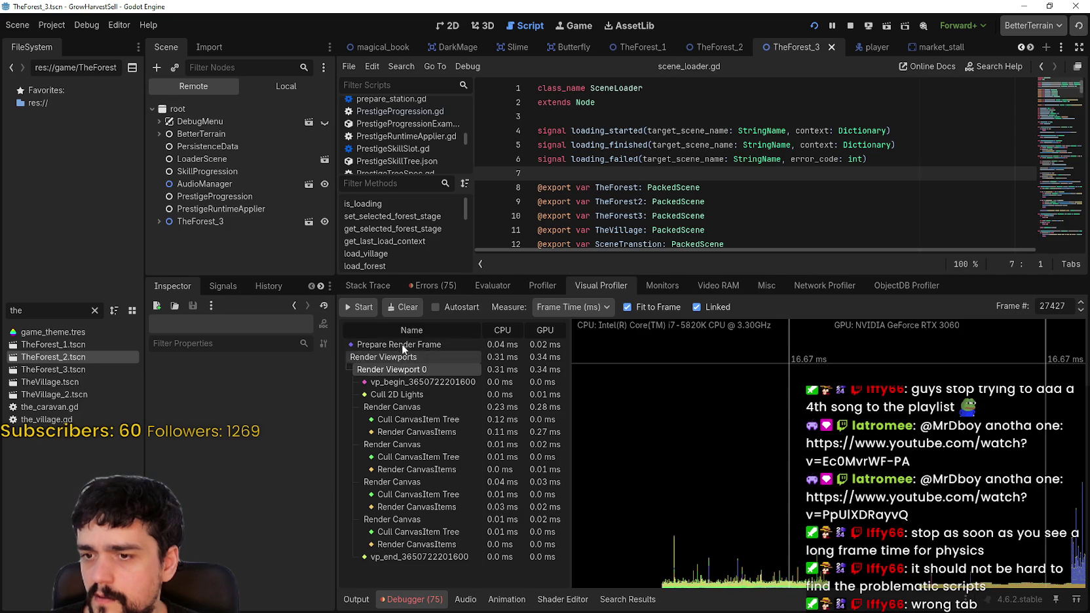
{"action": "left_click", "coordinate": [401, 382]}
{"action": "left_click", "coordinate": [402, 395]}
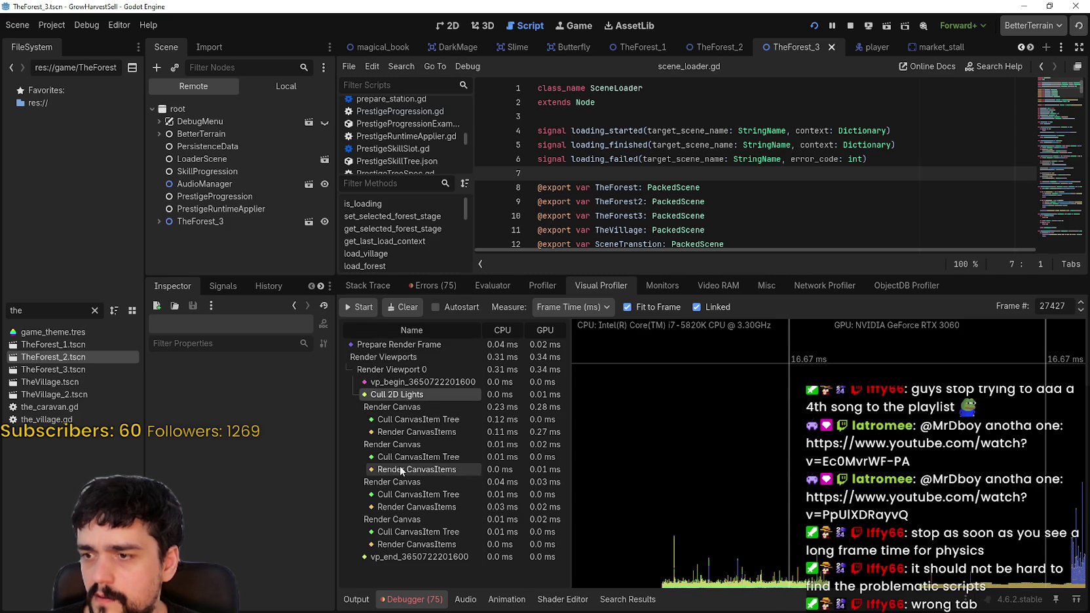
- Scrub through recent frame timings, then start a new capture in the Profiler tab
{"action": "left_click", "coordinate": [1080, 575]}
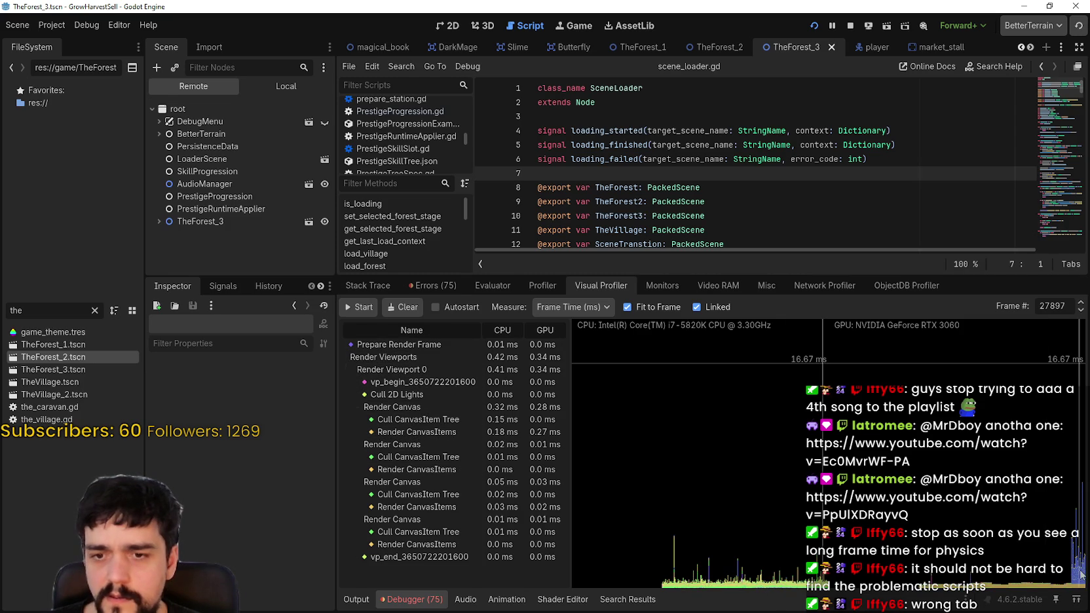
{"action": "left_click", "coordinate": [1079, 577]}
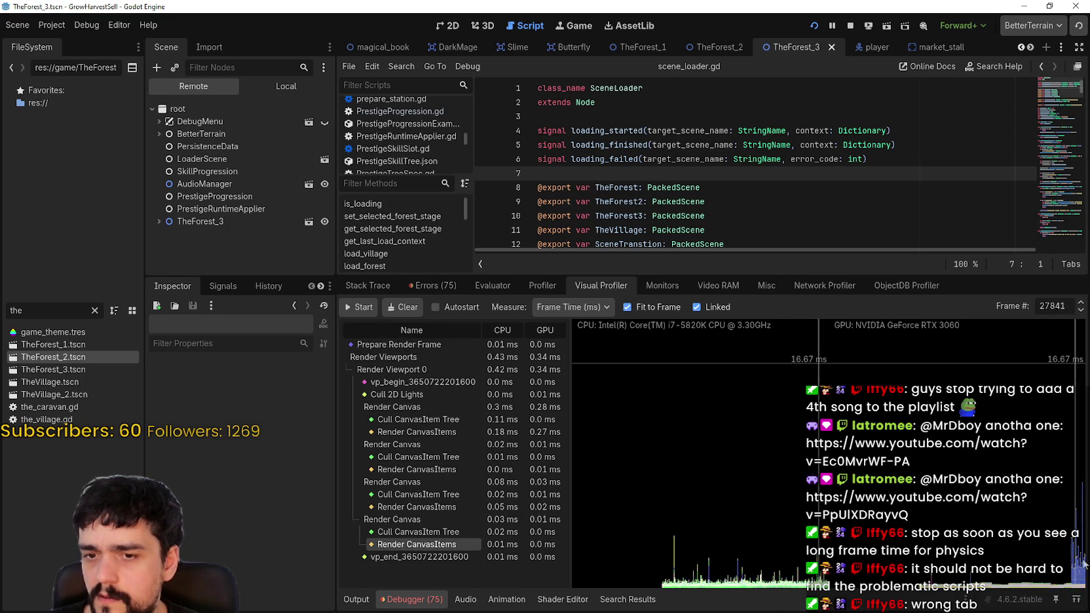
{"action": "left_click_drag", "start_coordinate": [1080, 577], "coordinate": [1072, 580]}
{"action": "left_click_drag", "start_coordinate": [725, 574], "coordinate": [739, 574]}
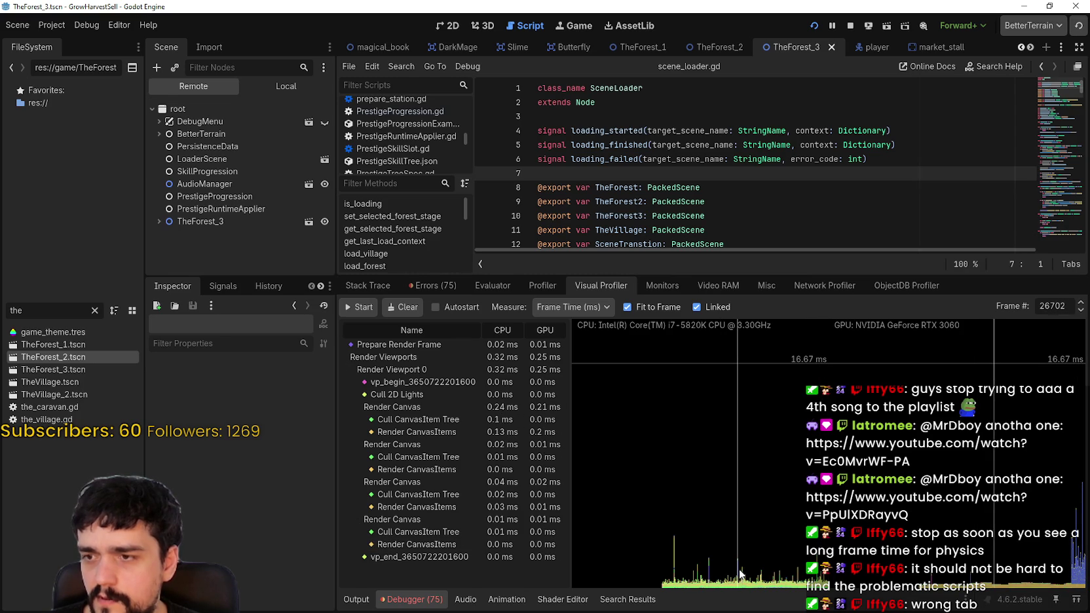
{"action": "left_click_drag", "start_coordinate": [1027, 534], "coordinate": [1089, 555]}
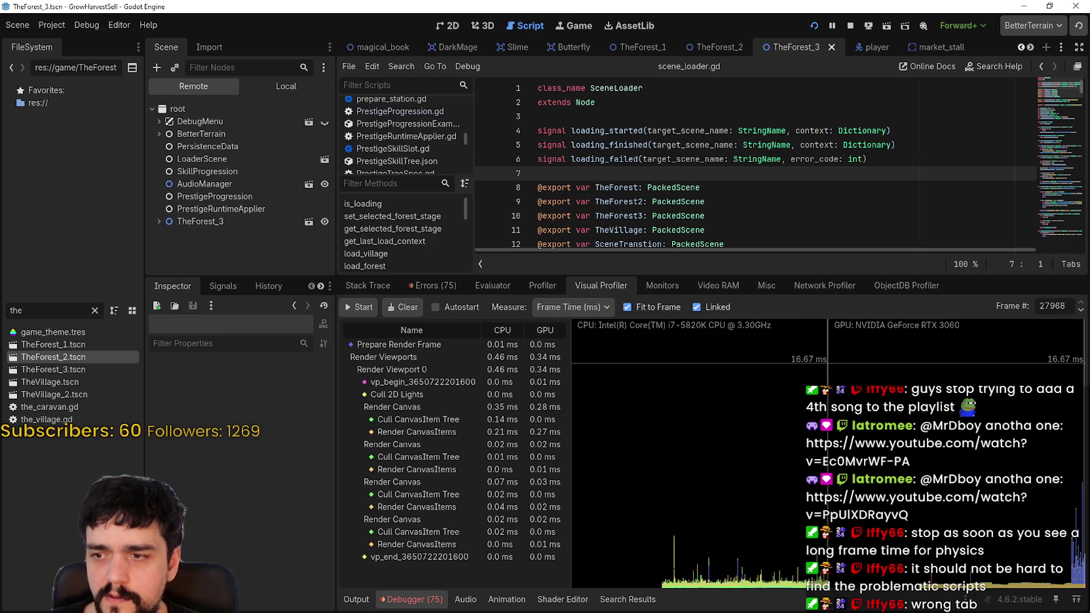
{"action": "left_click", "coordinate": [541, 286]}
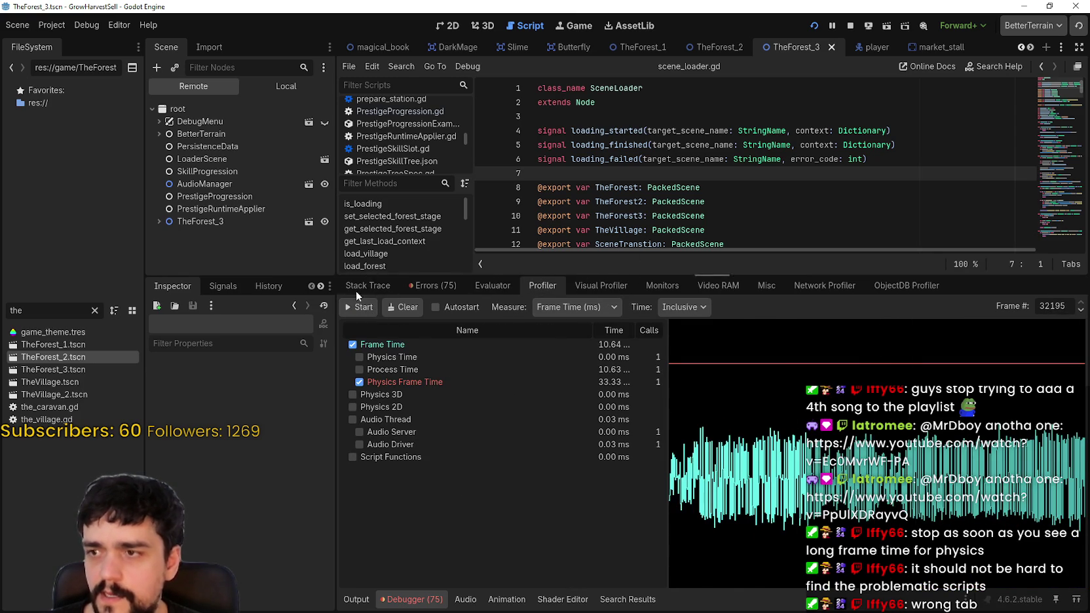
{"action": "left_click", "coordinate": [359, 307]}
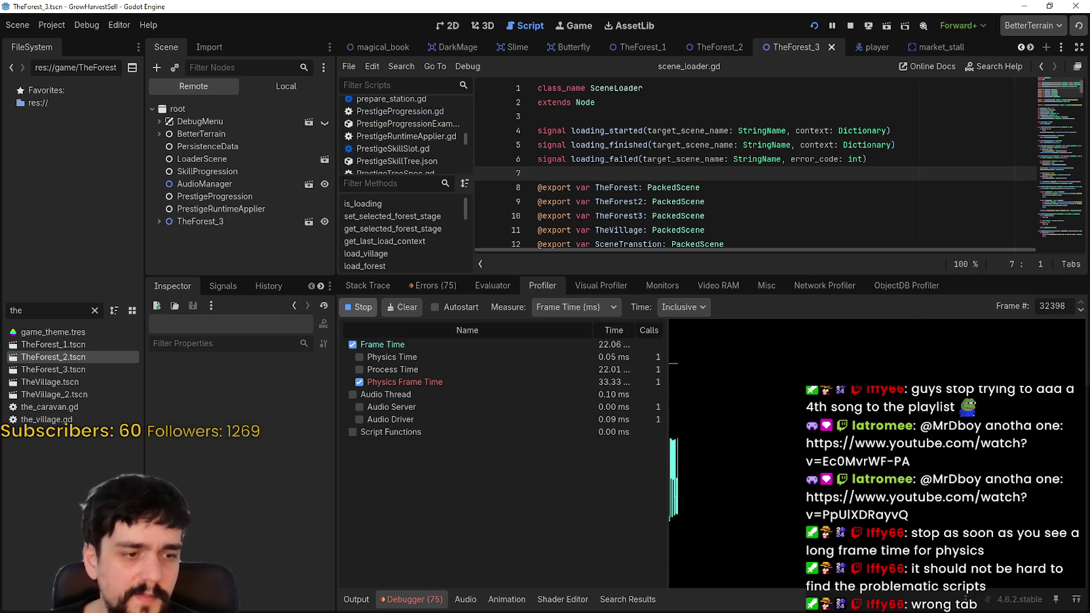
- Return to the game and walk the player around the forest stage while profiling
{"action": "key", "text": "alt+Tab"}
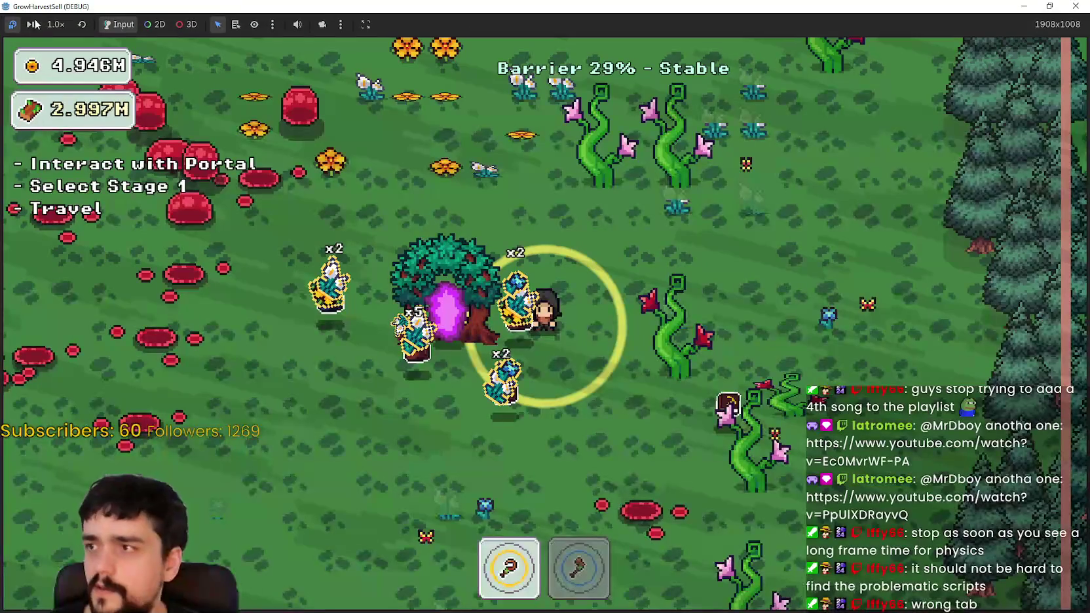
{"action": "key", "text": "w"}
{"action": "key", "text": "2"}
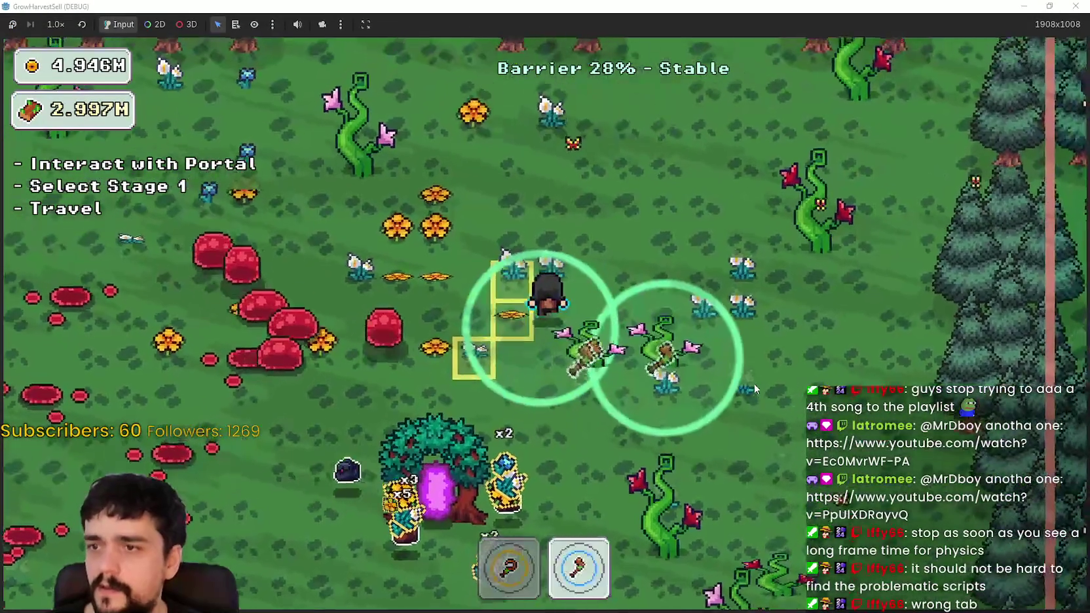
{"action": "key", "text": "a"}
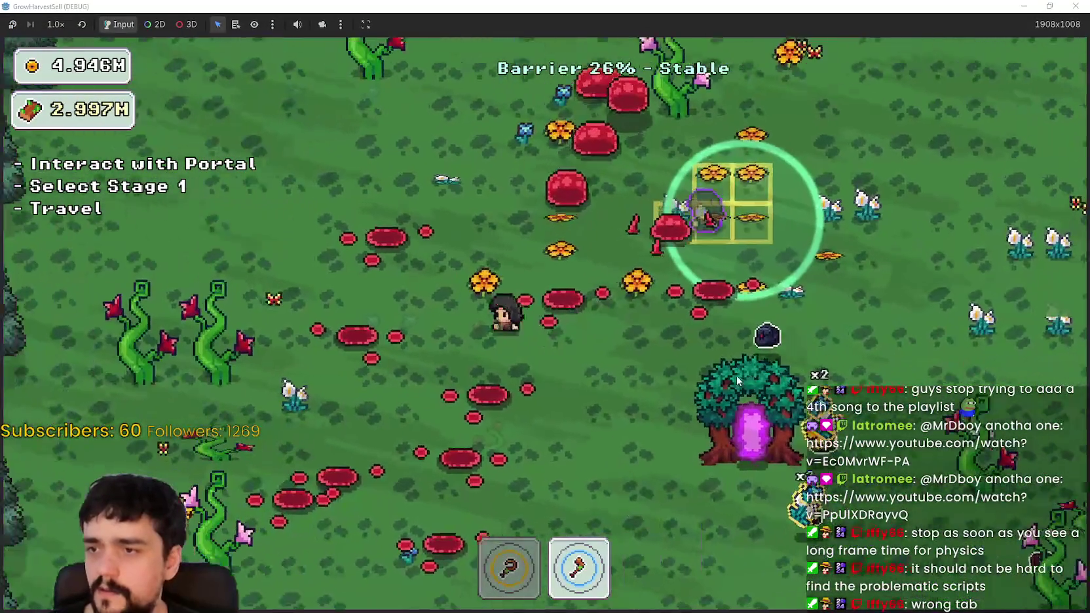
{"action": "key", "text": "s"}
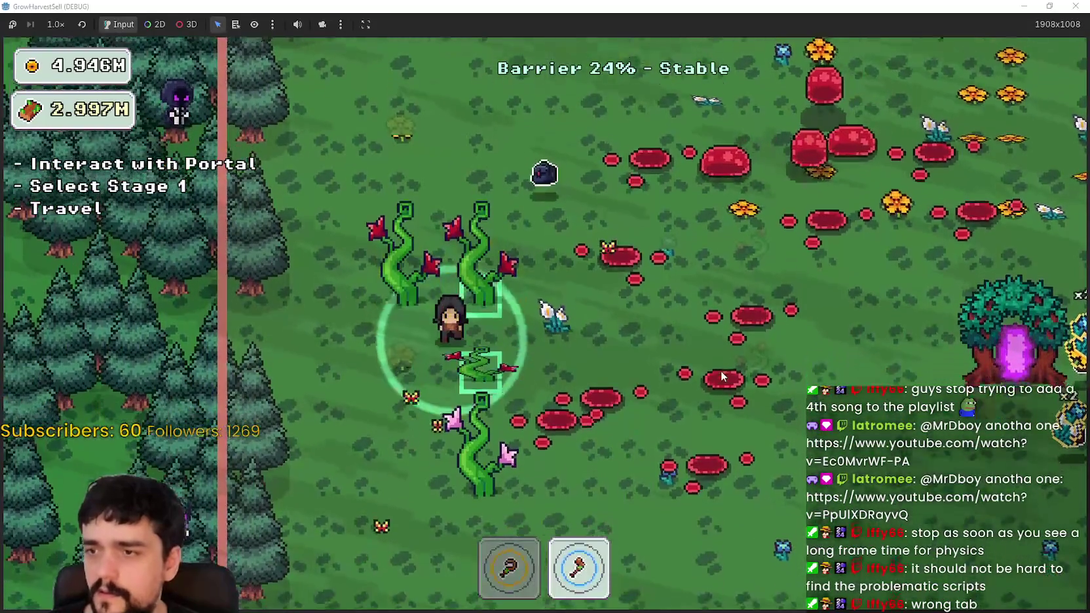
{"action": "key", "text": "d"}
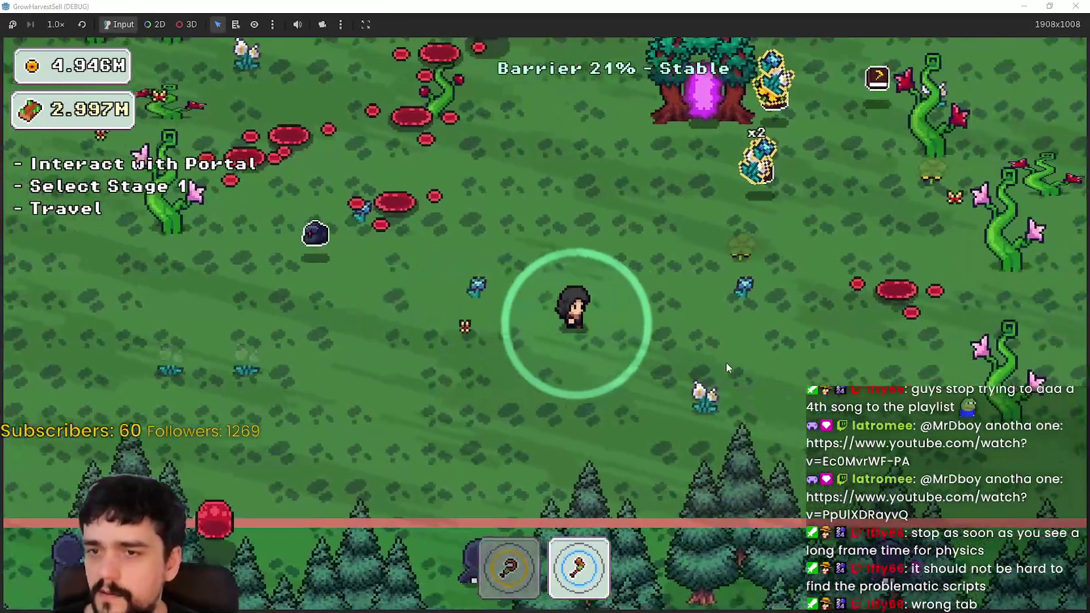
{"action": "key", "text": "d"}
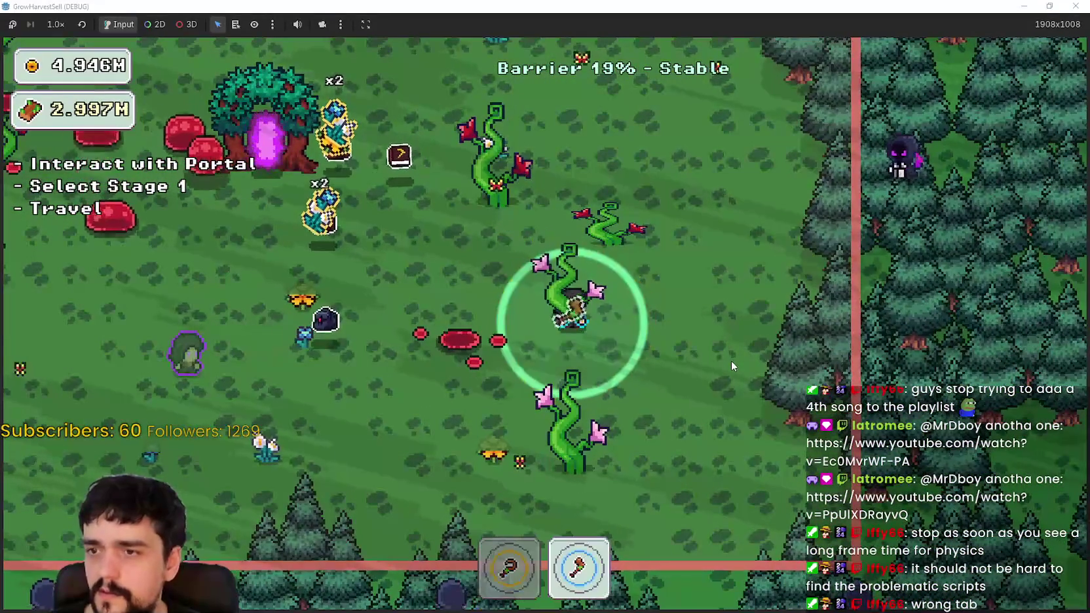
{"action": "key", "text": "w"}
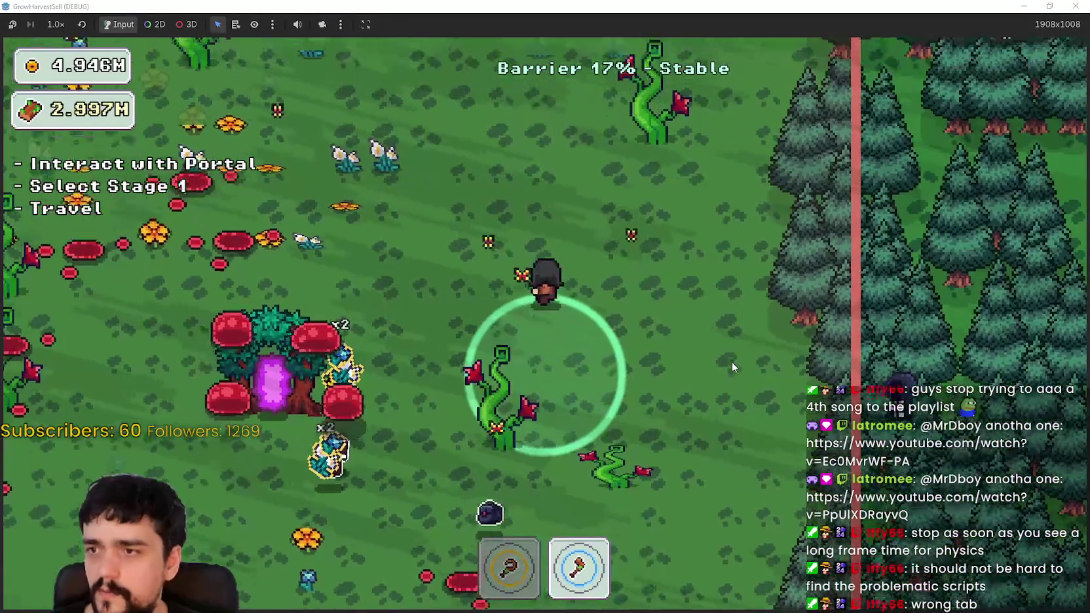
{"action": "key", "text": "w"}
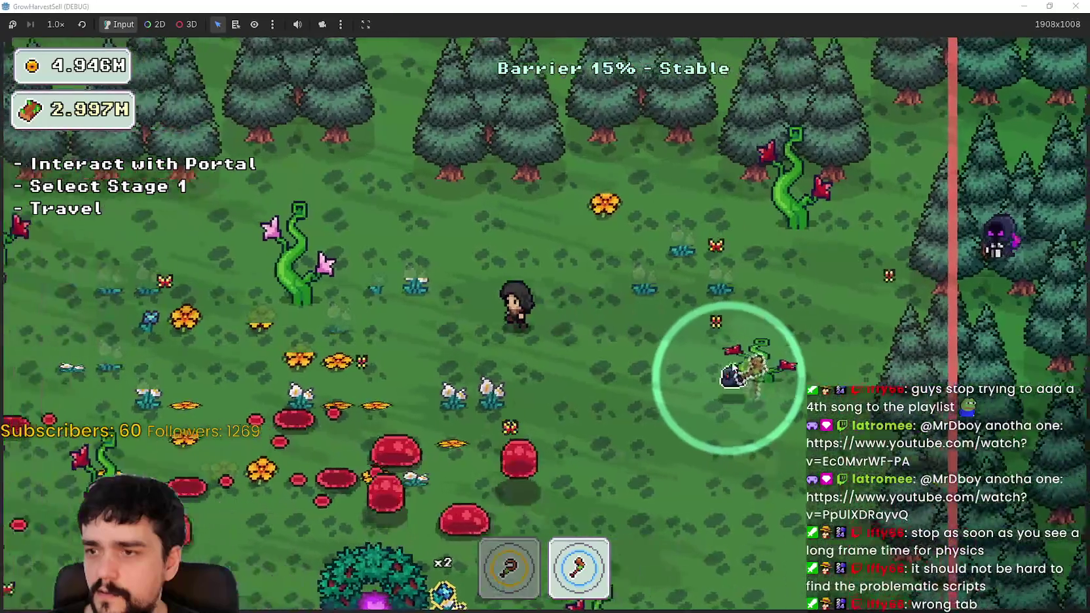
{"action": "key", "text": "a"}
{"action": "key", "text": "s"}
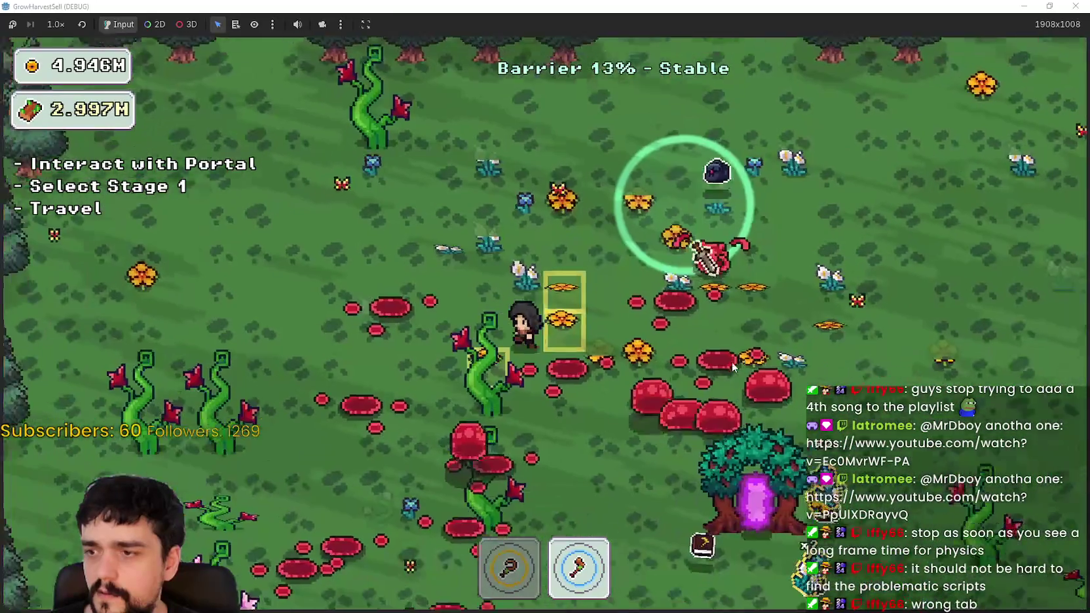
{"action": "key", "text": "a"}
{"action": "key", "text": "s"}
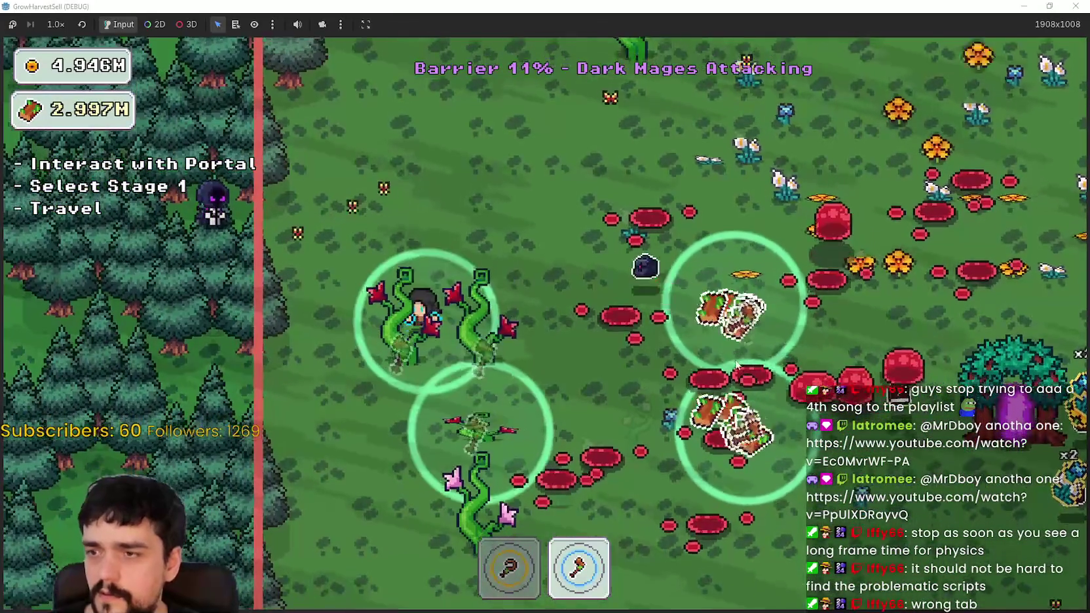
{"action": "key", "text": "s"}
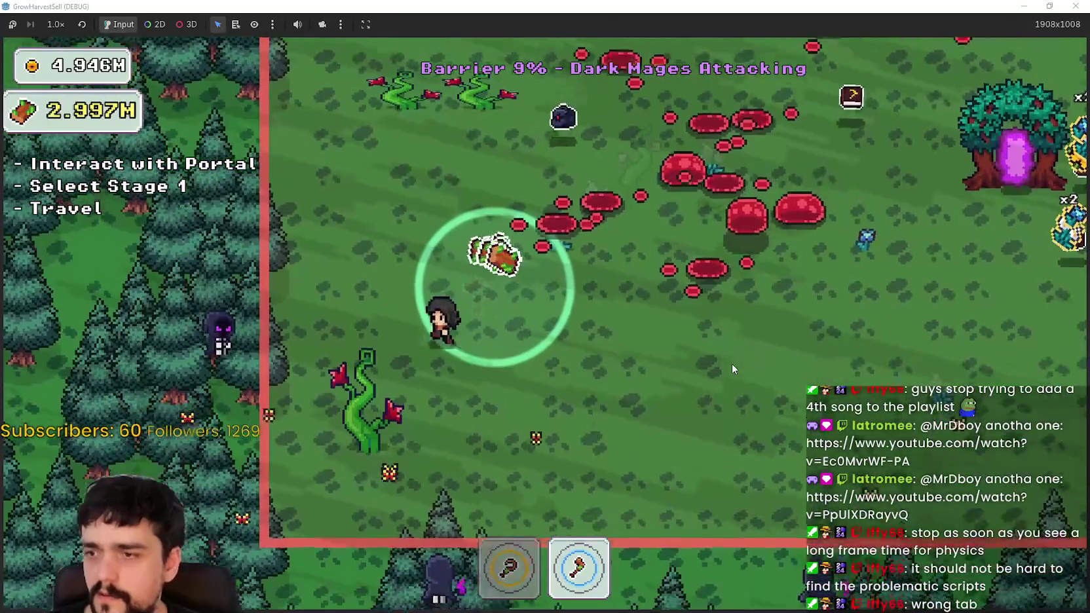
- Walk to the portal tree, travel to the village, and come back to the profiler
{"action": "key", "text": "s"}
{"action": "key", "text": "d"}
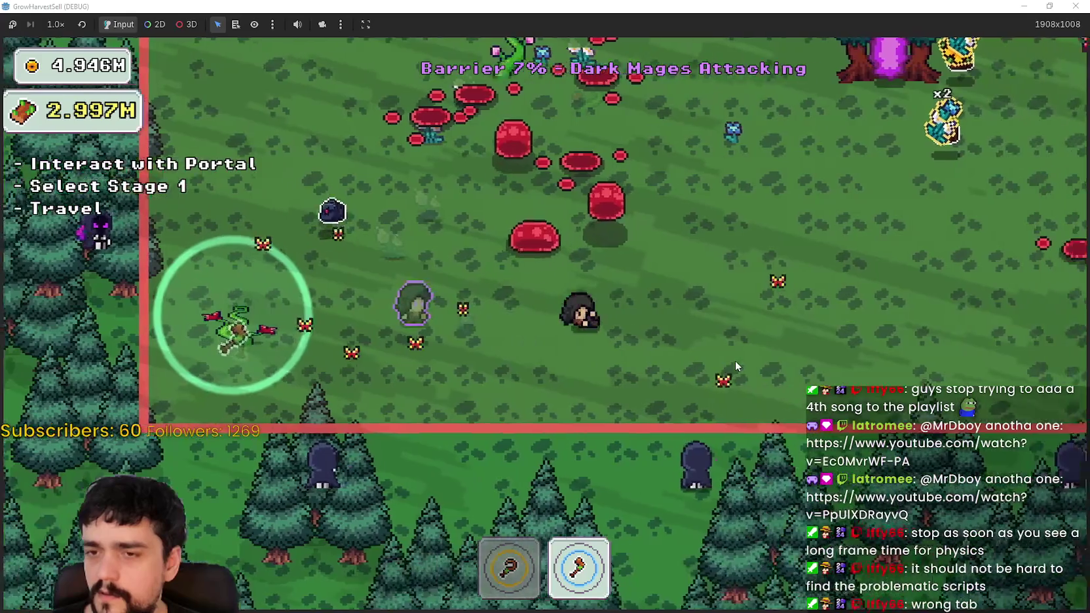
{"action": "key", "text": "d"}
{"action": "key", "text": "w"}
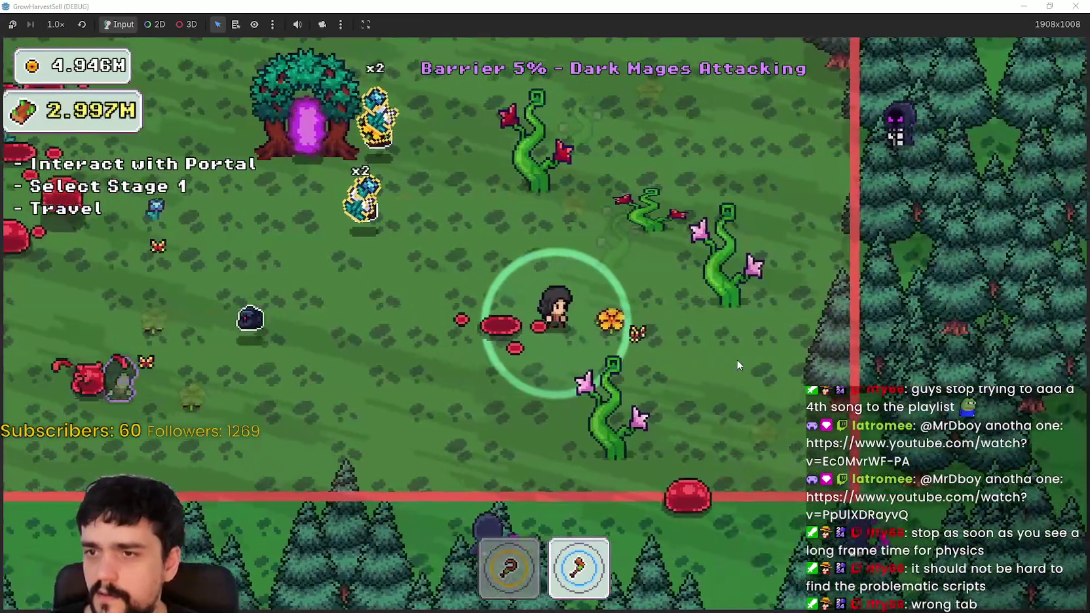
{"action": "key", "text": "d"}
{"action": "key", "text": "w"}
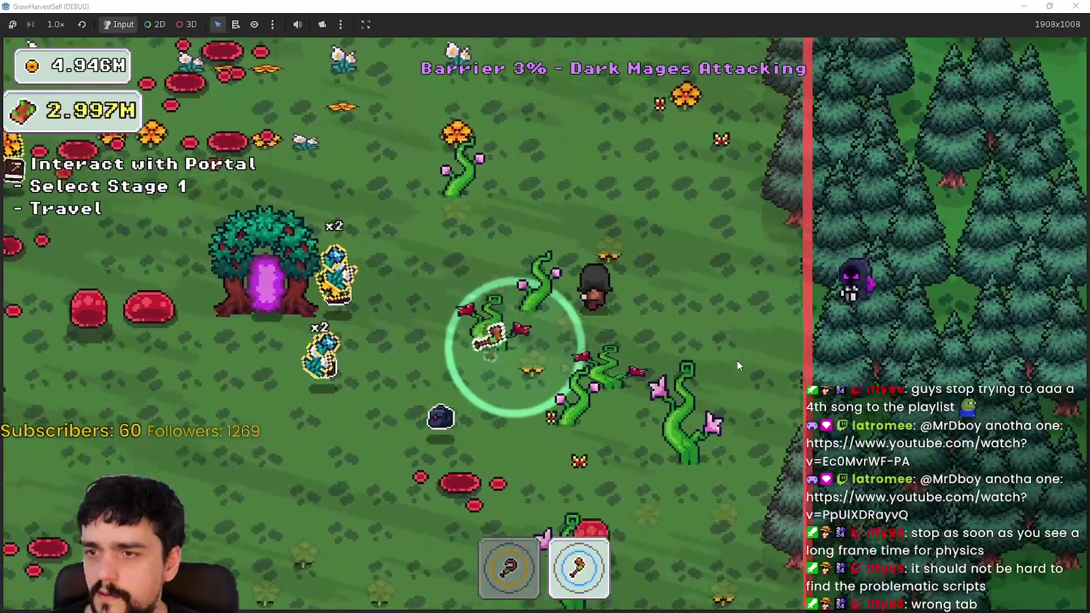
{"action": "key", "text": "w"}
{"action": "key", "text": "a"}
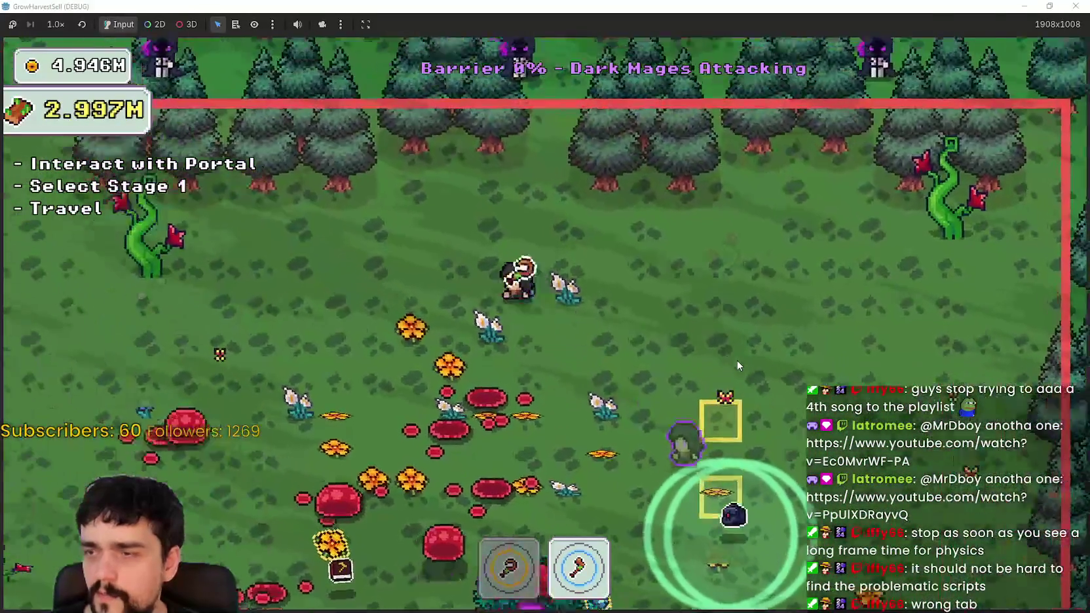
{"action": "key", "text": "s"}
{"action": "key", "text": "a"}
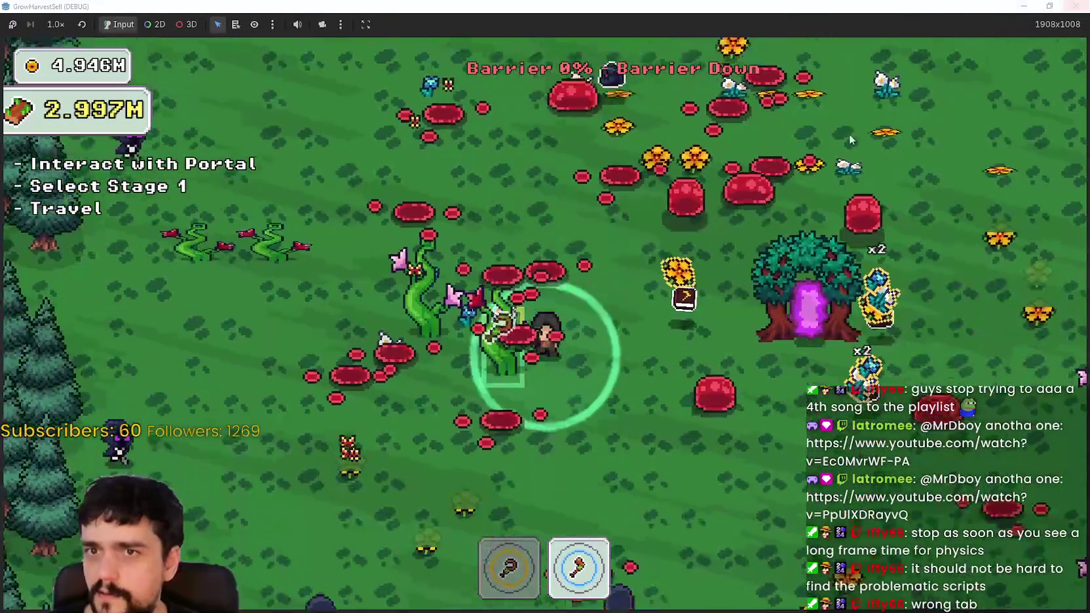
{"action": "key", "text": "d"}
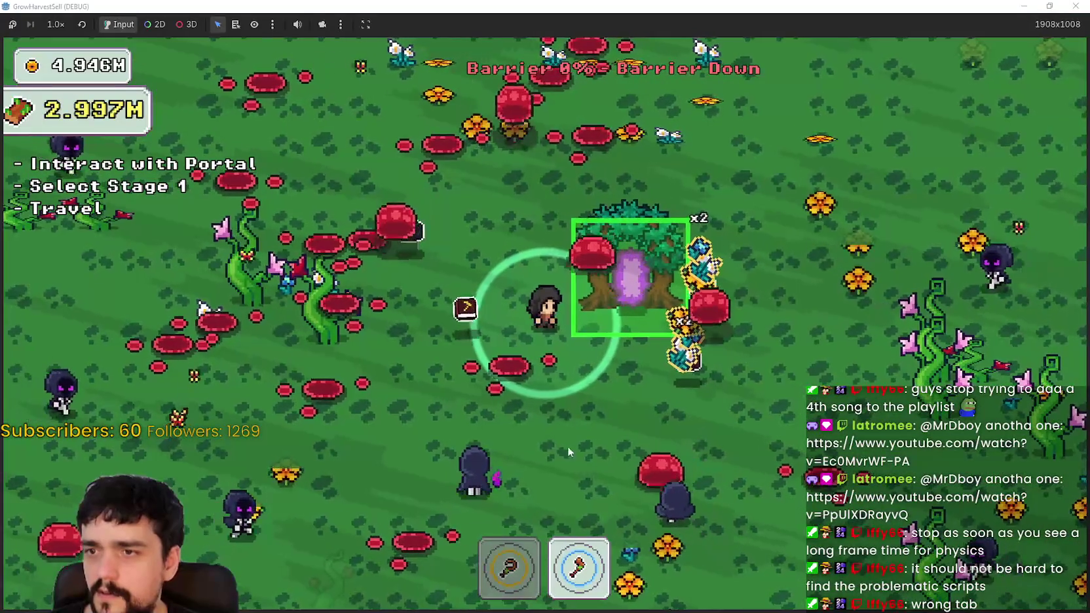
{"action": "key", "text": "e"}
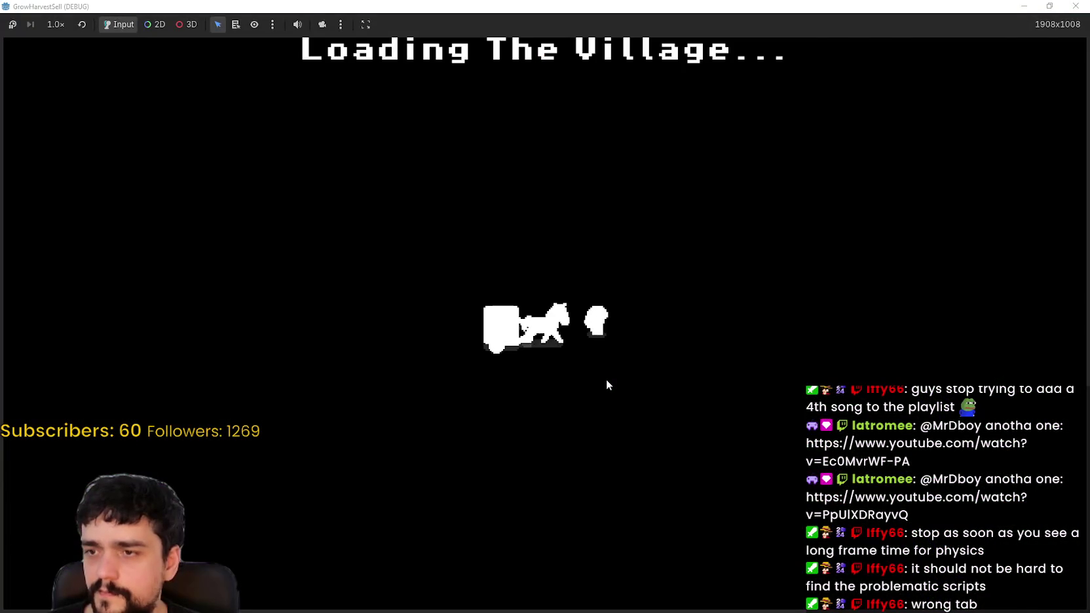
{"action": "key", "text": "alt+Tab"}
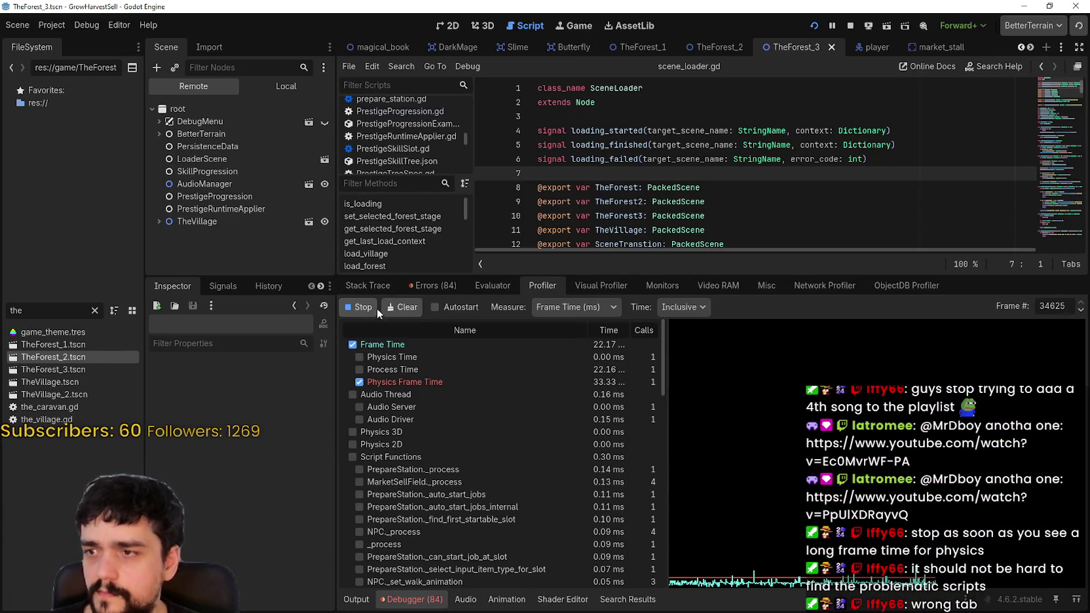
- Stop the capture, step to frame 32745, and scroll down to the Script Functions costs
{"action": "left_click", "coordinate": [374, 308]}
{"action": "mouse_move", "coordinate": [770, 580]}
{"action": "left_mouse_down"}
{"action": "mouse_move", "coordinate": [797, 580]}
{"action": "mouse_move", "coordinate": [782, 574]}
{"action": "mouse_move", "coordinate": [815, 546]}
{"action": "left_mouse_up"}
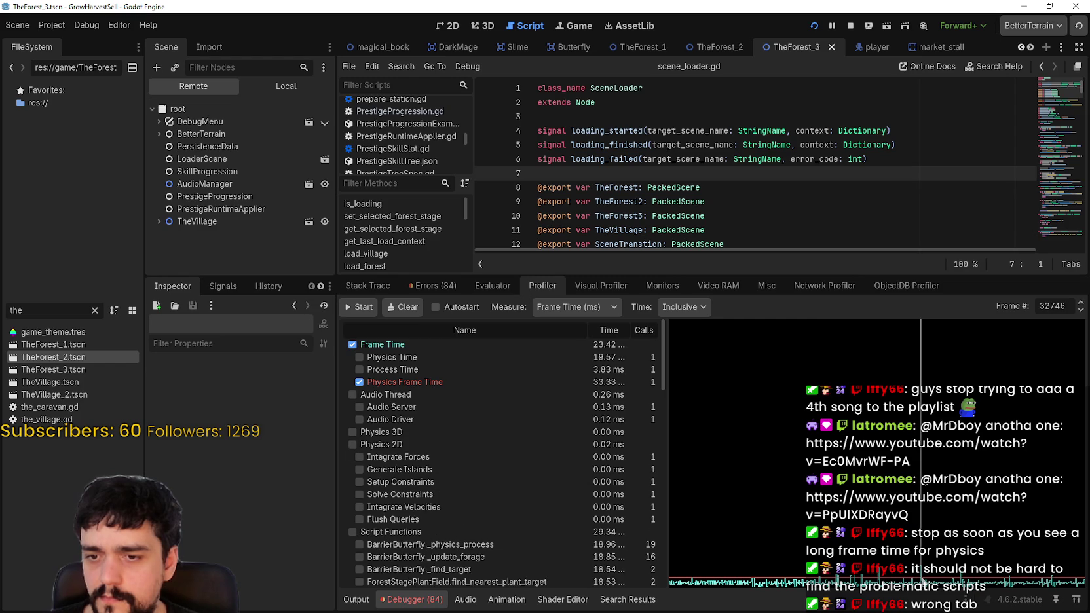
{"action": "left_click", "coordinate": [1081, 310]}
{"action": "left_click", "coordinate": [1081, 310]}
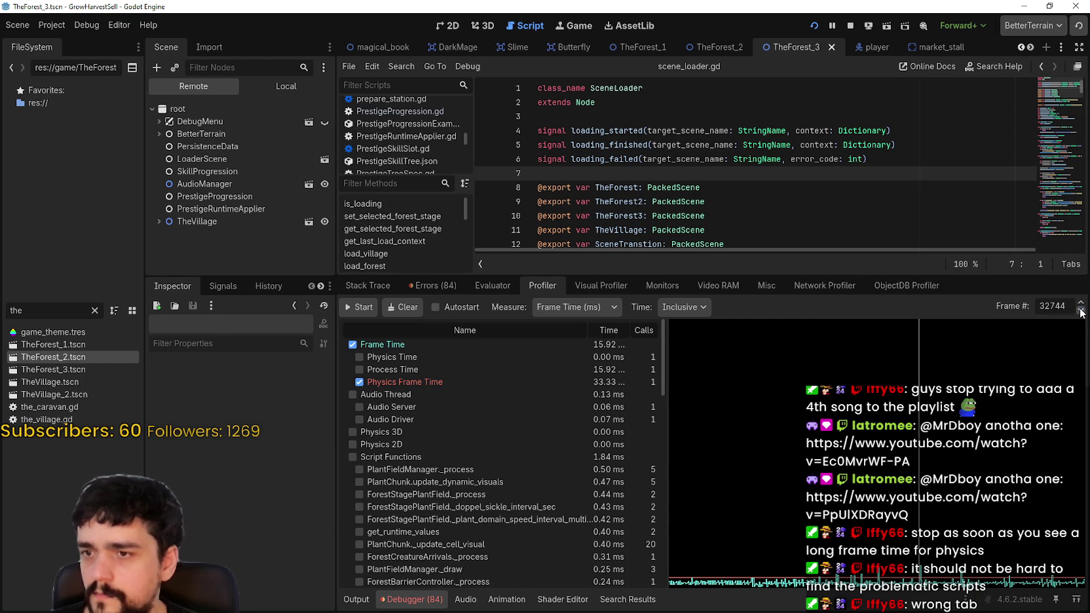
{"action": "left_click", "coordinate": [1081, 303]}
{"action": "scroll", "coordinate": [560, 416], "scroll_direction": "down", "scroll_amount": 3}
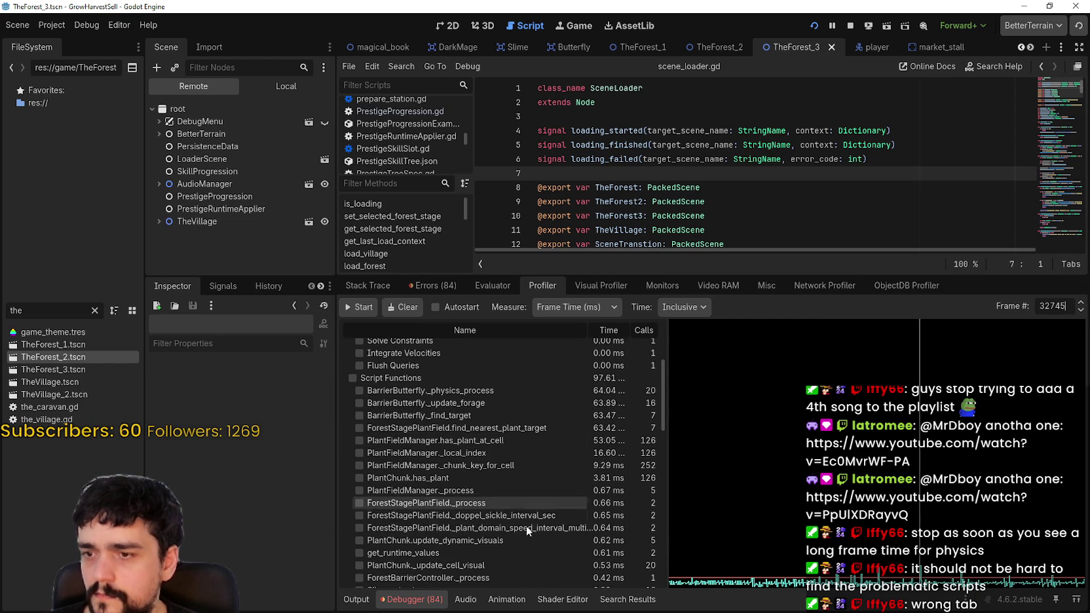
- Widen the function table and switch the Time mode from Inclusive to Self
{"action": "mouse_move", "coordinate": [669, 492]}
{"action": "left_mouse_down"}
{"action": "mouse_move", "coordinate": [804, 478]}
{"action": "mouse_move", "coordinate": [808, 468]}
{"action": "left_mouse_up"}
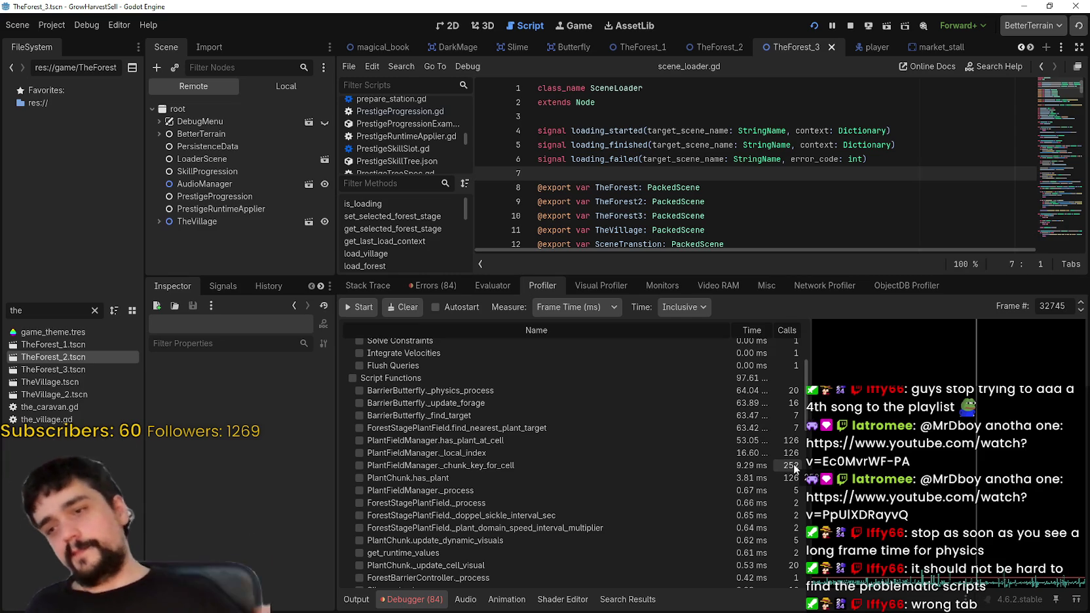
{"action": "scroll", "coordinate": [792, 423], "scroll_direction": "up", "scroll_amount": 5}
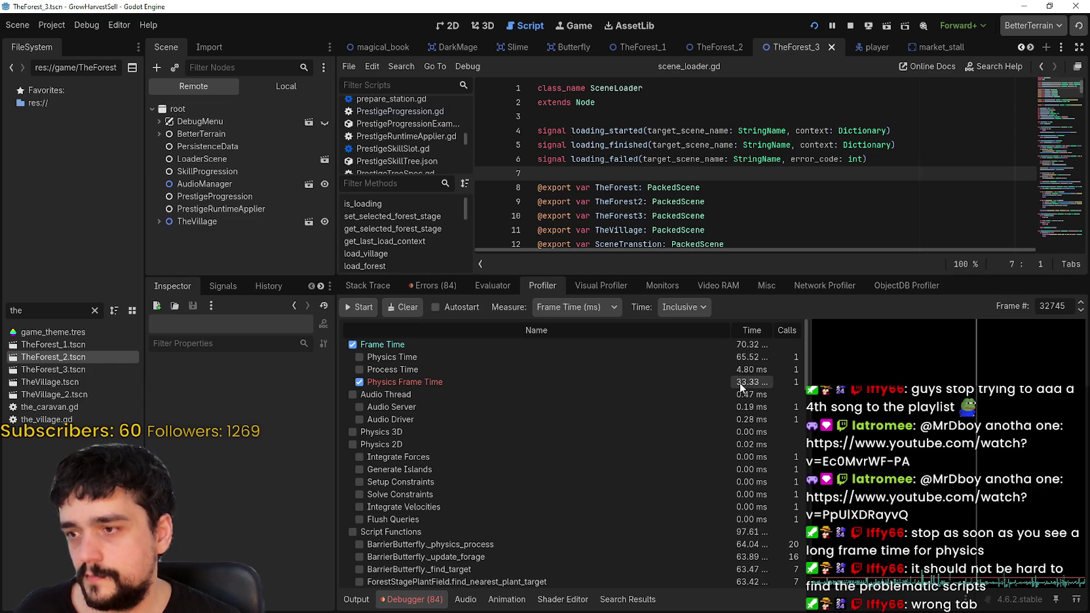
{"action": "scroll", "coordinate": [784, 537], "scroll_direction": "down", "scroll_amount": 3}
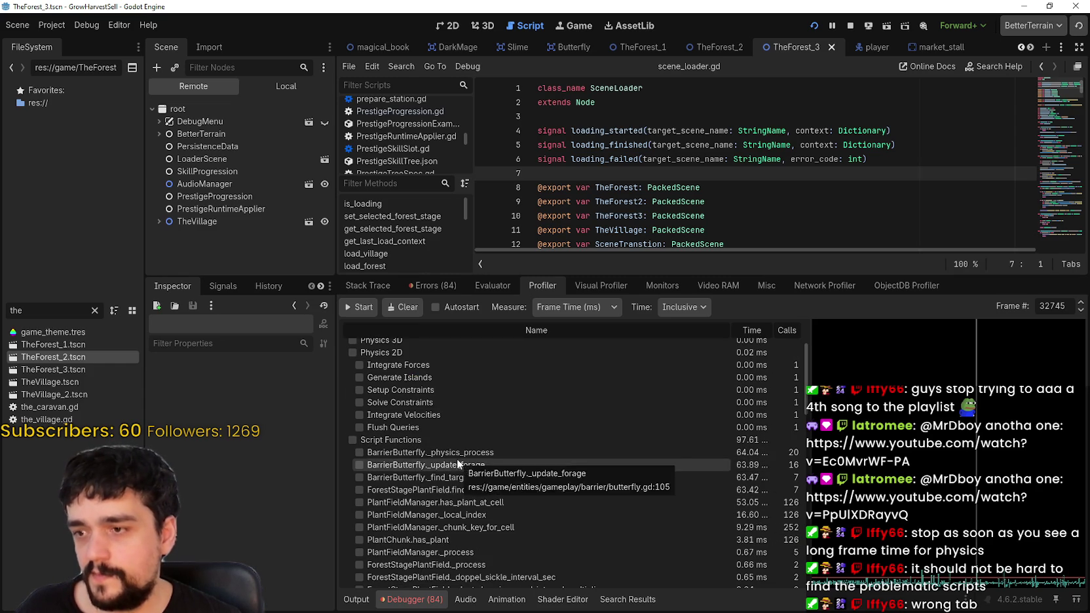
{"action": "left_click", "coordinate": [689, 309]}
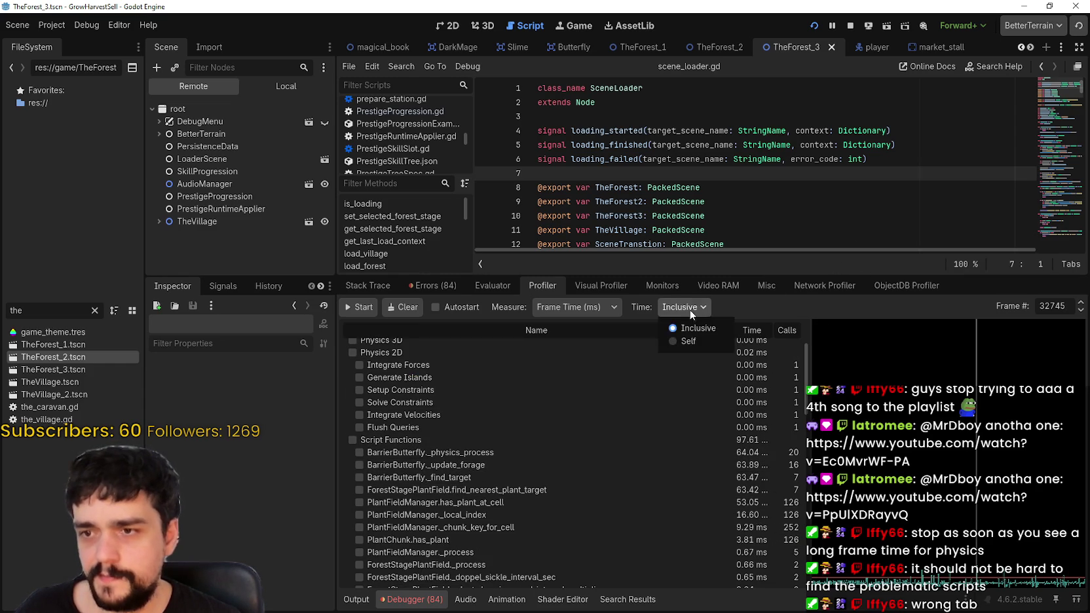
{"action": "left_click", "coordinate": [705, 338]}
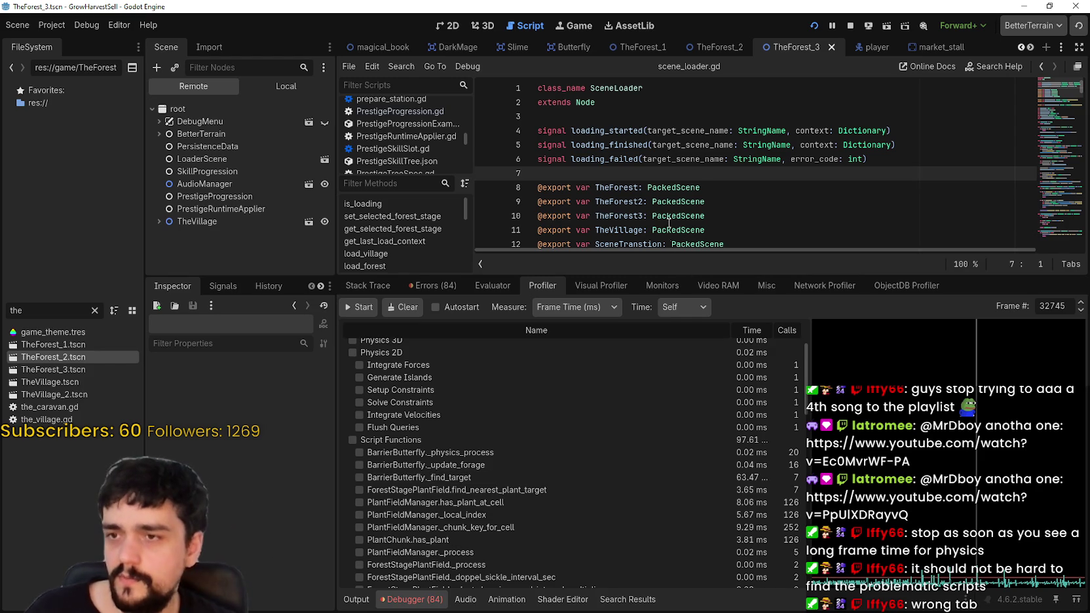
{"action": "key", "text": "ctrl+shift+f"}
- Search all scripts for find_target and jump to its definition in butterfly.gd
{"action": "type", "text": "fin"}
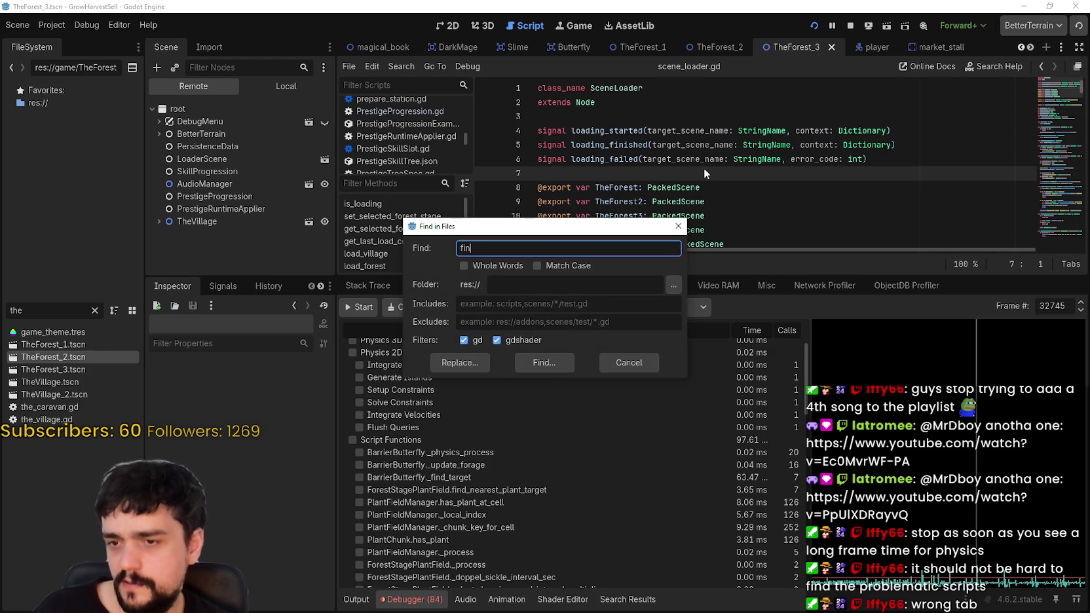
{"action": "type", "text": "d_target"}
{"action": "key", "text": "Return"}
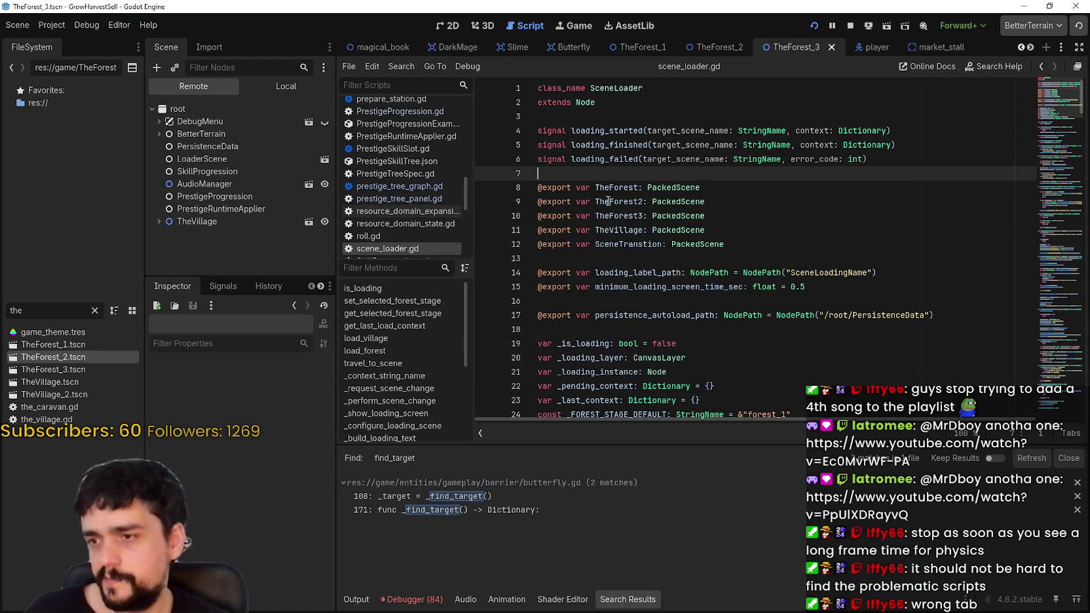
{"action": "left_click", "coordinate": [502, 507]}
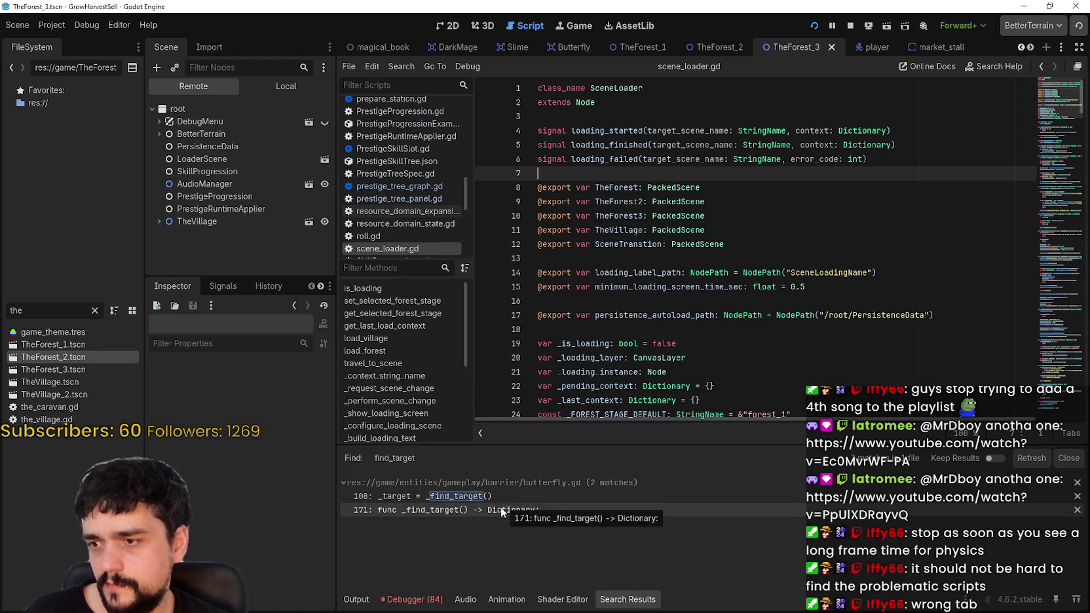
{"action": "scroll", "coordinate": [799, 282], "scroll_direction": "up", "scroll_amount": 2}
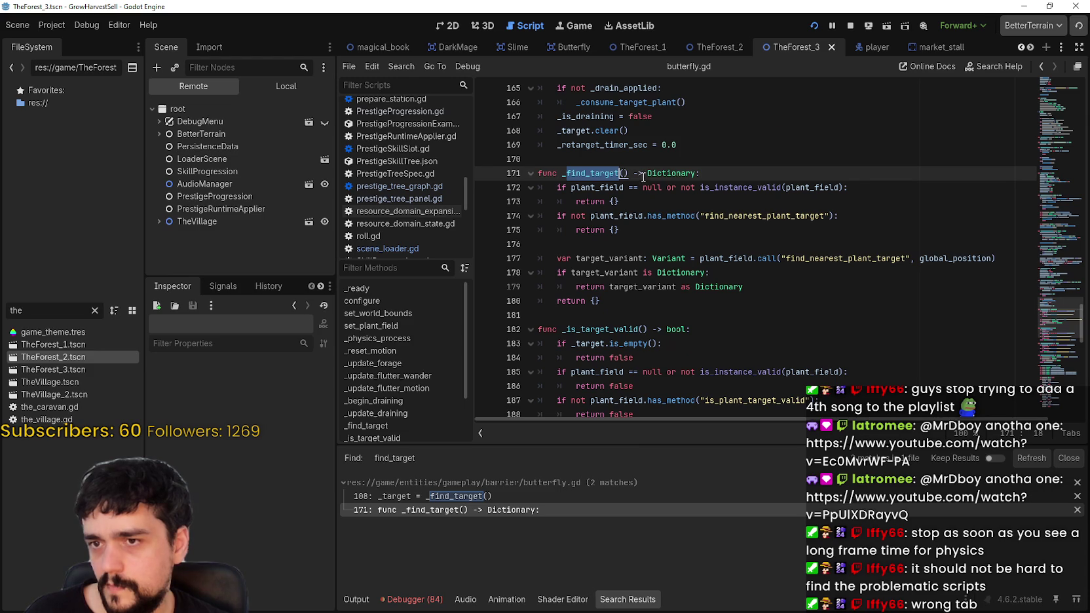
- Select the early-return checks and the is_instance_valid call on line 172, then show the Profiler
{"action": "double_click", "coordinate": [613, 186]}
{"action": "key", "text": "shift+Down"}
{"action": "key", "text": "shift+Down"}
{"action": "key", "text": "shift+Down"}
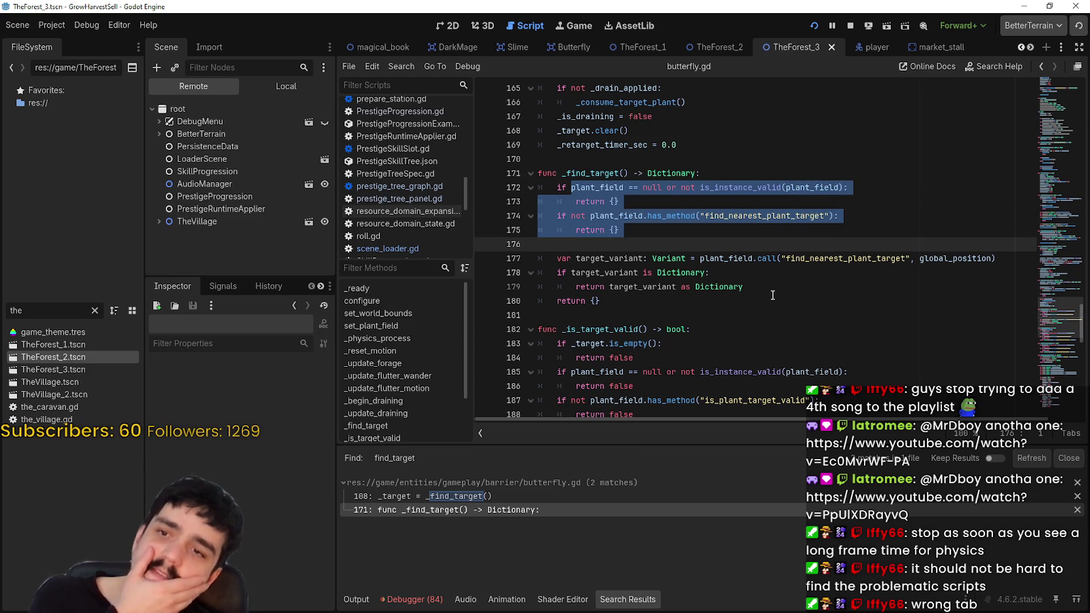
{"action": "double_click", "coordinate": [735, 187]}
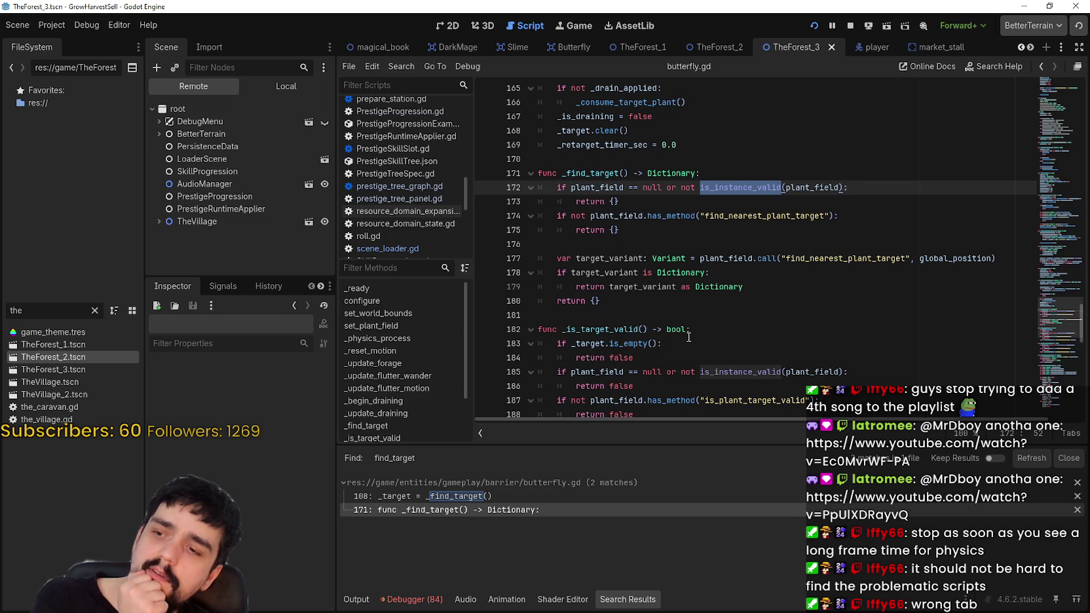
{"action": "left_click", "coordinate": [415, 599]}
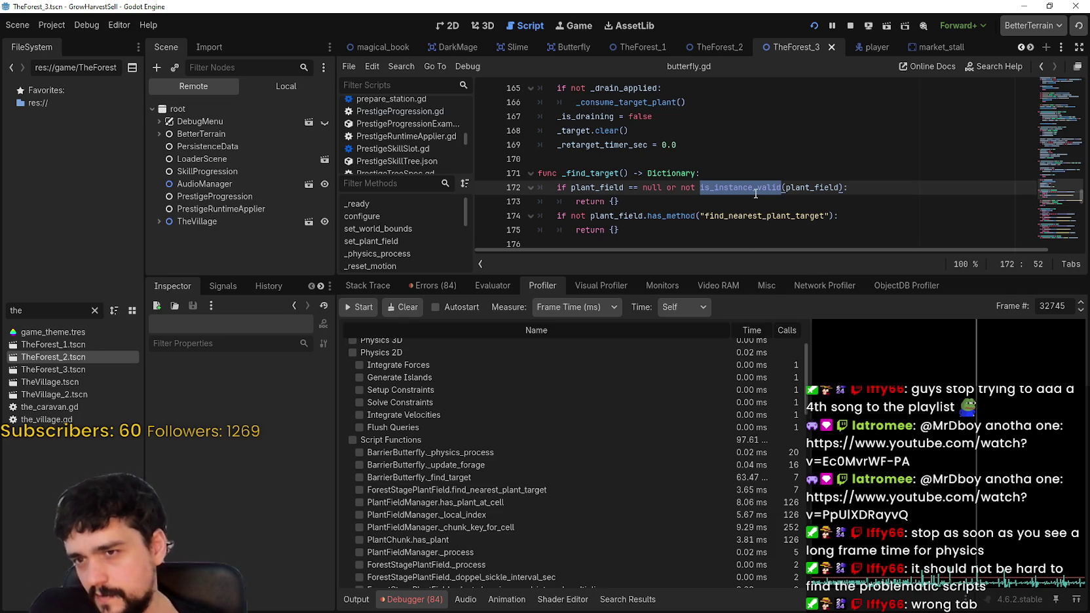
- Place the caret after 'null' on line 172 of butterfly.gd to edit the plant_field check
{"action": "mouse_move", "coordinate": [755, 194]}
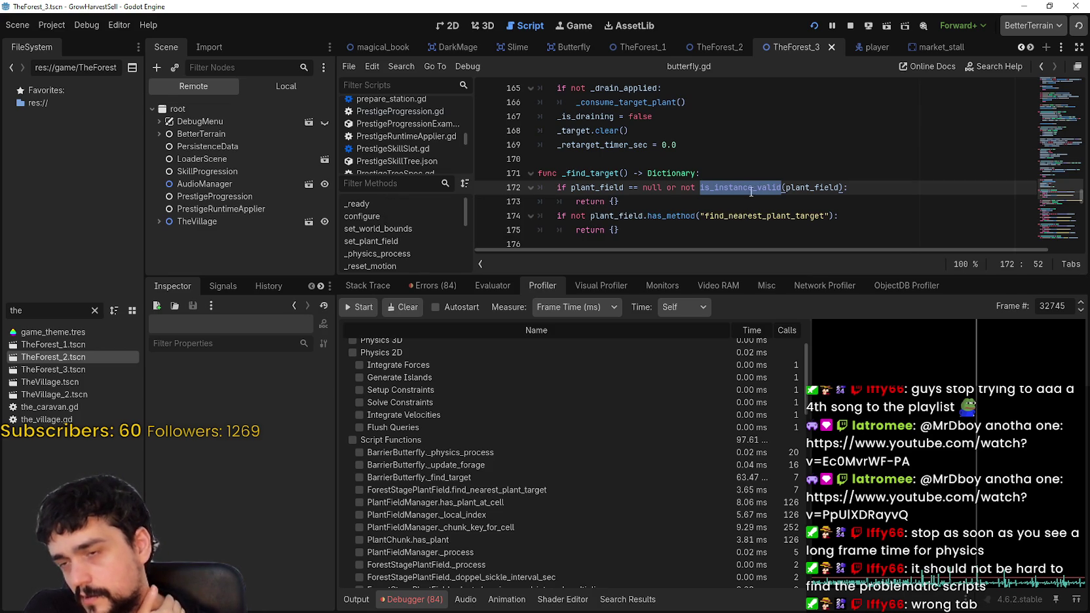
{"action": "scroll", "coordinate": [628, 543], "scroll_direction": "down", "scroll_amount": 1}
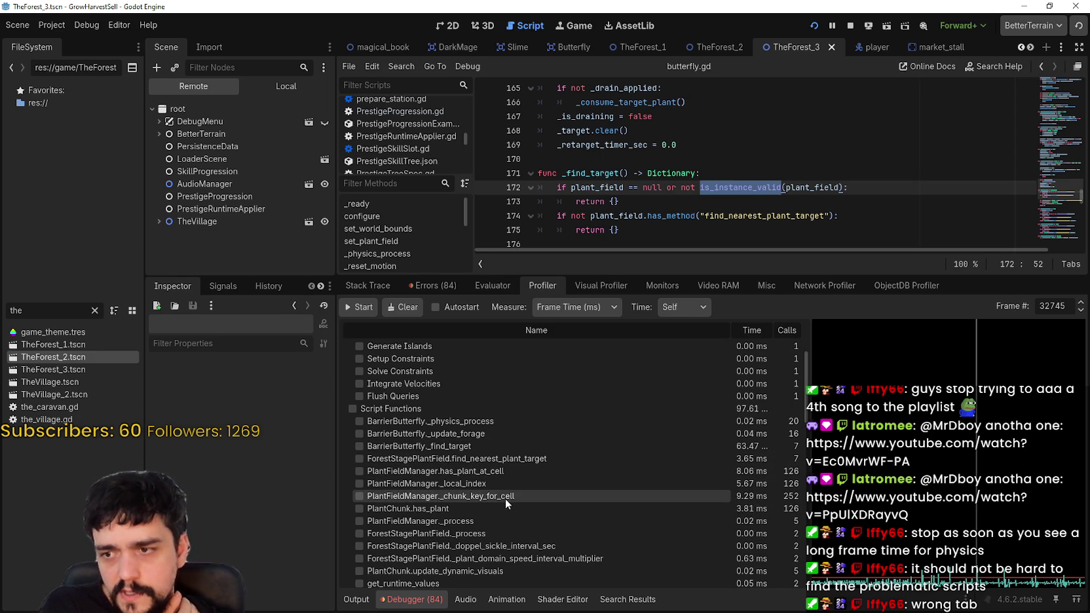
{"action": "scroll", "coordinate": [505, 498], "scroll_direction": "down", "scroll_amount": 5}
{"action": "scroll", "coordinate": [523, 533], "scroll_direction": "down", "scroll_amount": 2}
{"action": "scroll", "coordinate": [524, 532], "scroll_direction": "down", "scroll_amount": 3}
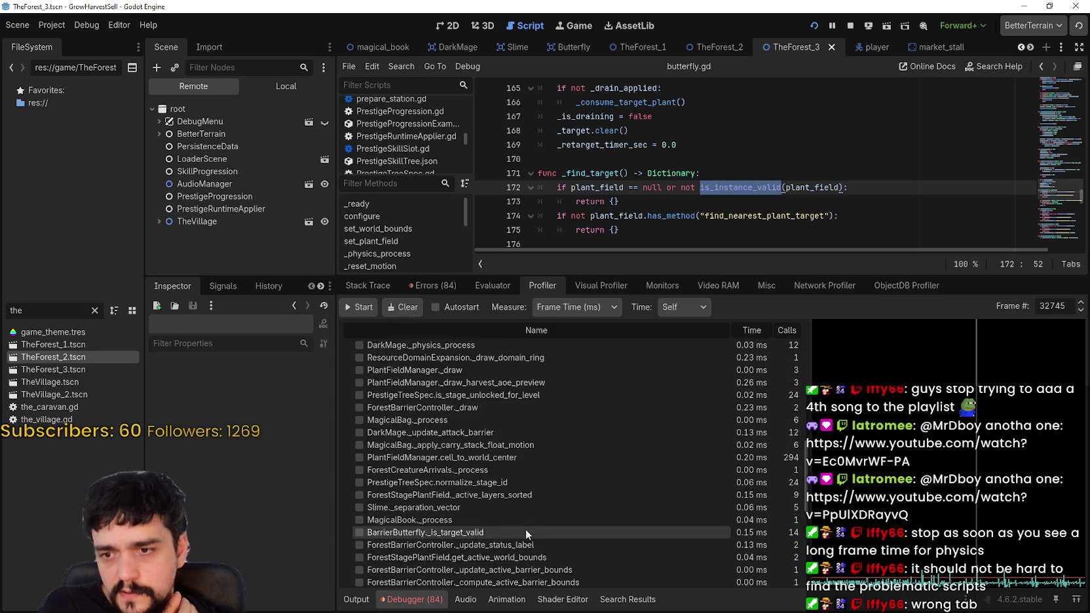
{"action": "scroll", "coordinate": [528, 528], "scroll_direction": "up", "scroll_amount": 5}
{"action": "scroll", "coordinate": [530, 522], "scroll_direction": "up", "scroll_amount": 3}
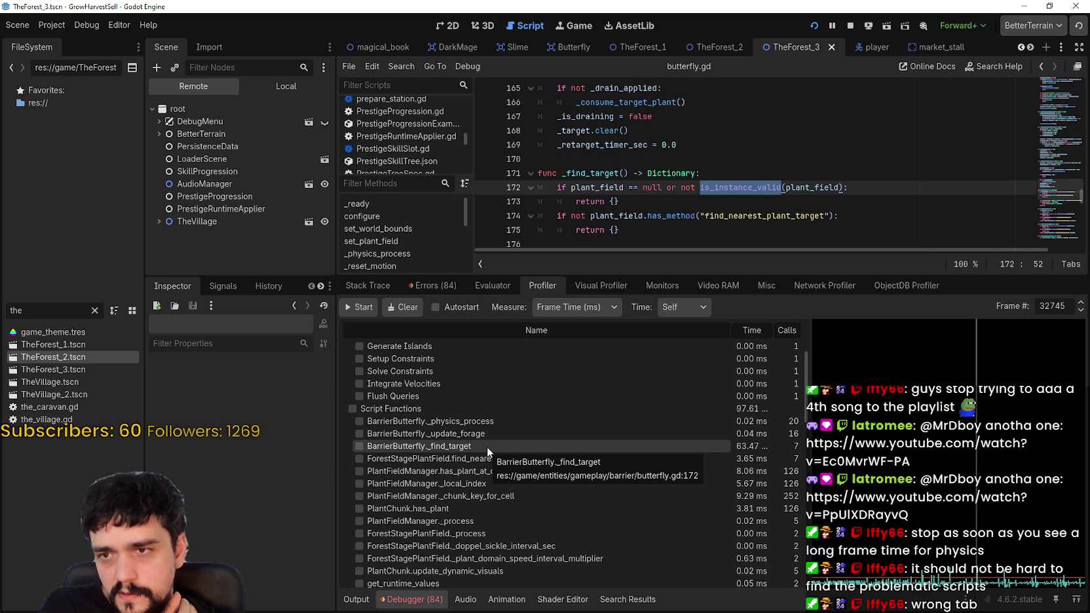
{"action": "scroll", "coordinate": [706, 151], "scroll_direction": "down", "scroll_amount": 2}
{"action": "scroll", "coordinate": [706, 150], "scroll_direction": "up", "scroll_amount": 1}
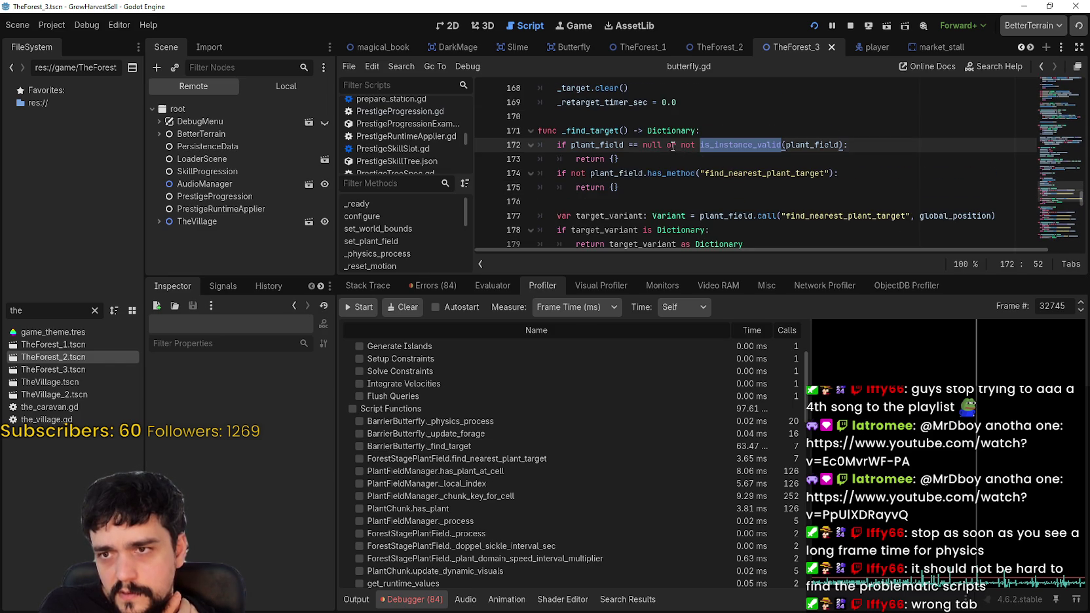
{"action": "scroll", "coordinate": [672, 146], "scroll_direction": "up", "scroll_amount": 1}
{"action": "left_click", "coordinate": [660, 188]}
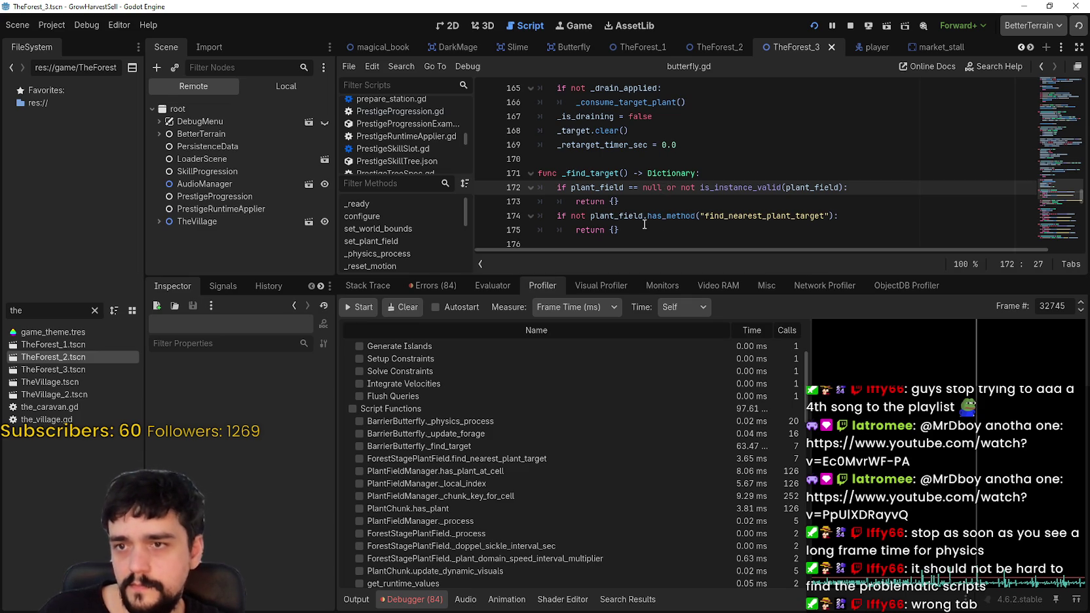
- Stop the running game
{"action": "scroll", "coordinate": [645, 224], "scroll_direction": "down", "scroll_amount": 2}
{"action": "scroll", "coordinate": [848, 172], "scroll_direction": "up", "scroll_amount": 1}
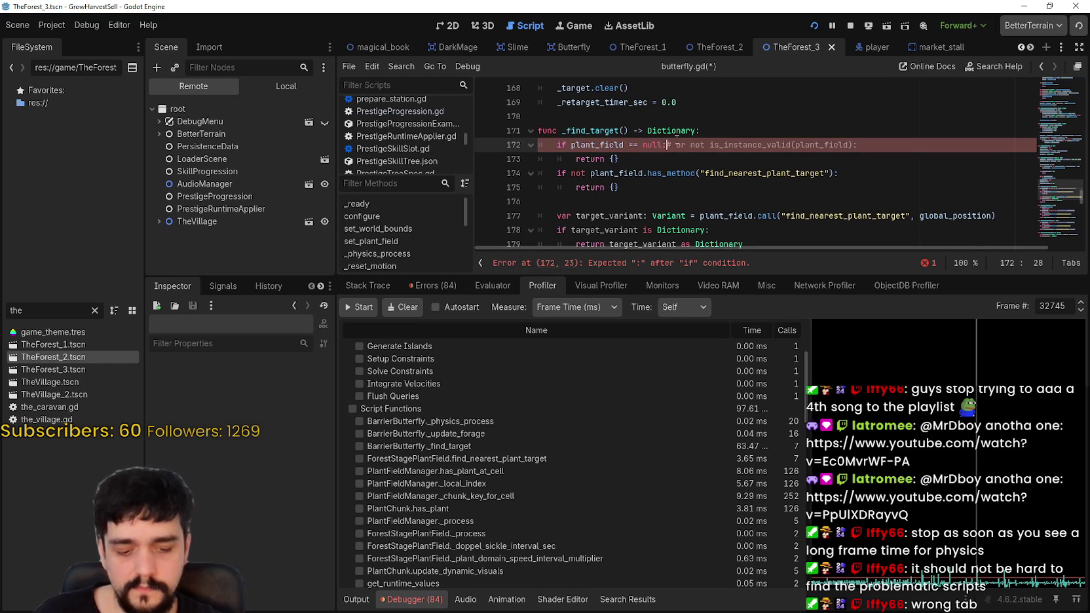
{"action": "left_click", "coordinate": [850, 24]}
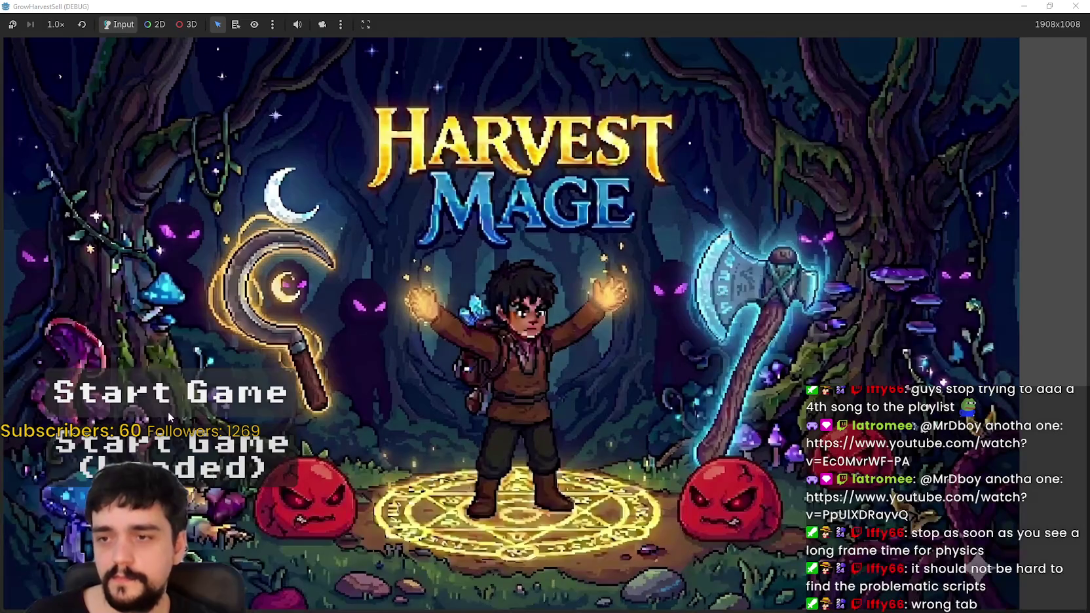
- Start a new game and walk to the Mage Tower to open the Prestige skill tree
{"action": "left_click", "coordinate": [262, 455]}
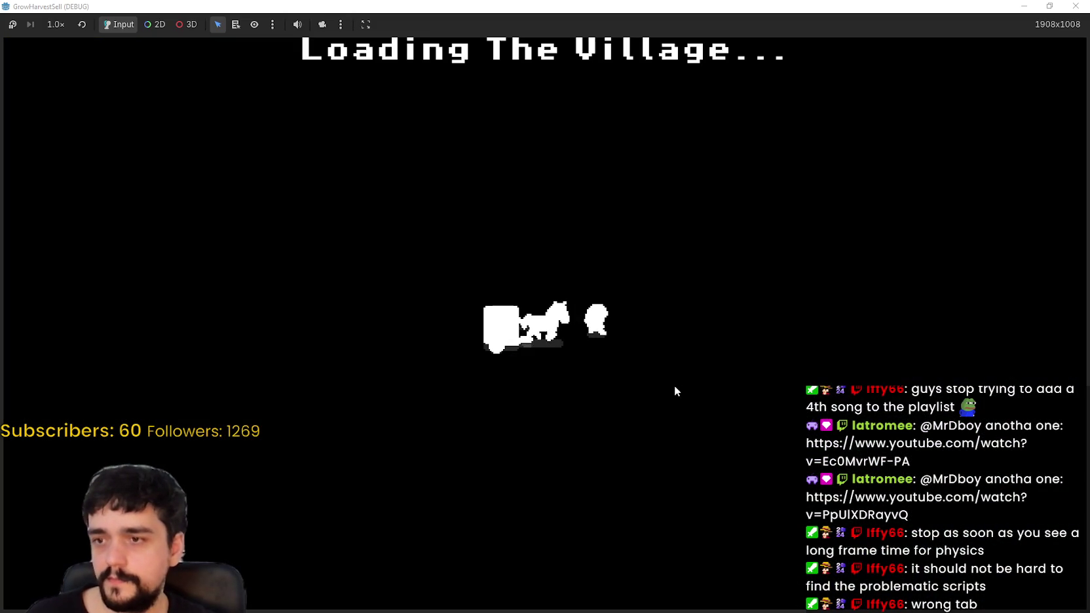
{"action": "key", "text": "w"}
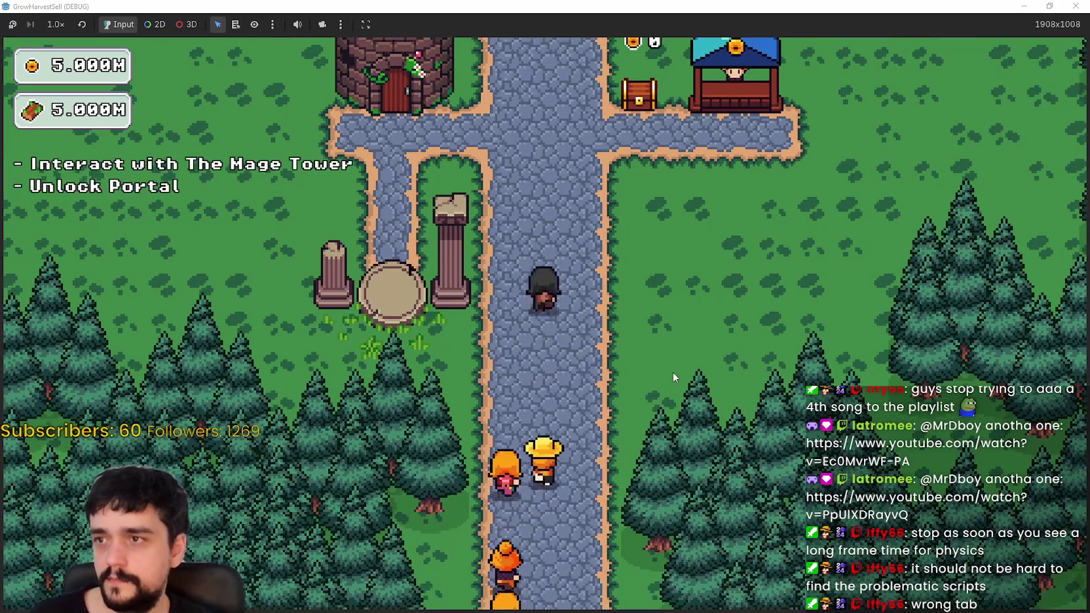
{"action": "key", "text": "a"}
{"action": "key", "text": "e"}
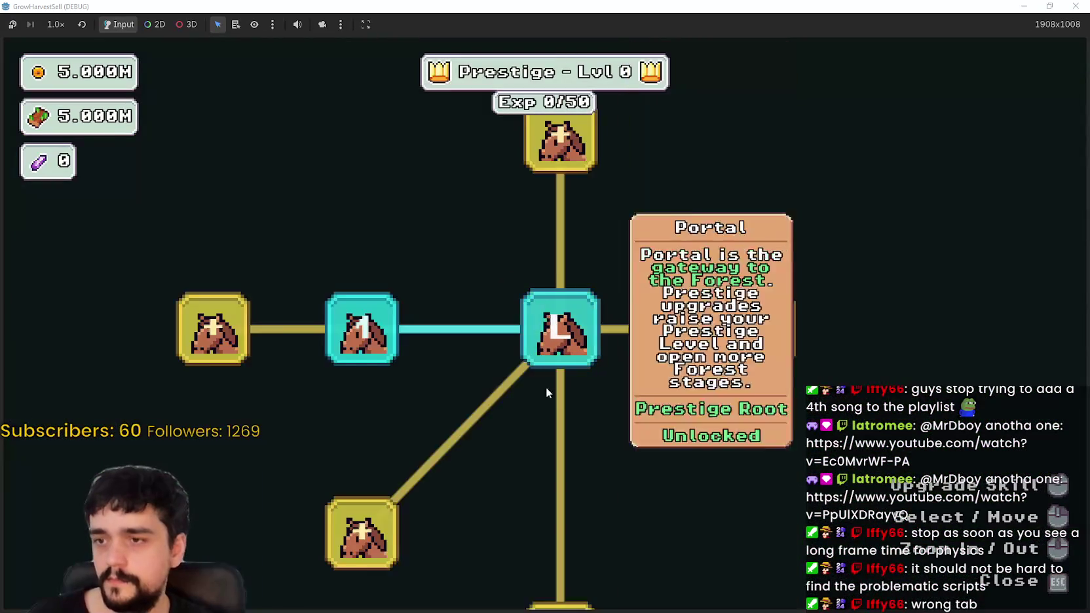
{"action": "scroll", "coordinate": [575, 441], "scroll_direction": "down", "scroll_amount": 4}
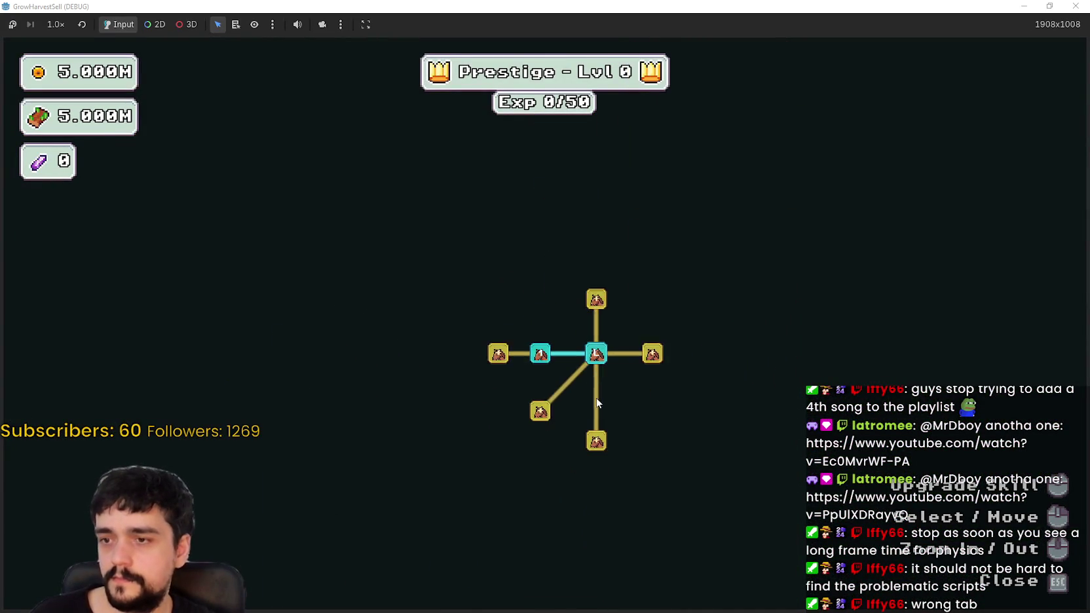
- Unlock the lower, central and left-side prestige nodes to open new branches
{"action": "left_click", "coordinate": [544, 410]}
{"action": "left_click", "coordinate": [588, 433]}
{"action": "left_click", "coordinate": [497, 407]}
{"action": "left_click", "coordinate": [508, 362]}
{"action": "left_click", "coordinate": [588, 316]}
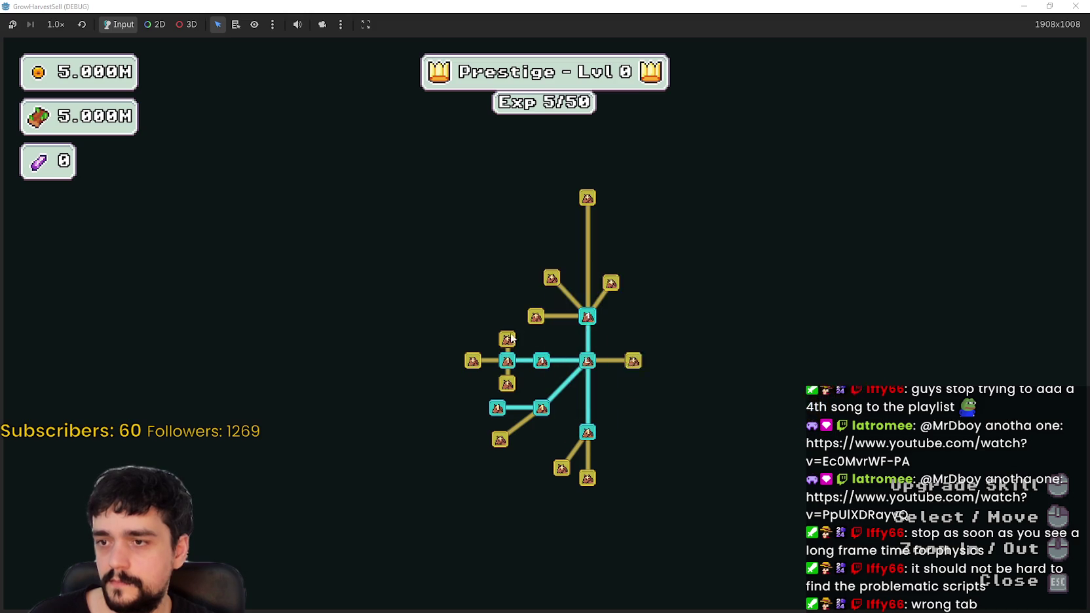
{"action": "left_click", "coordinate": [473, 361]}
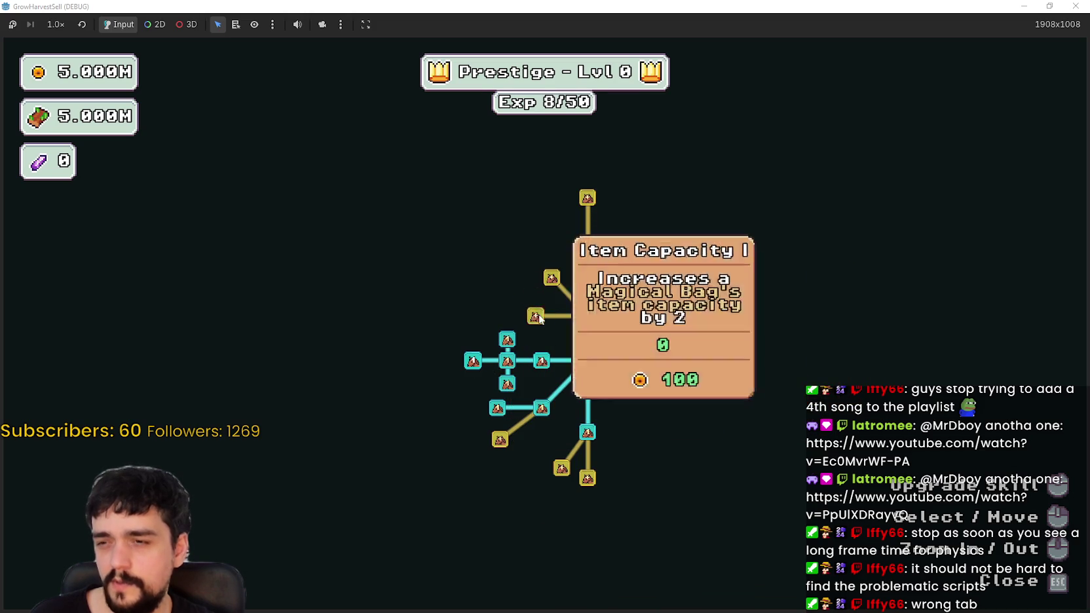
{"action": "left_click", "coordinate": [536, 316]}
{"action": "left_click", "coordinate": [552, 278]}
- Buy upper nodes including Chest Speed, Magical Book and the two upper gold nodes
{"action": "left_click", "coordinate": [611, 283]}
{"action": "left_click", "coordinate": [587, 197]}
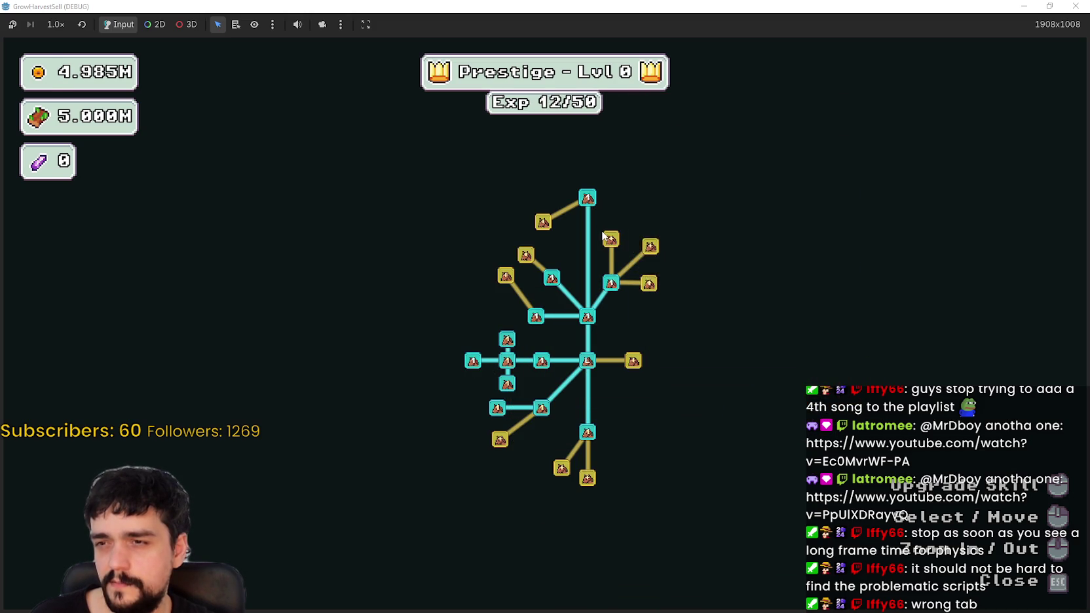
{"action": "left_click", "coordinate": [612, 239]}
{"action": "left_click", "coordinate": [650, 246]}
{"action": "left_click", "coordinate": [649, 284]}
{"action": "left_click", "coordinate": [611, 196]}
{"action": "left_click", "coordinate": [543, 222]}
{"action": "left_click", "coordinate": [526, 255]}
{"action": "left_click", "coordinate": [506, 275]}
- Buy the lower branch nodes toward Resource Domain and unlock the Domain Chain branch
{"action": "left_click", "coordinate": [499, 439]}
{"action": "left_click", "coordinate": [562, 468]}
{"action": "left_click", "coordinate": [587, 478]}
{"action": "left_click", "coordinate": [632, 361]}
{"action": "left_click", "coordinate": [633, 337]}
{"action": "left_click", "coordinate": [680, 306]}
{"action": "left_click", "coordinate": [679, 328]}
{"action": "left_click", "coordinate": [679, 349]}
- Buy the right-branch nodes, including Resource Domain Capacity and the lower-right gold nodes
{"action": "left_click", "coordinate": [680, 369]}
{"action": "left_click", "coordinate": [691, 408]}
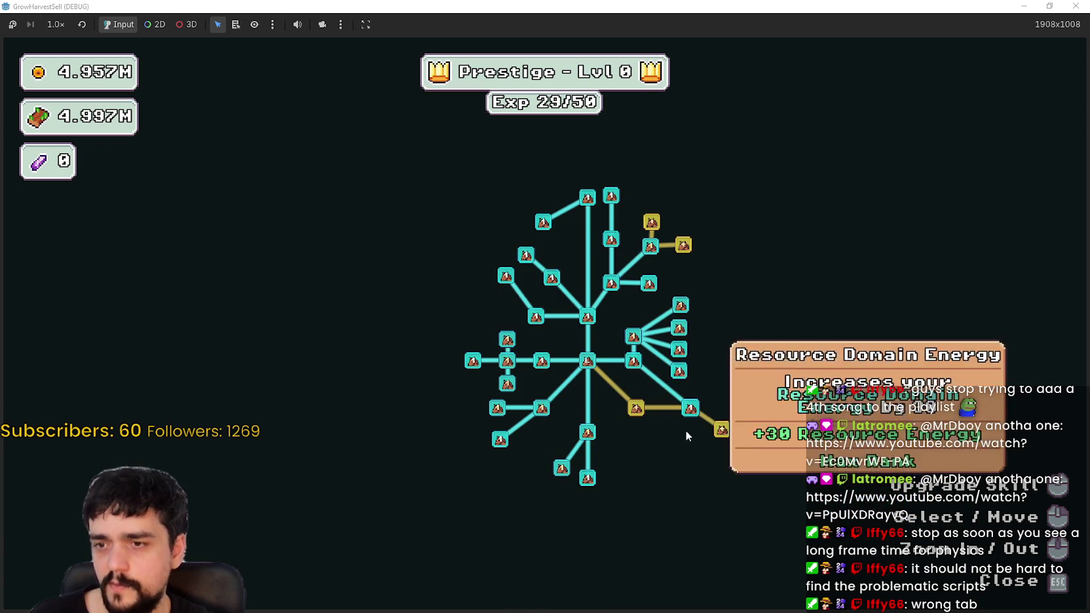
{"action": "left_click", "coordinate": [635, 408]}
{"action": "left_click", "coordinate": [673, 439]}
{"action": "left_click", "coordinate": [635, 440]}
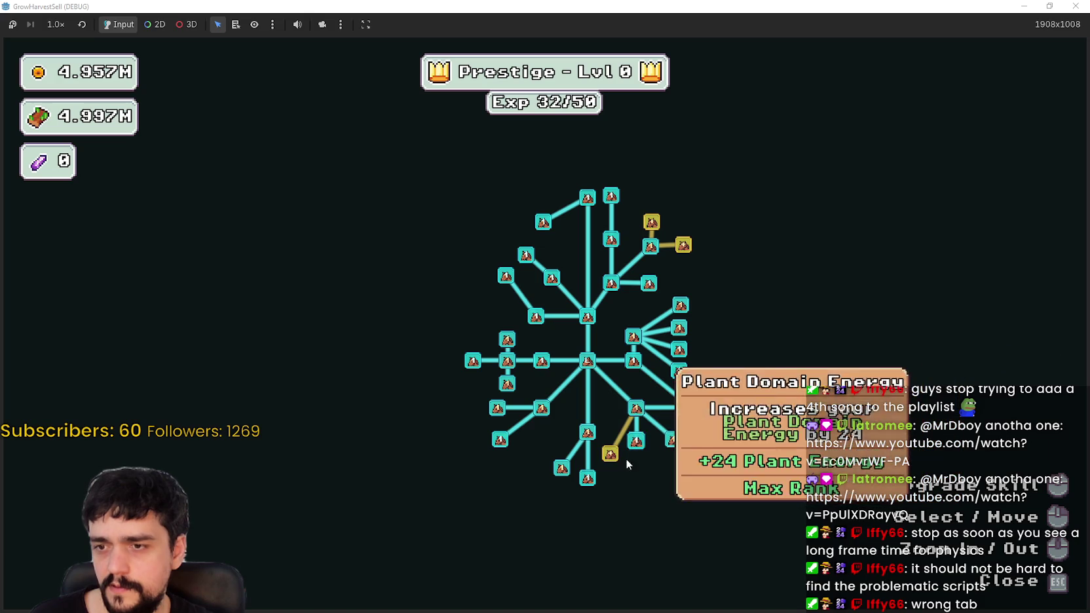
{"action": "left_click", "coordinate": [610, 453]}
{"action": "left_click", "coordinate": [699, 464]}
{"action": "left_click", "coordinate": [643, 467]}
- Max out Plant Domain Damage II, Plant Domain Damage and Doppel Sickle
{"action": "left_click", "coordinate": [723, 429]}
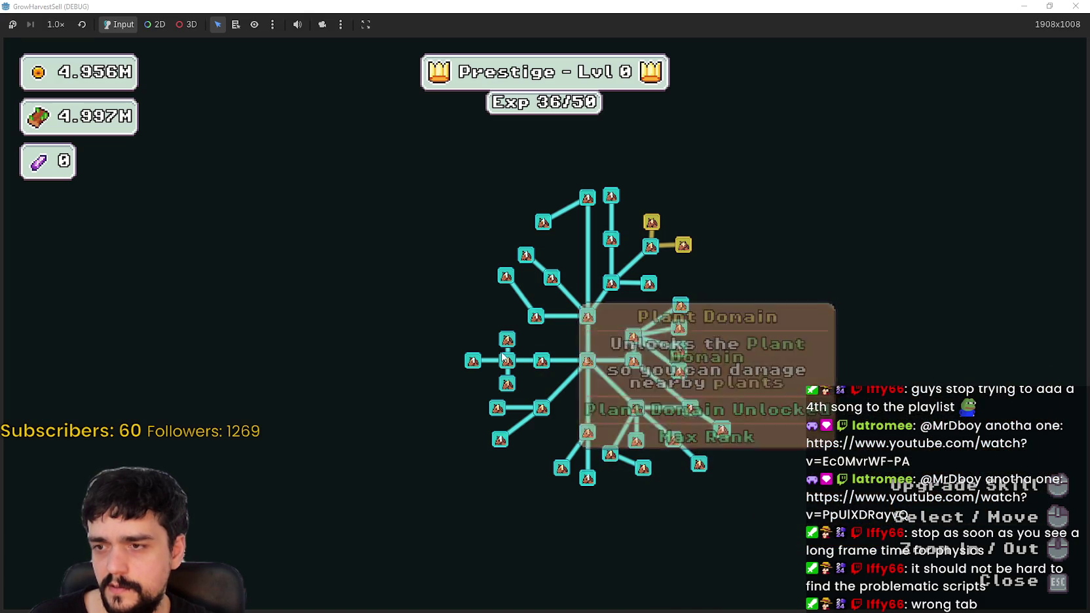
{"action": "left_click", "coordinate": [507, 340]}
{"action": "left_click", "coordinate": [507, 340]}
{"action": "left_click", "coordinate": [507, 341]}
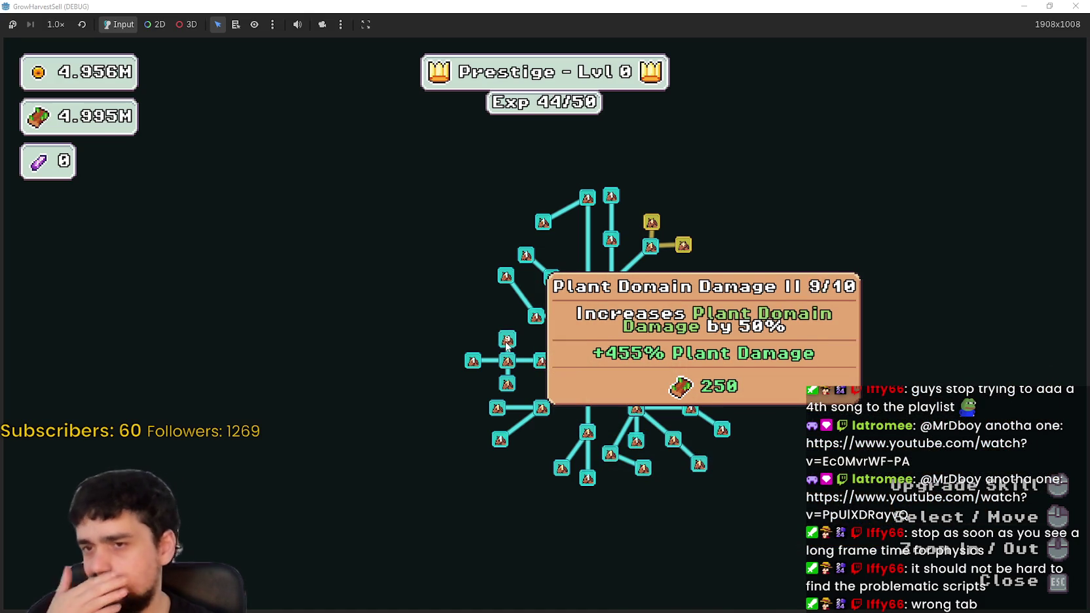
{"action": "left_click", "coordinate": [507, 341]}
{"action": "left_click", "coordinate": [507, 362]}
{"action": "left_click", "coordinate": [507, 361]}
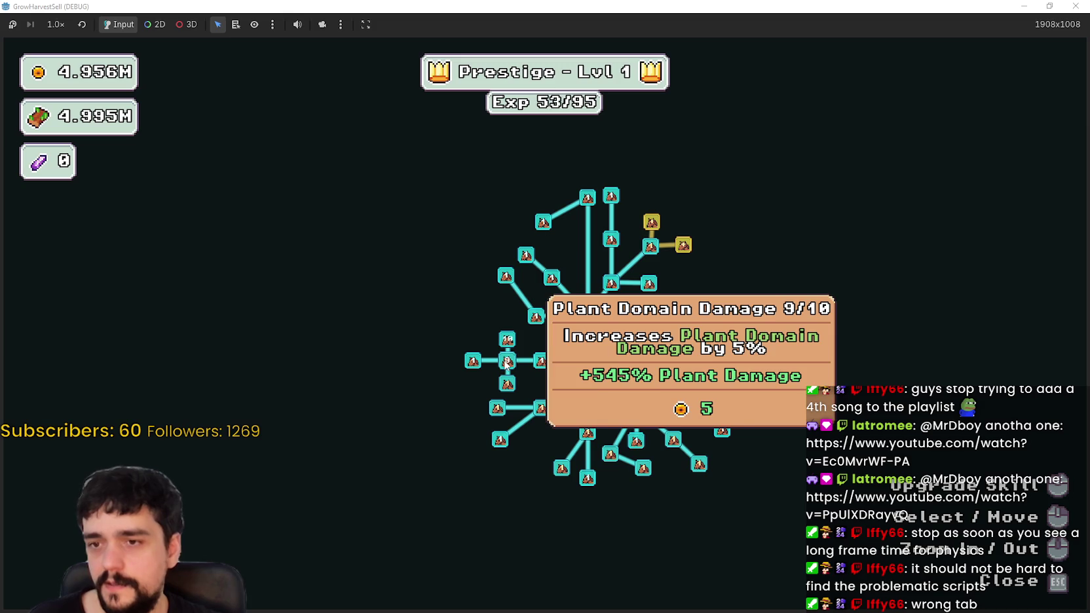
{"action": "left_click", "coordinate": [507, 361]}
{"action": "left_click", "coordinate": [511, 386]}
{"action": "left_click", "coordinate": [512, 387]}
{"action": "left_click", "coordinate": [511, 387]}
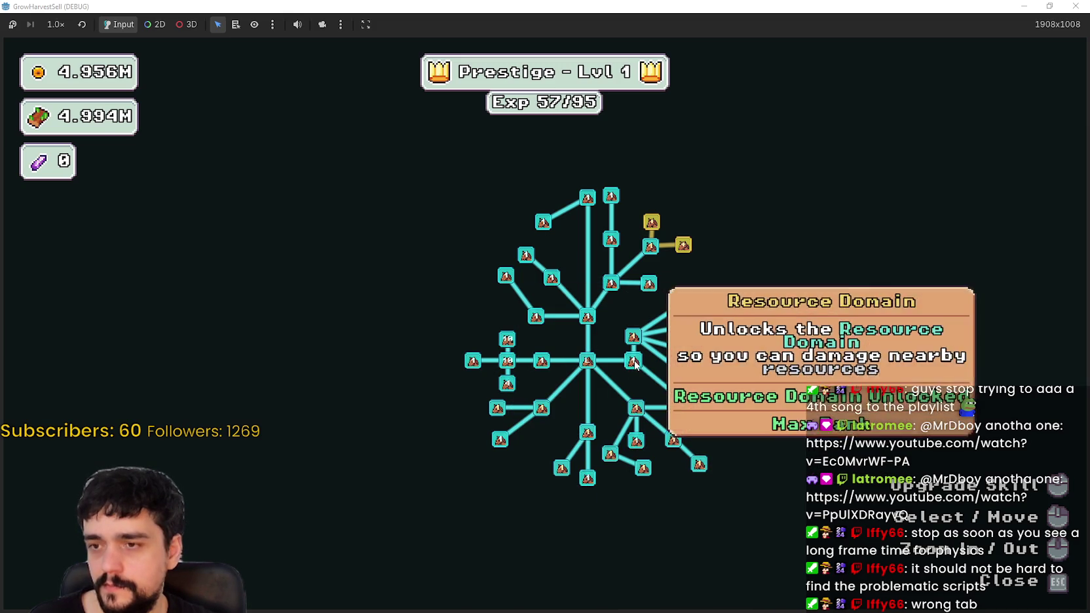
- Max out Resource Domain Damage, Resource Domain Damage II and Forest 1-3 Spawn Rate
{"action": "left_click", "coordinate": [634, 342]}
{"action": "left_click", "coordinate": [634, 342]}
{"action": "left_click", "coordinate": [681, 331]}
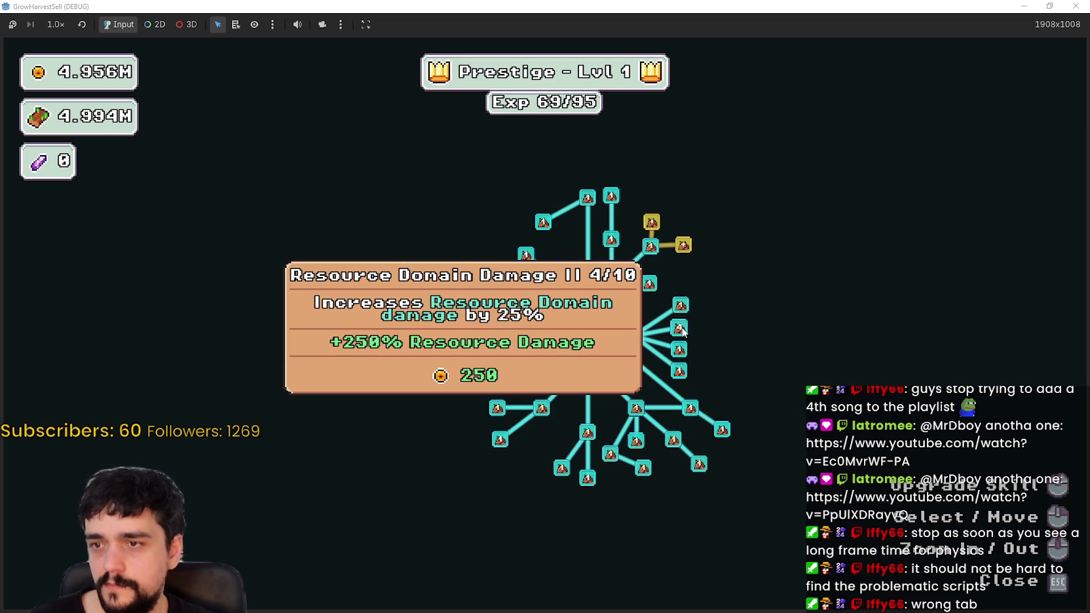
{"action": "left_click", "coordinate": [681, 331]}
{"action": "left_click", "coordinate": [682, 331]}
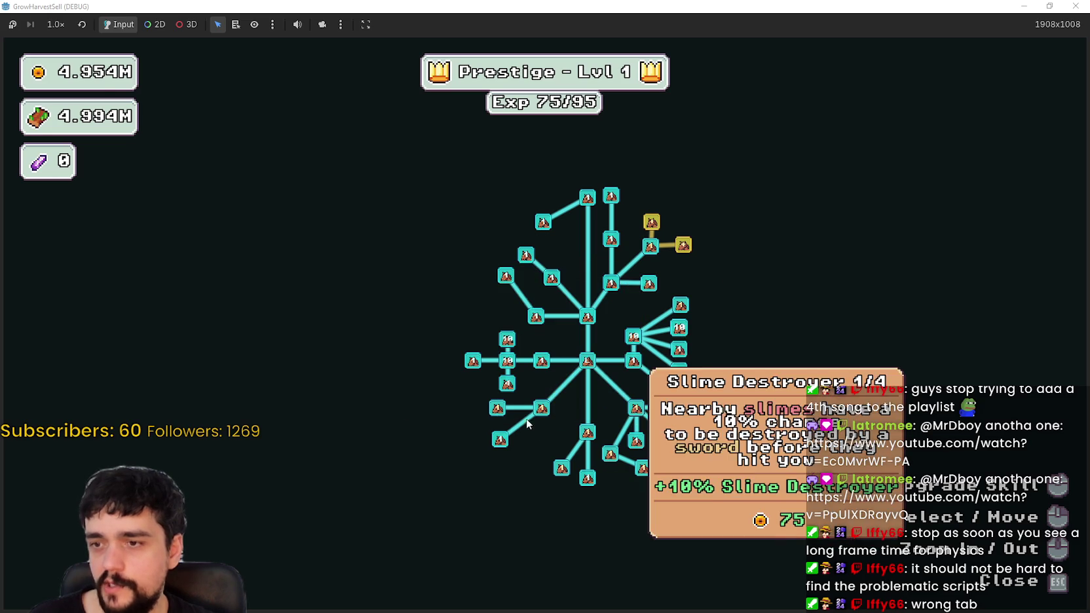
{"action": "left_click", "coordinate": [500, 409]}
{"action": "left_click", "coordinate": [499, 410]}
{"action": "left_click", "coordinate": [502, 410]}
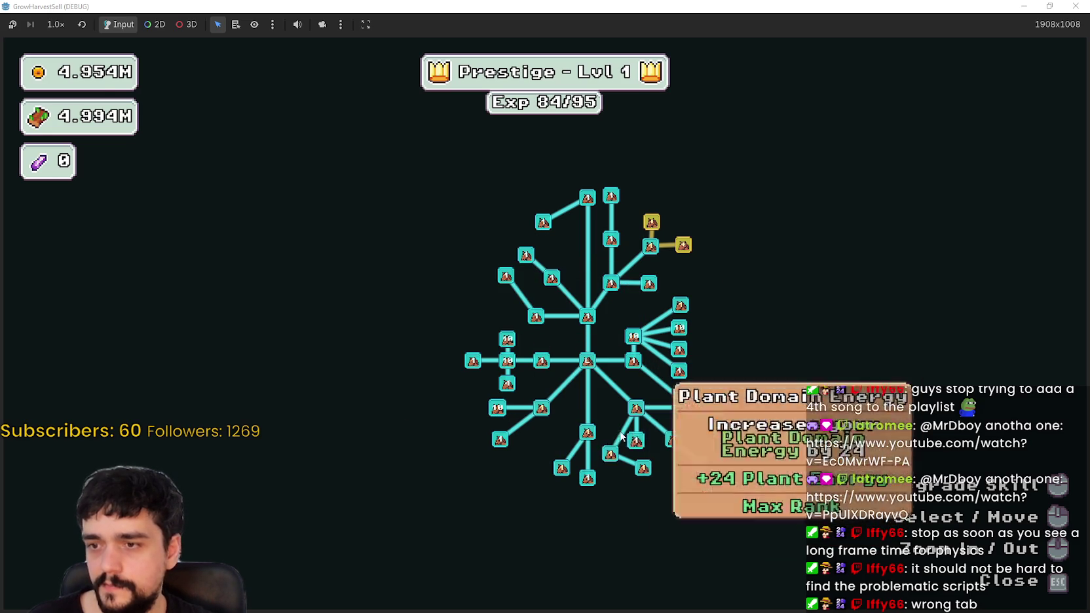
- Max out Magical Roots, rank up Magical Roots Gatherer, and close the skill tree
{"action": "left_click", "coordinate": [562, 467]}
{"action": "left_click", "coordinate": [561, 467]}
{"action": "left_click", "coordinate": [561, 467]}
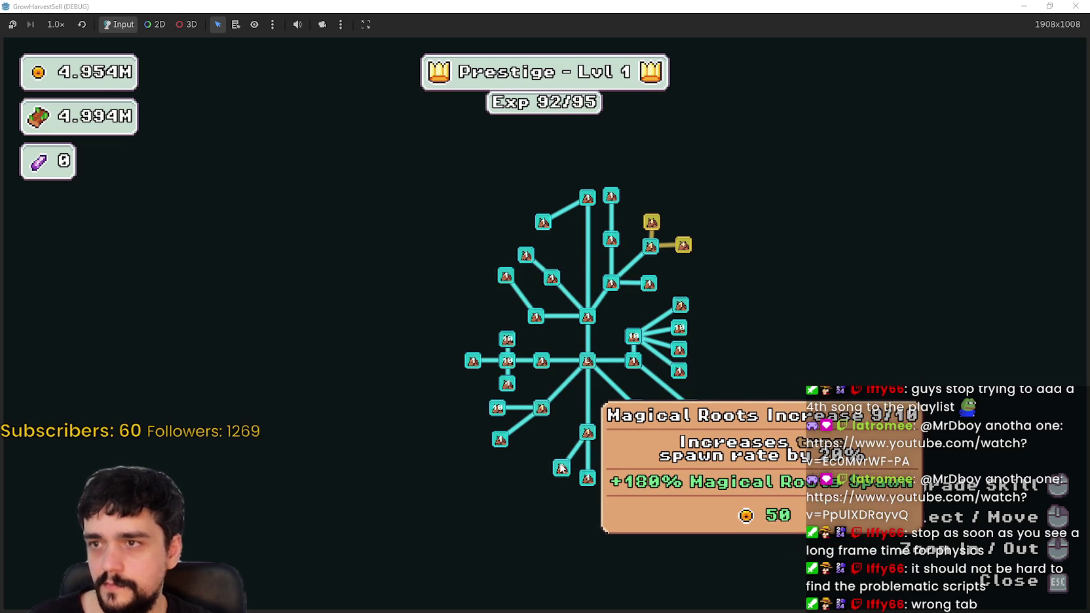
{"action": "left_click", "coordinate": [562, 467]}
{"action": "left_click", "coordinate": [593, 436]}
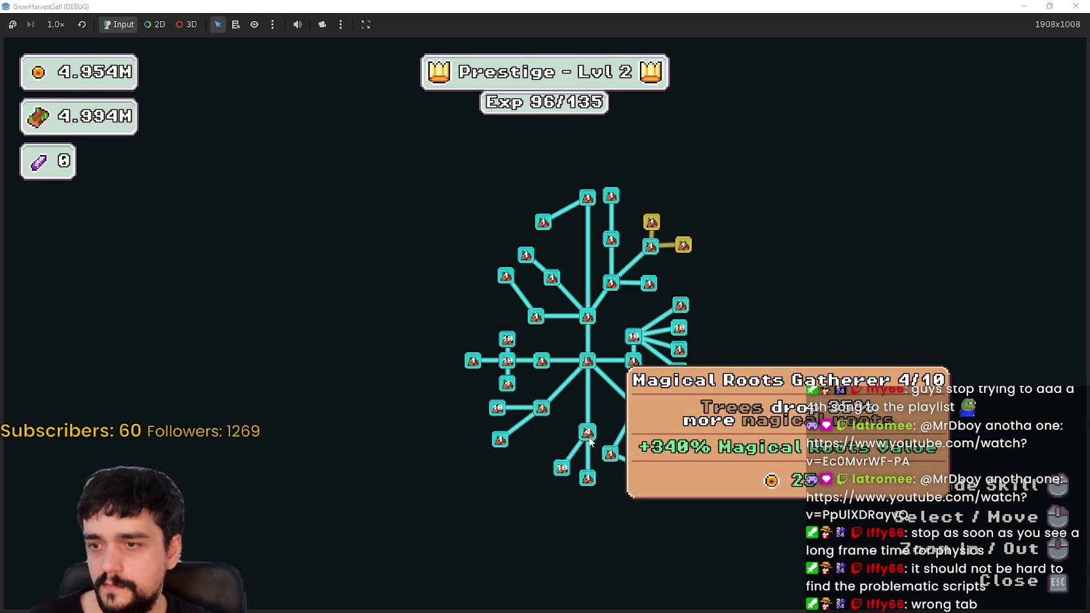
{"action": "key", "text": "Escape"}
- Pick Stage 3 on the stage selection screen and travel to the forest stage
{"action": "key", "text": "e"}
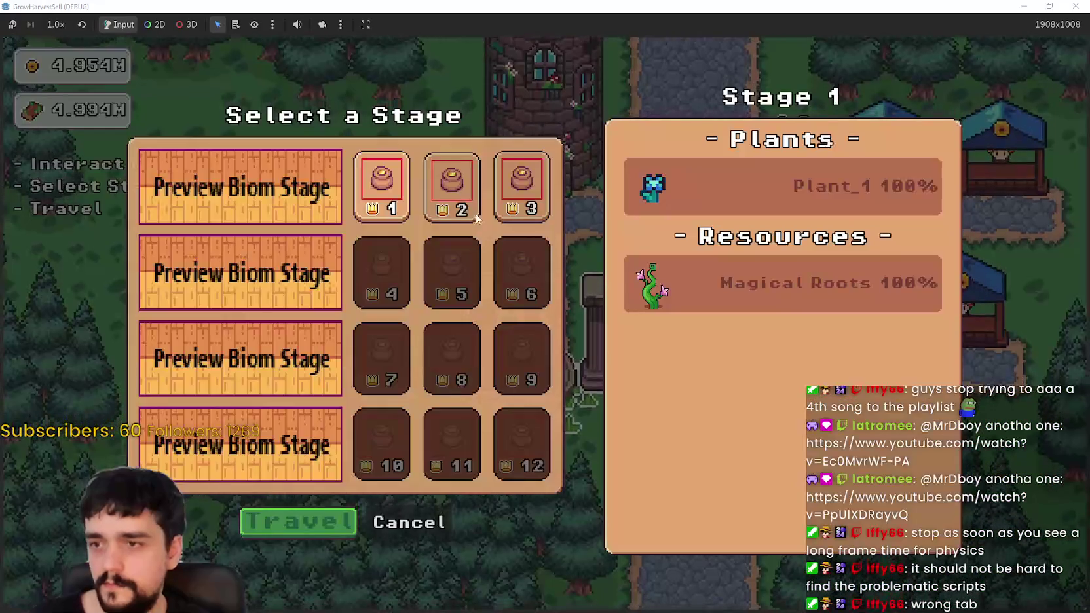
{"action": "left_click", "coordinate": [521, 187]}
{"action": "left_click", "coordinate": [1047, 6]}
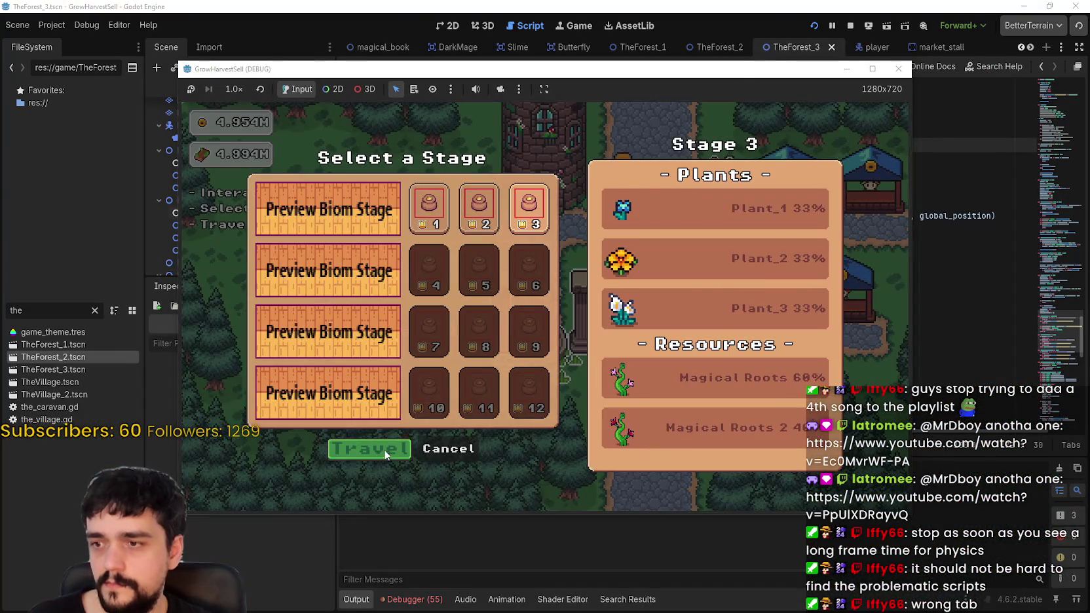
{"action": "left_click", "coordinate": [385, 452]}
- Move the game window aside and bring up the profiler in the editor's debugger panel
{"action": "mouse_move", "coordinate": [507, 74]}
{"action": "left_mouse_down"}
{"action": "mouse_move", "coordinate": [572, 36]}
{"action": "mouse_move", "coordinate": [601, 33]}
{"action": "left_mouse_up"}
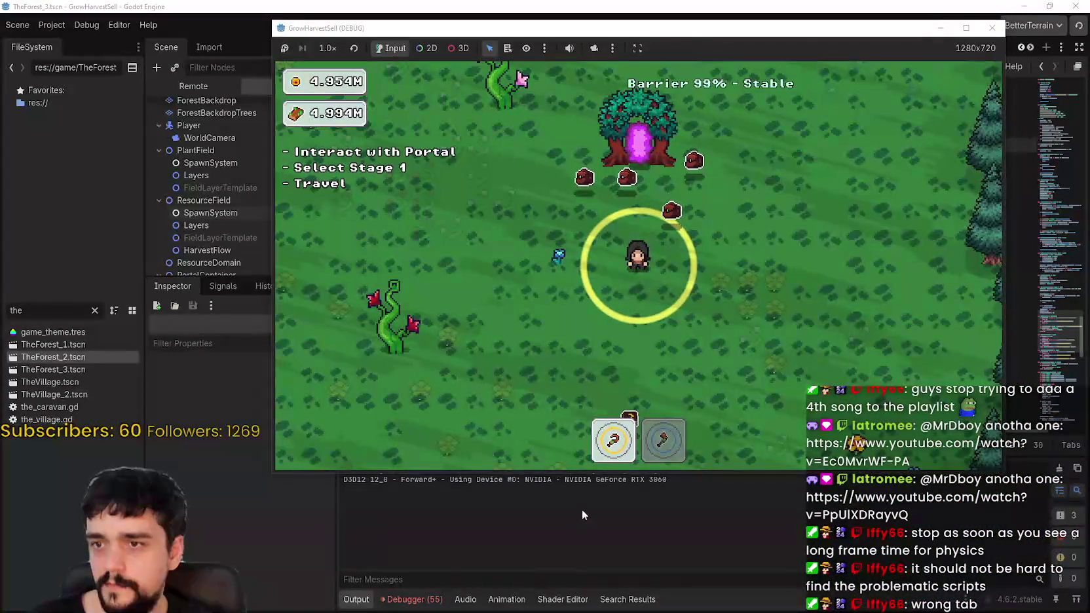
{"action": "left_click", "coordinate": [423, 606]}
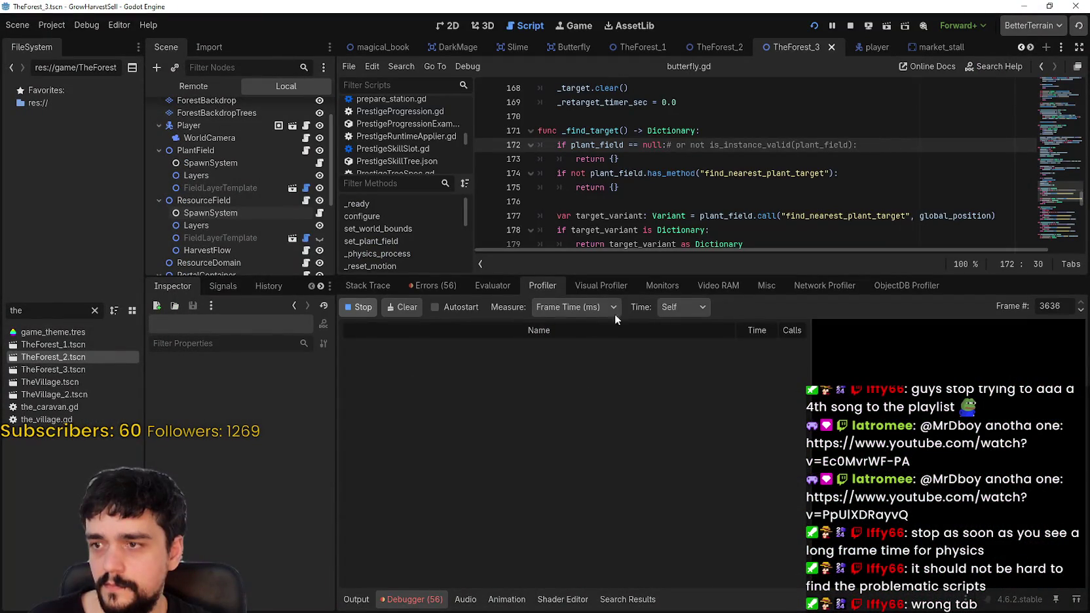
{"action": "mouse_move", "coordinate": [683, 272]}
{"action": "left_mouse_down"}
{"action": "mouse_move", "coordinate": [684, 442]}
{"action": "mouse_move", "coordinate": [685, 426]}
{"action": "left_mouse_up"}
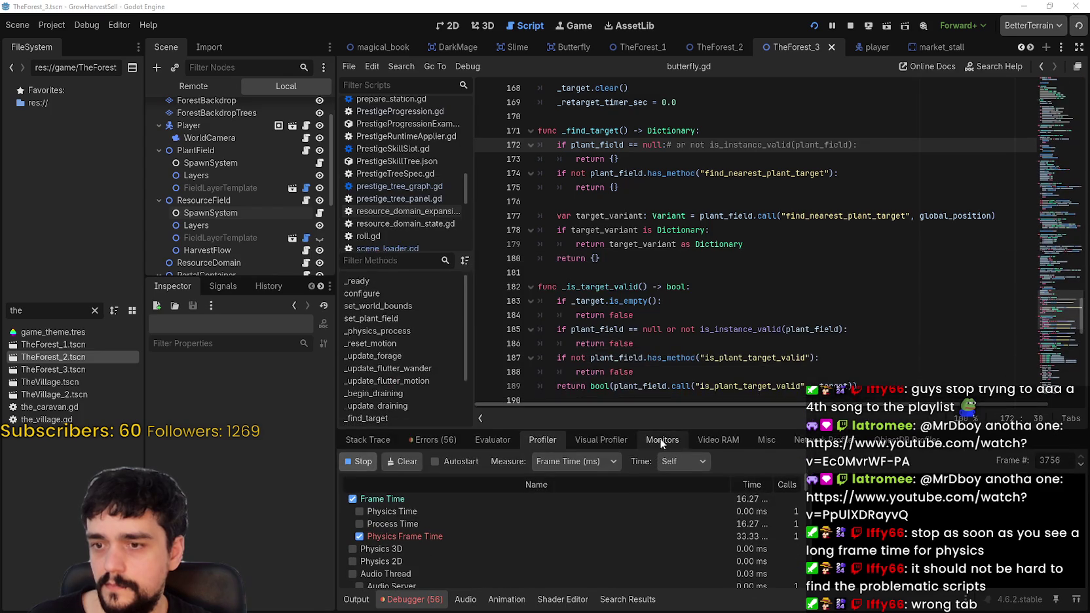
- Walk the player around the forest between the portal tree and pine trees, swapping hotbar tools 2 and 1
{"action": "key", "text": "a"}
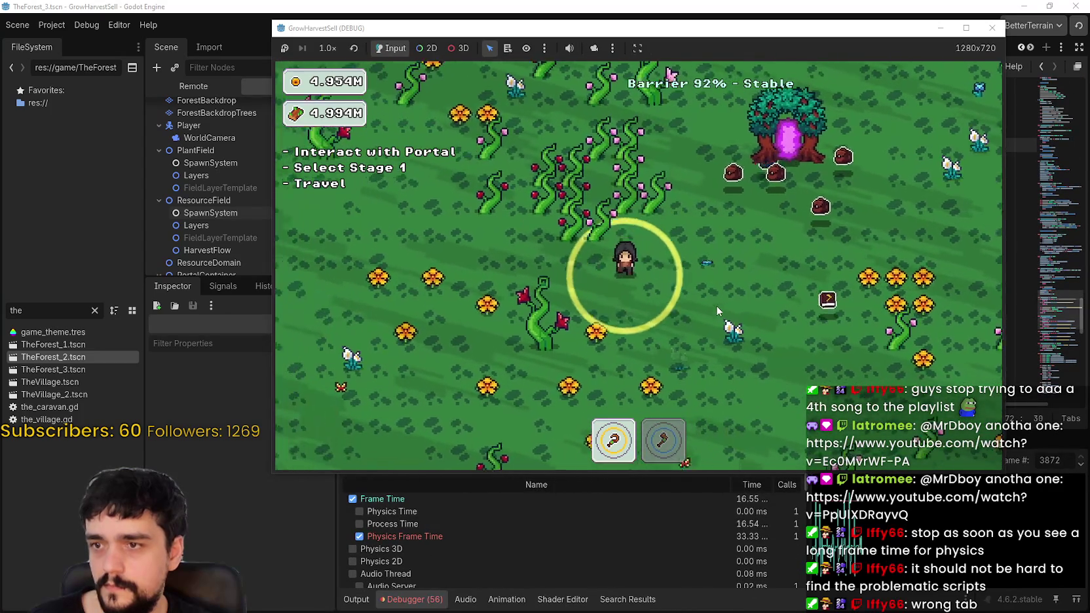
{"action": "key", "text": "s"}
{"action": "key", "text": "d"}
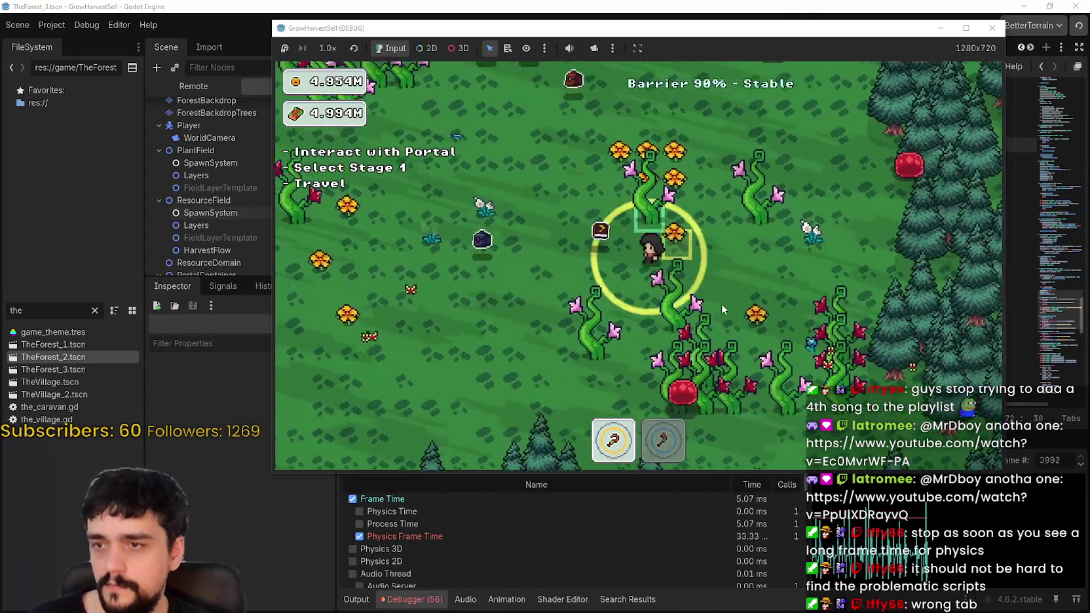
{"action": "key", "text": "d"}
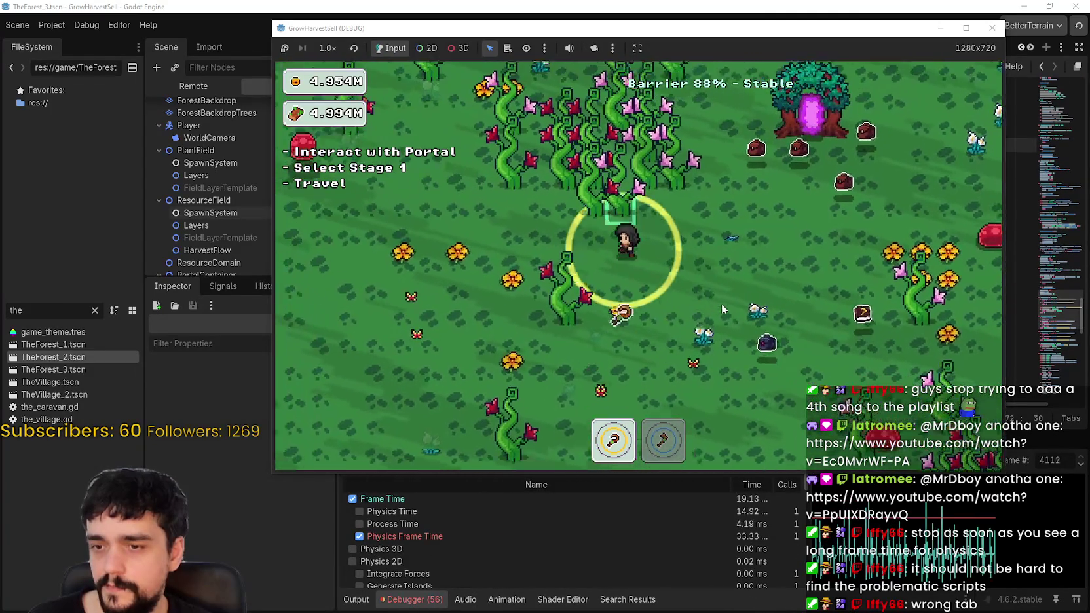
{"action": "key", "text": "a"}
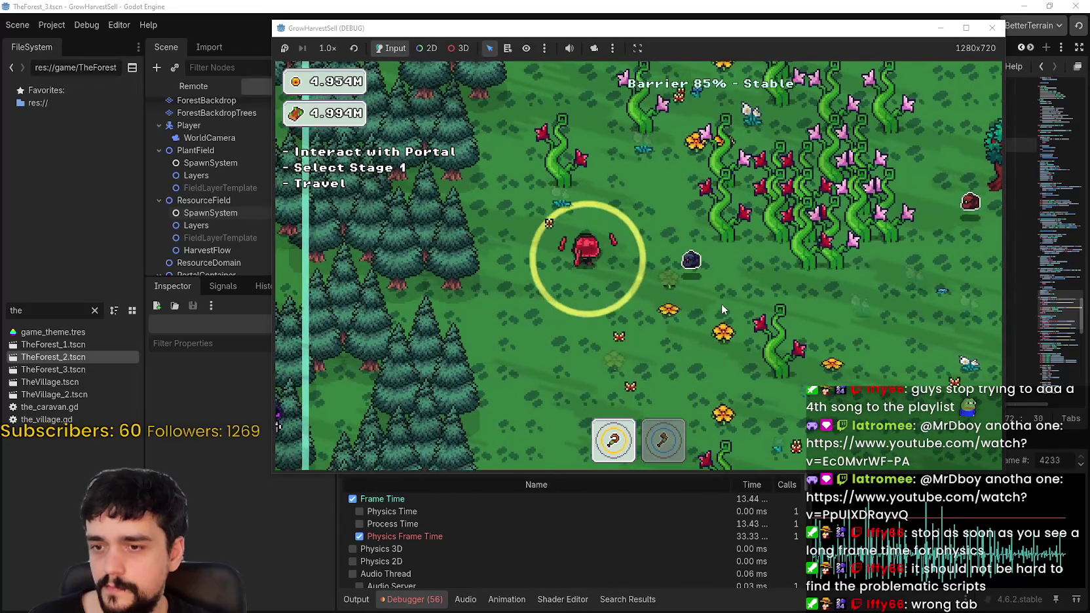
{"action": "key", "text": "d"}
{"action": "key", "text": "2"}
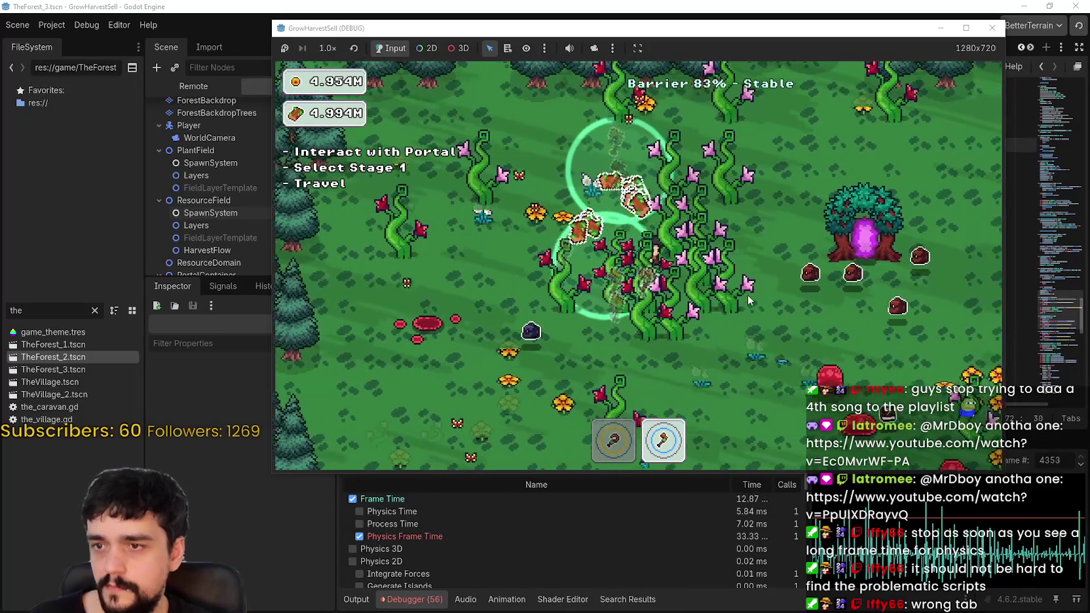
{"action": "key", "text": "s"}
{"action": "key", "text": "a"}
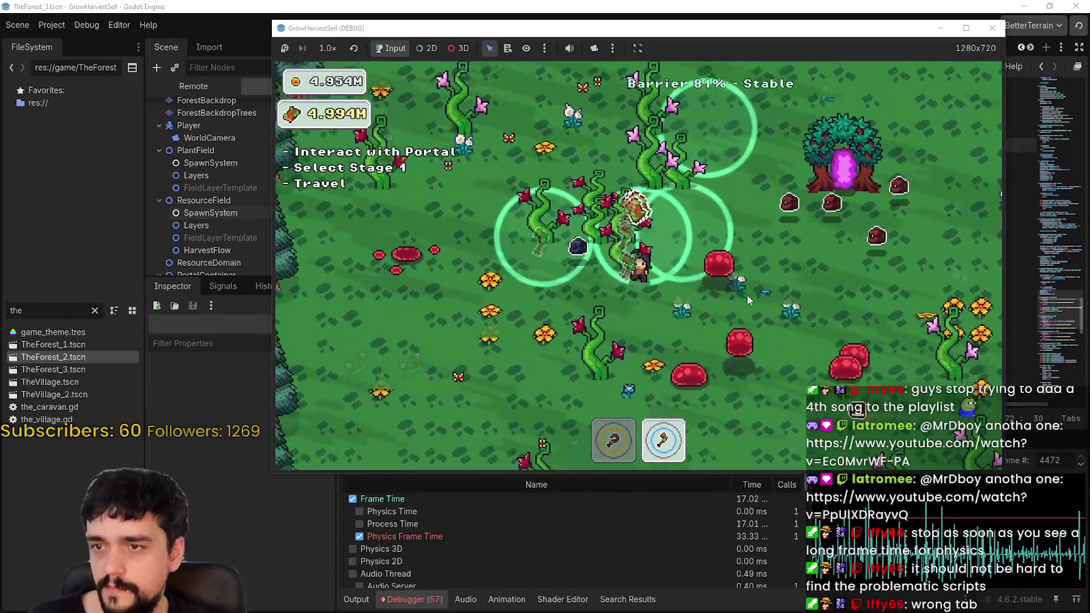
{"action": "key", "text": "s"}
{"action": "key", "text": "a"}
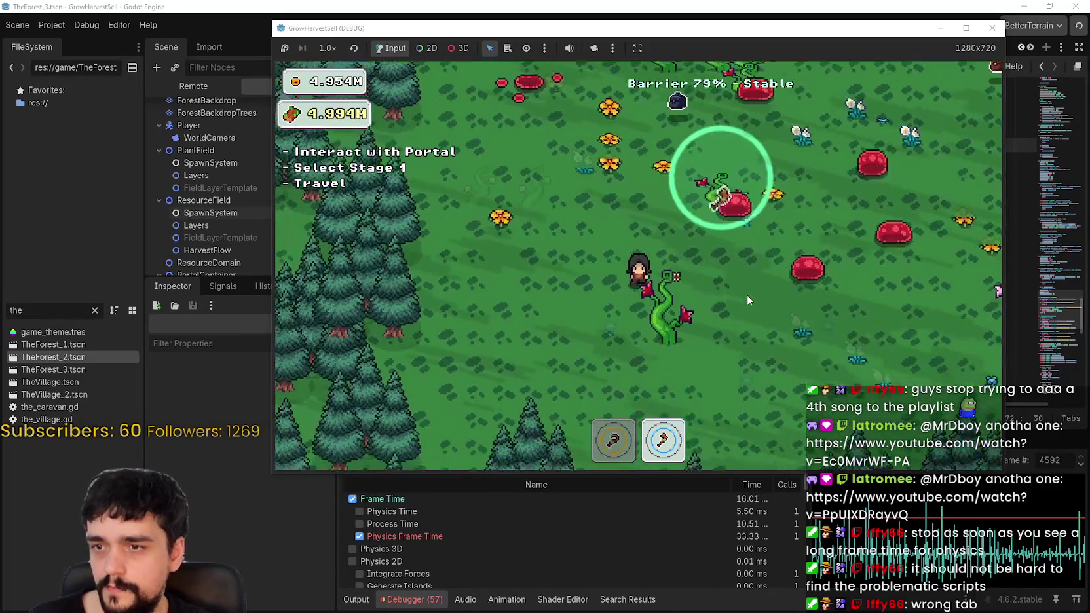
{"action": "key", "text": "d"}
{"action": "key", "text": "s"}
{"action": "key", "text": "1"}
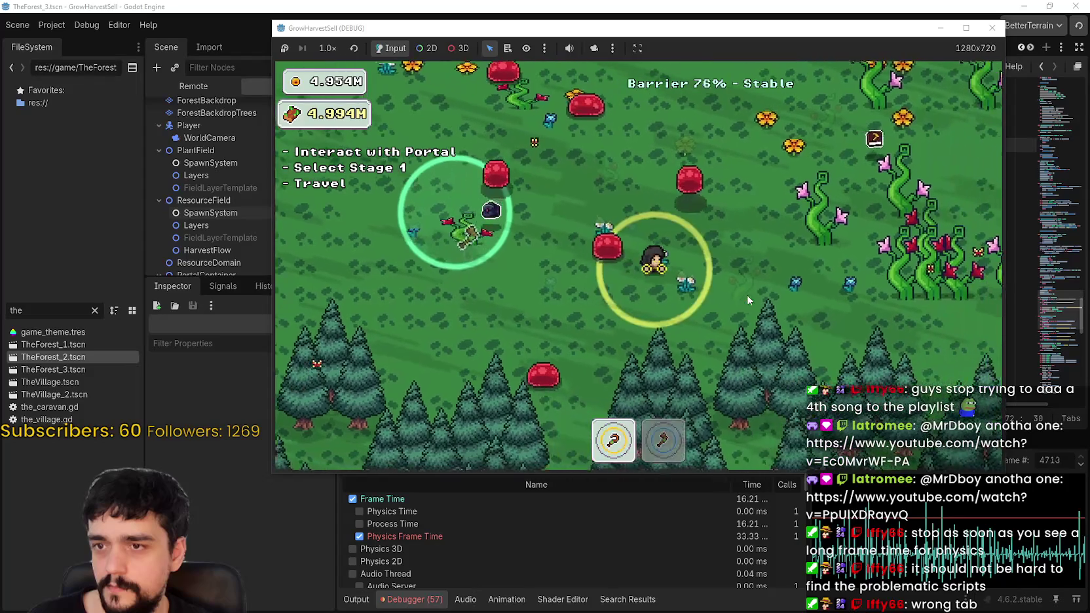
- Move through the vine field and head up-left toward the portal tree
{"action": "key", "text": "d"}
{"action": "key", "text": "w"}
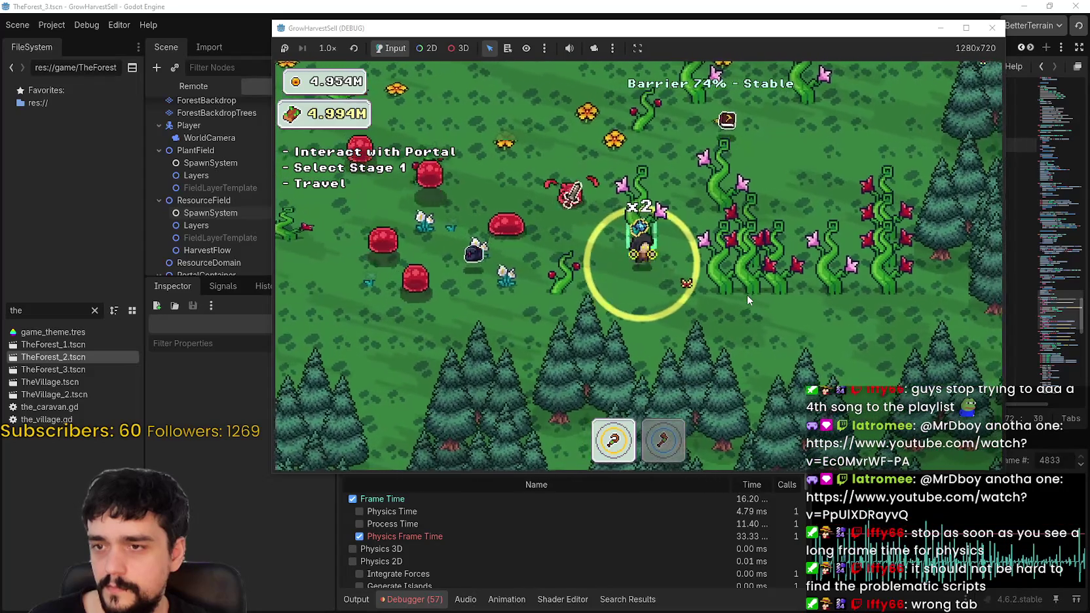
{"action": "key", "text": "w"}
{"action": "key", "text": "a"}
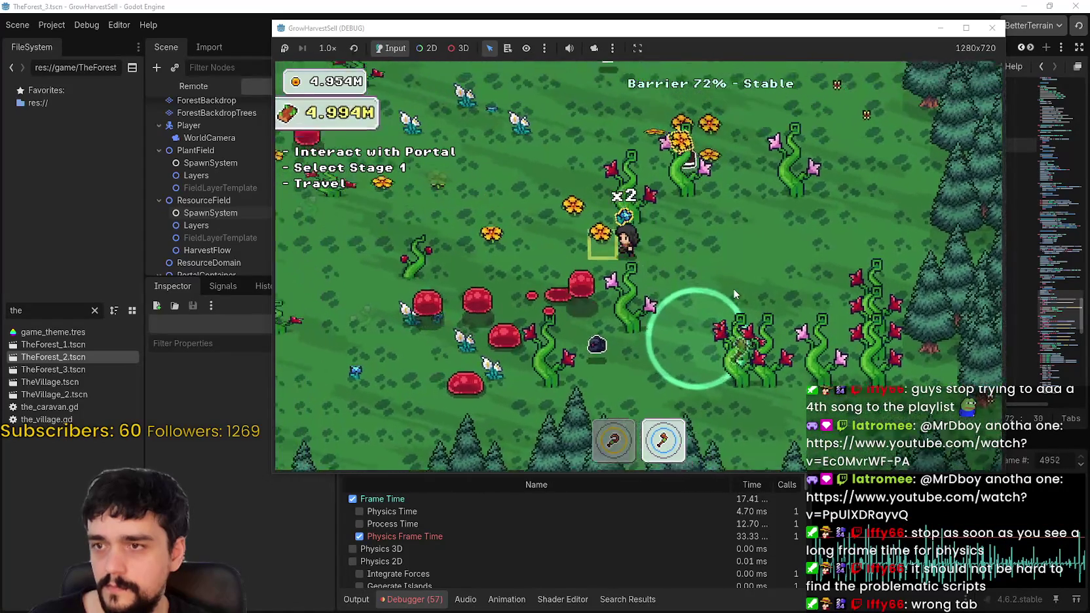
{"action": "key", "text": "w"}
{"action": "key", "text": "a"}
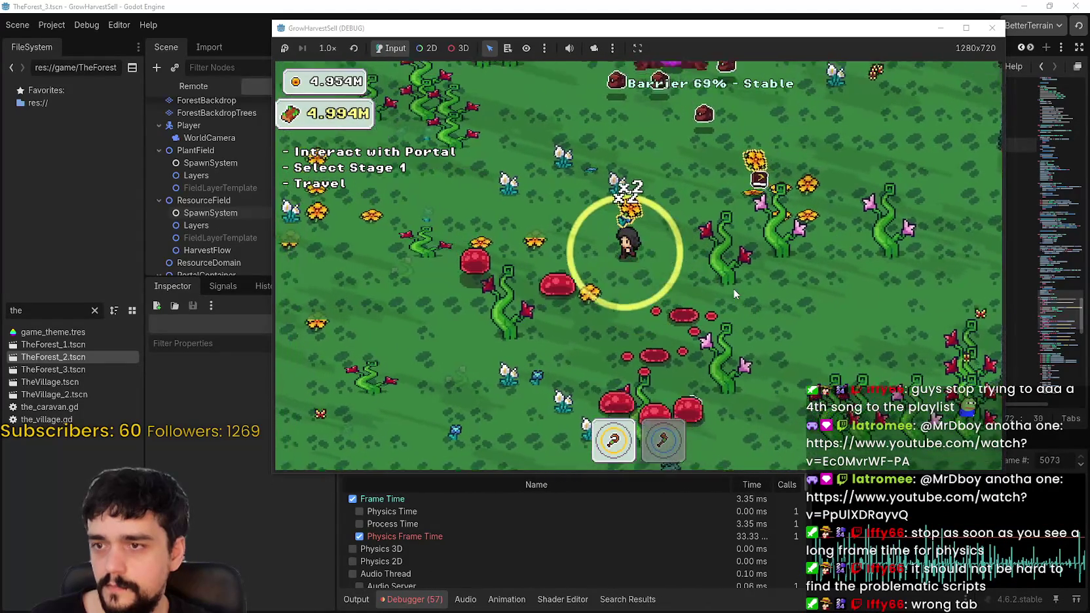
{"action": "key", "text": "w"}
{"action": "key", "text": "a"}
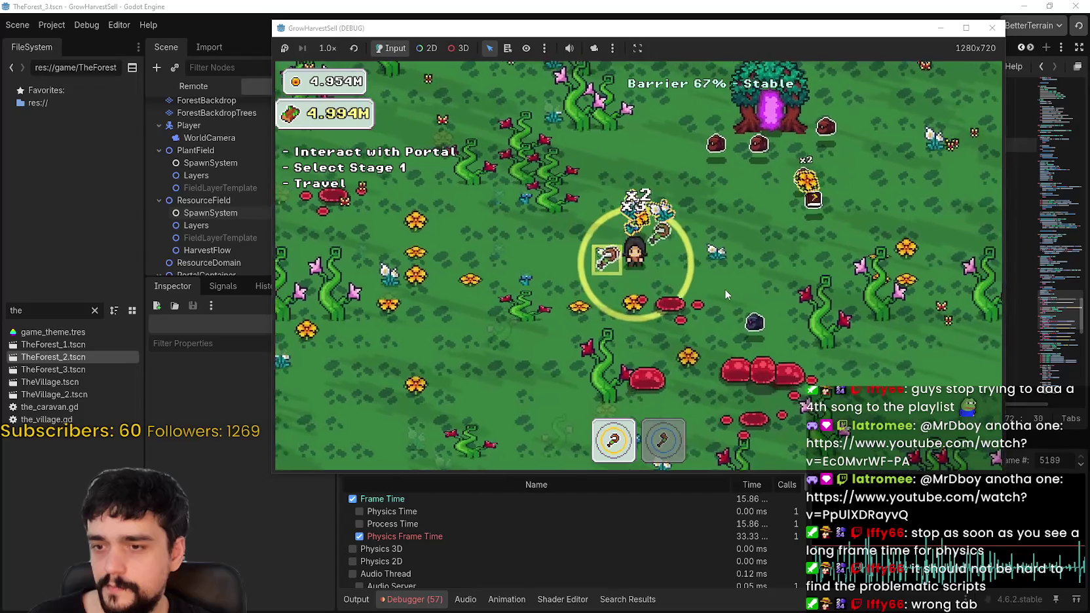
{"action": "key", "text": "d"}
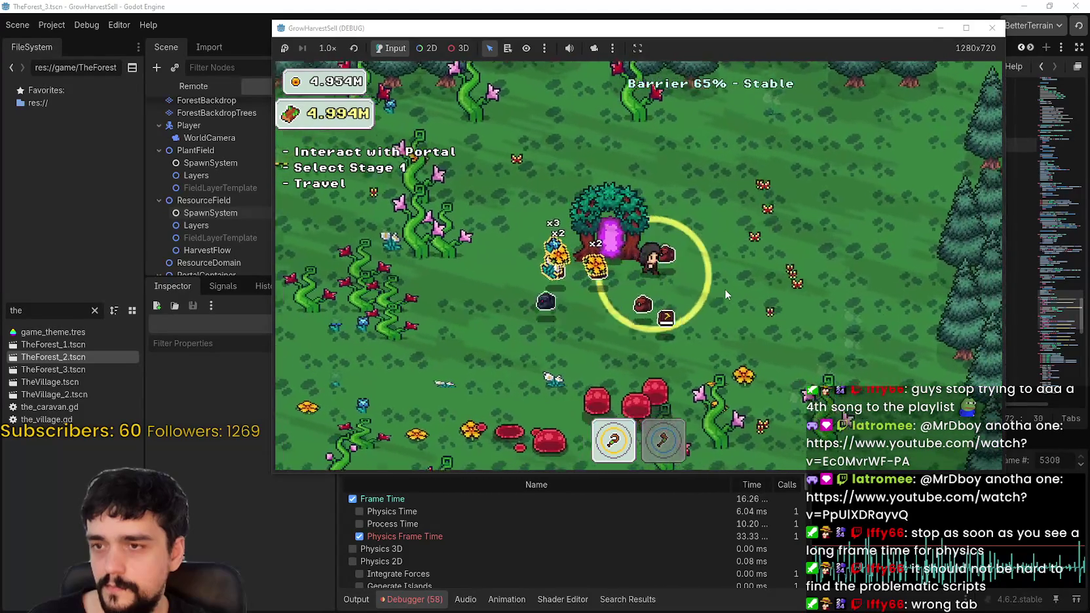
- Switch to the second tool and roam around the pine trees
{"action": "key", "text": "a"}
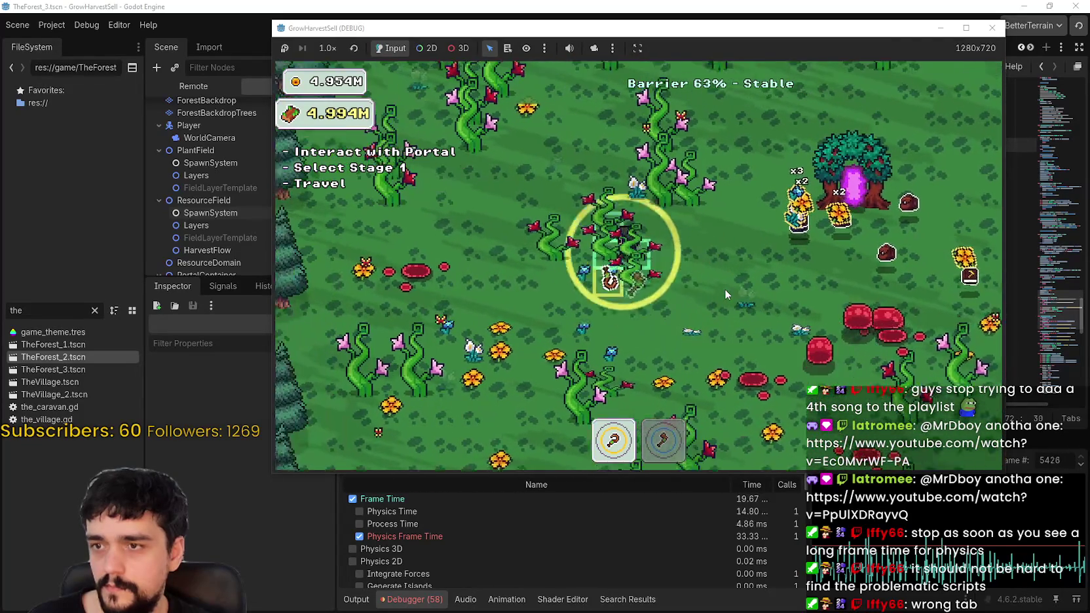
{"action": "key", "text": "2"}
{"action": "key", "text": "a"}
{"action": "key", "text": "s"}
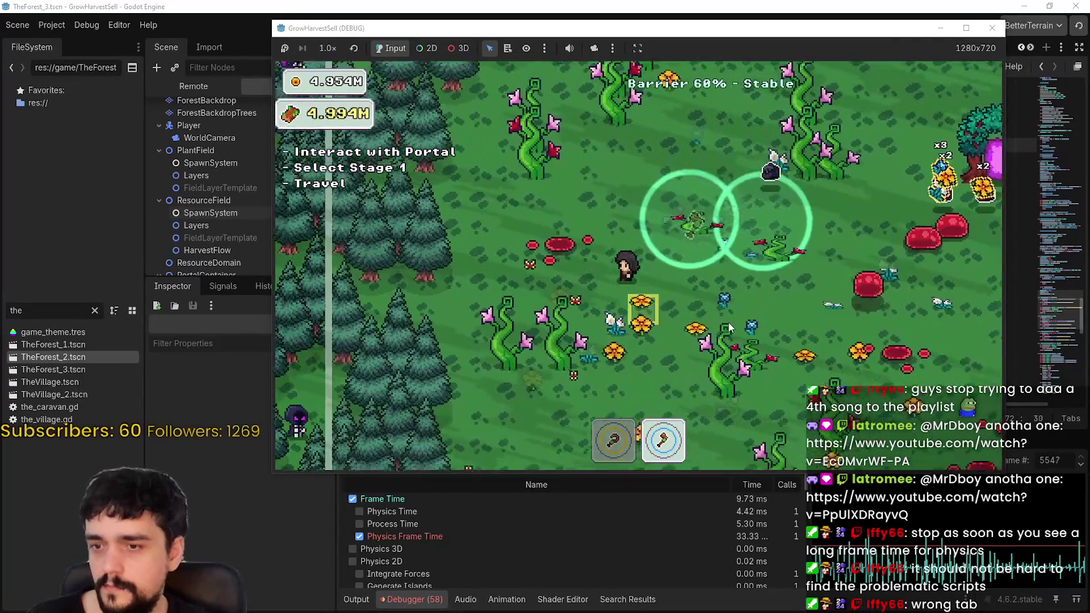
{"action": "key", "text": "d"}
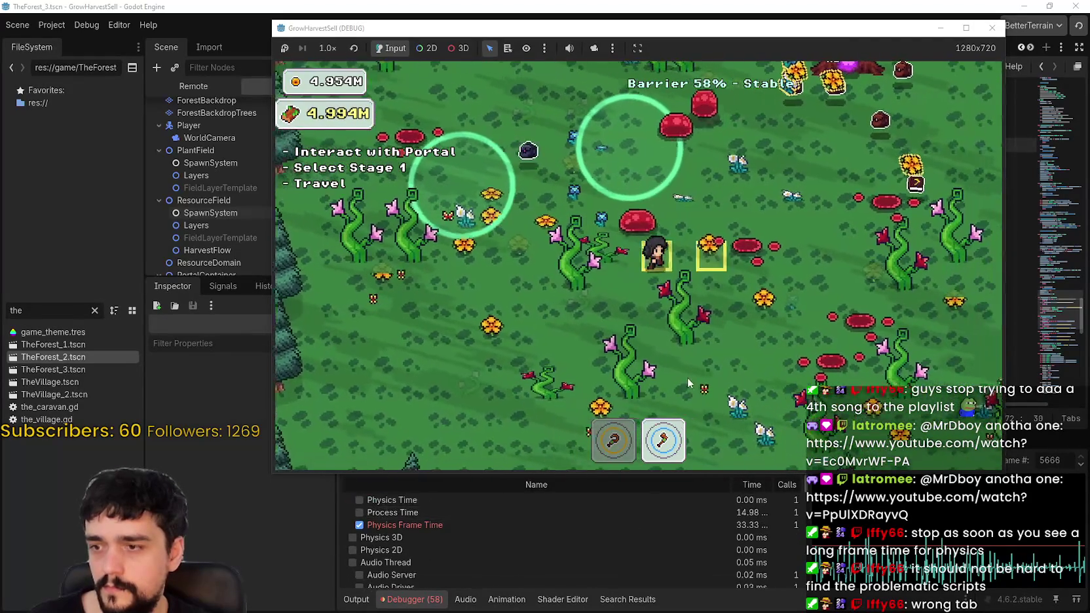
{"action": "key", "text": "a"}
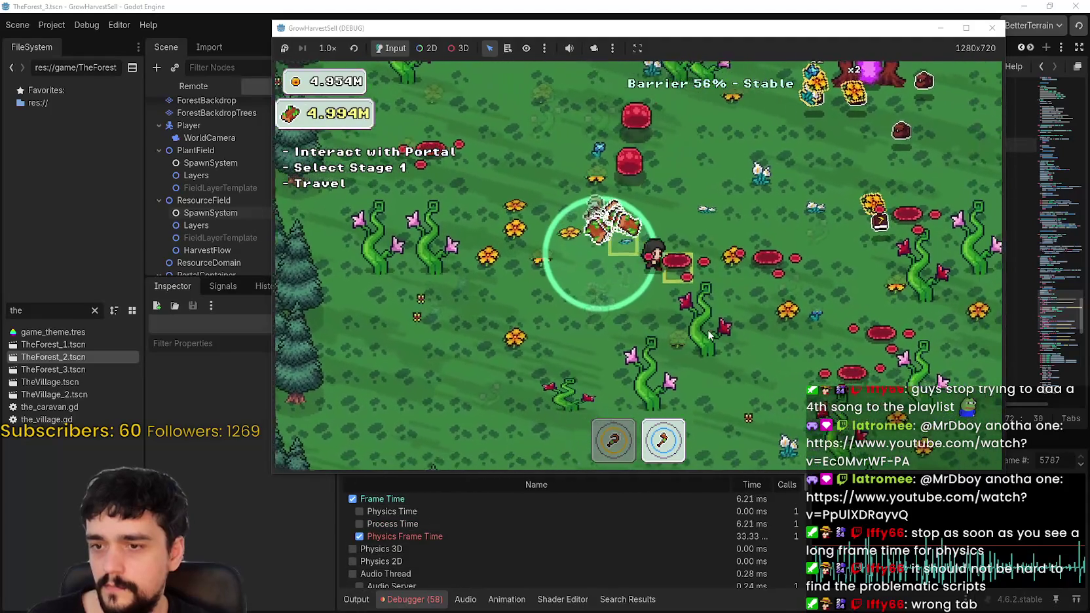
{"action": "key", "text": "d"}
{"action": "key", "text": "s"}
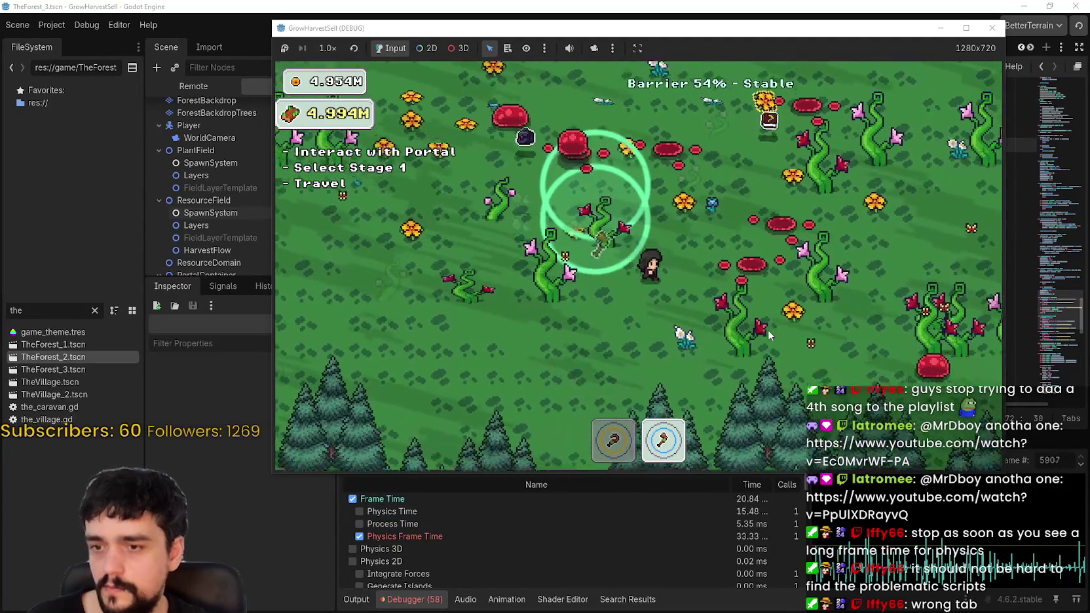
{"action": "key", "text": "d"}
{"action": "key", "text": "w"}
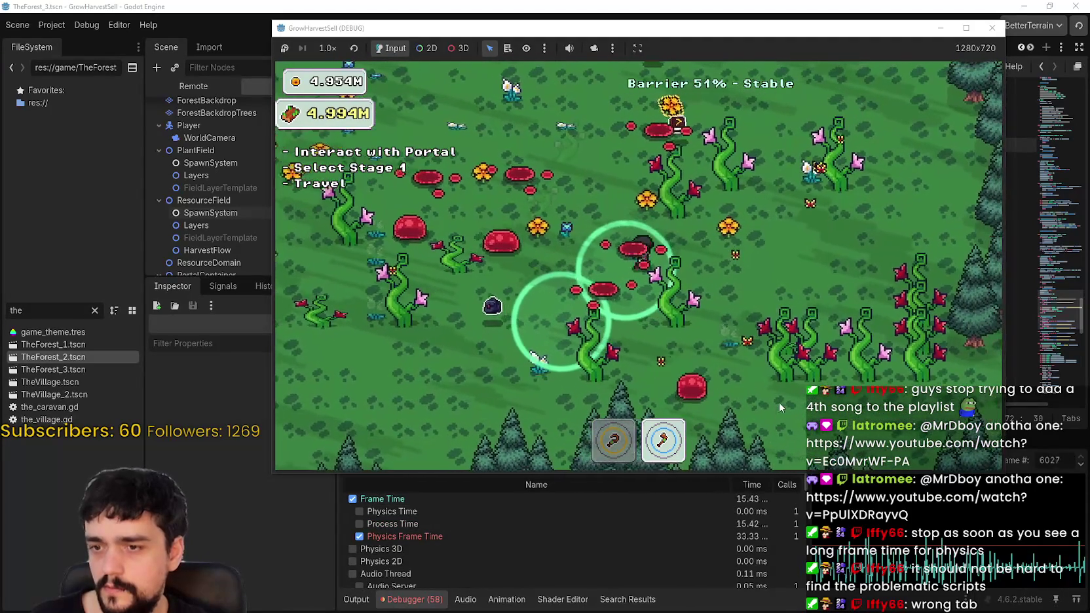
{"action": "key", "text": "d"}
{"action": "key", "text": "s"}
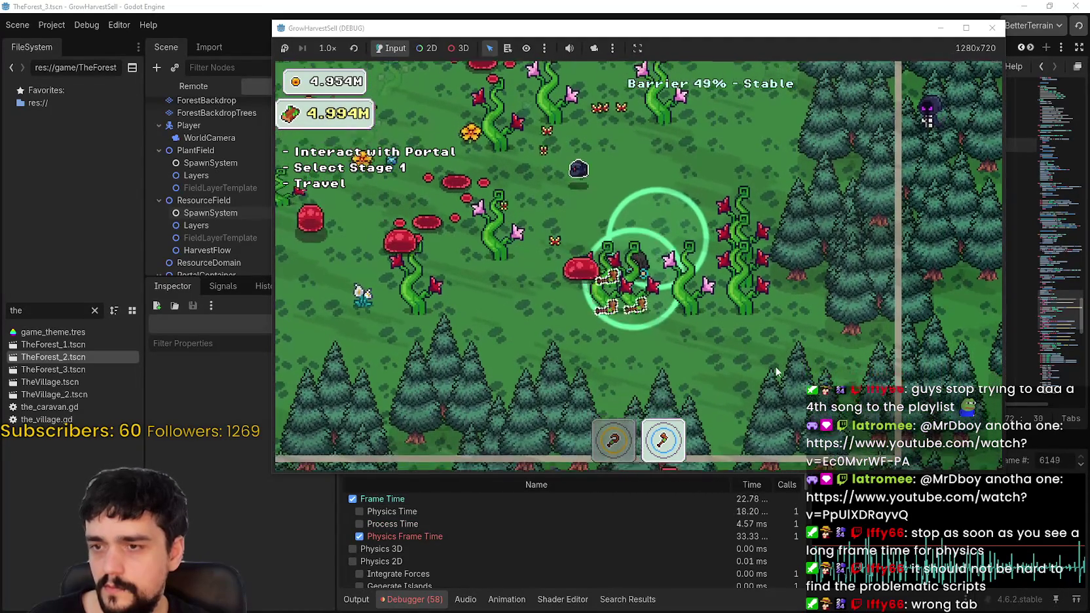
{"action": "key", "text": "w"}
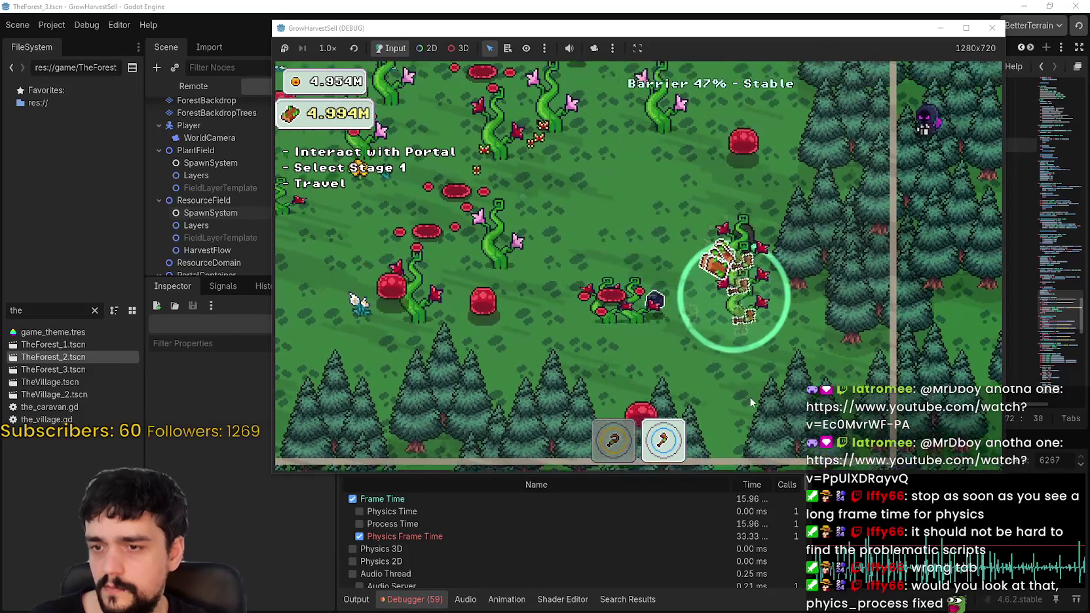
- Roam to the forest's top edge and back down past the portal, then focus the editor
{"action": "key", "text": "a"}
{"action": "key", "text": "s"}
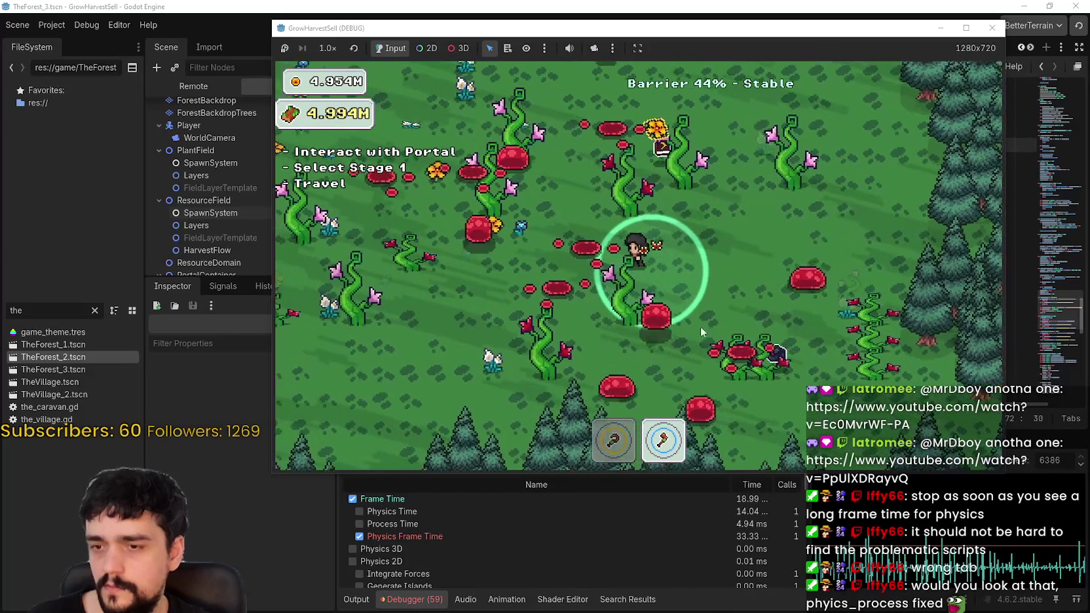
{"action": "key", "text": "w"}
{"action": "key", "text": "a"}
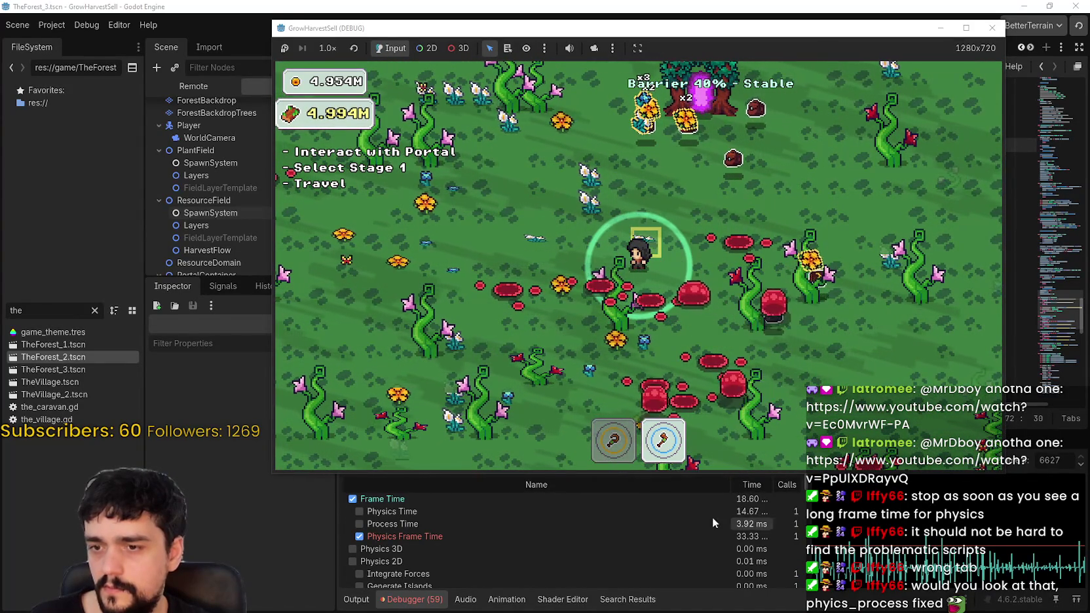
{"action": "key", "text": "w"}
{"action": "key", "text": "a"}
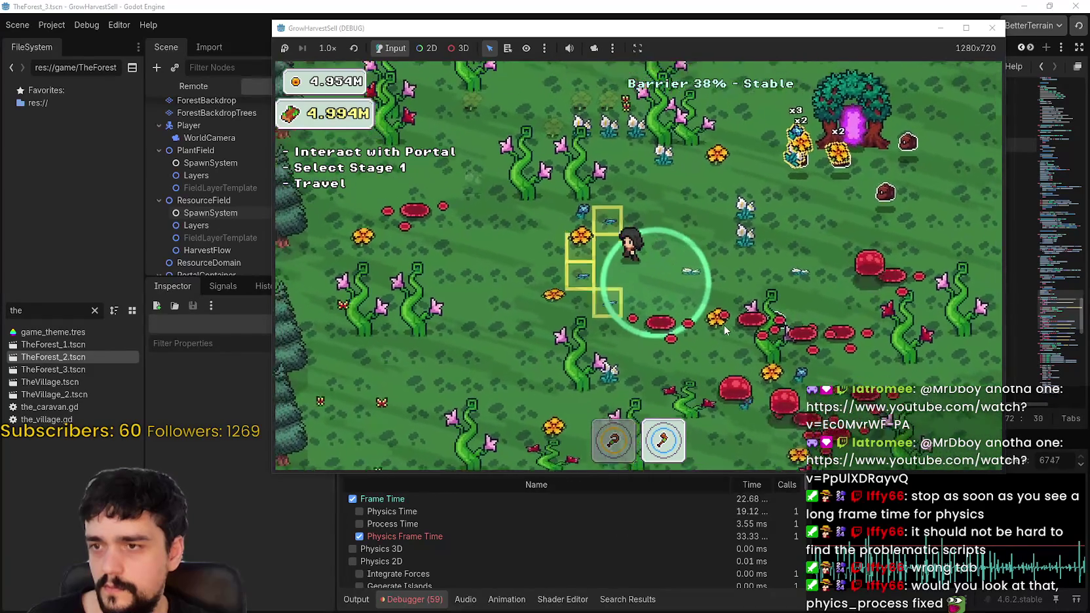
{"action": "key", "text": "w"}
{"action": "key", "text": "d"}
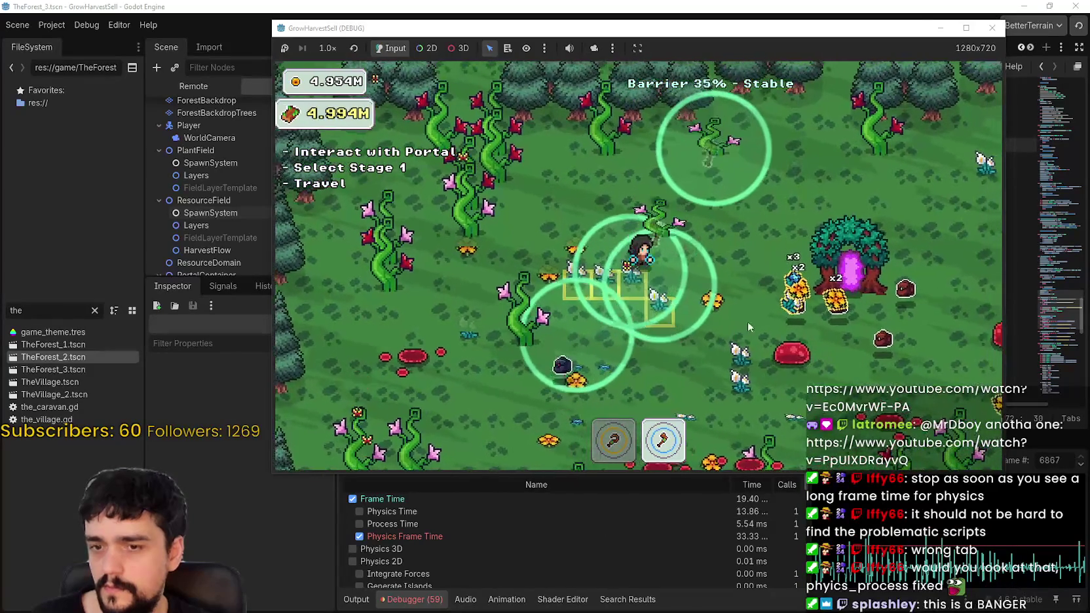
{"action": "key", "text": "d"}
{"action": "key", "text": "s"}
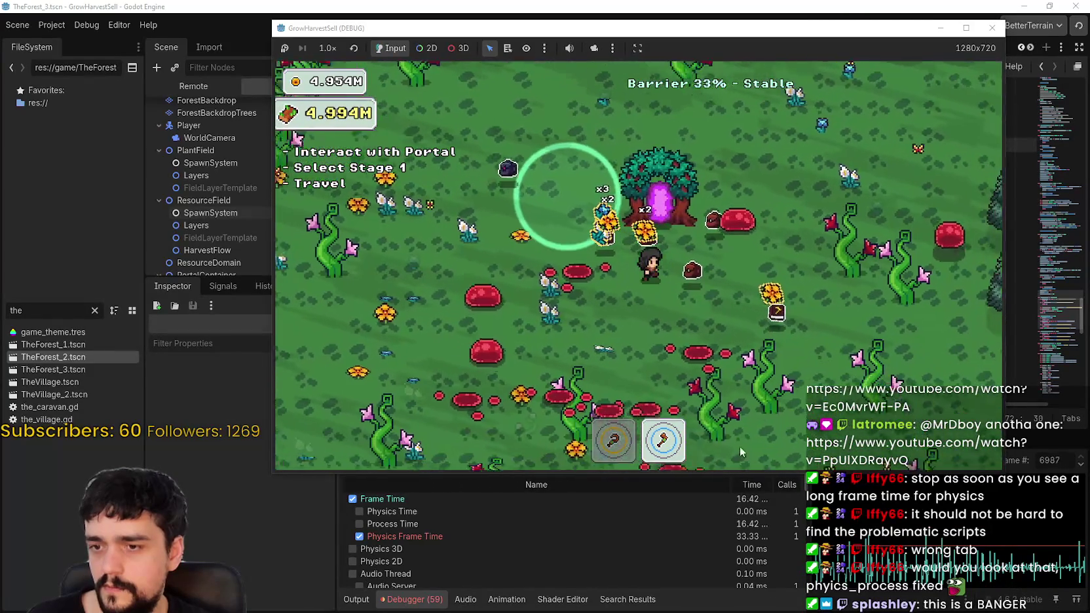
{"action": "key", "text": "s"}
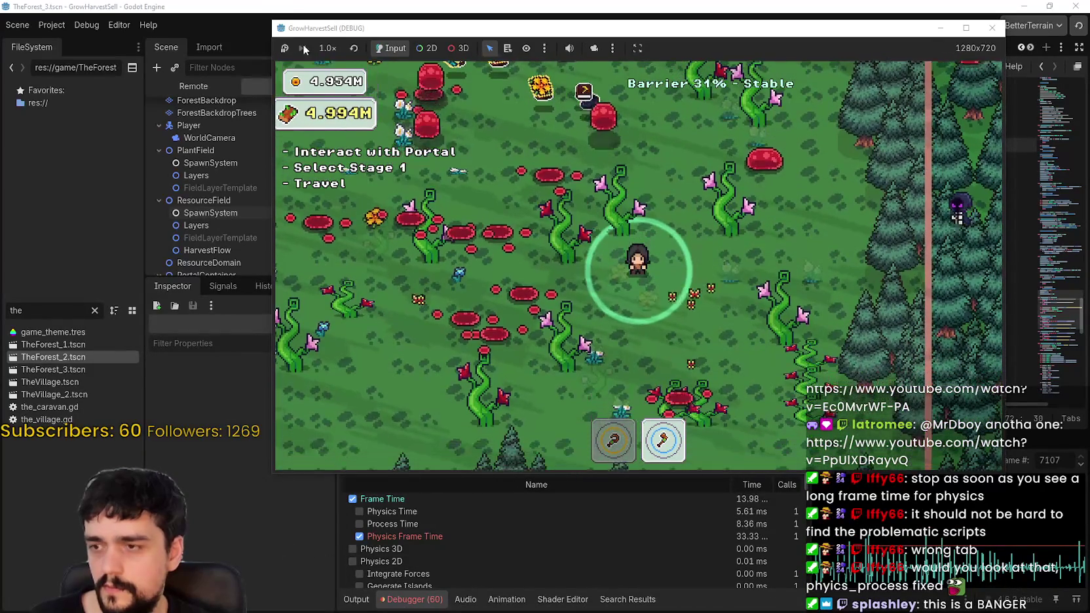
{"action": "left_click", "coordinate": [204, 480]}
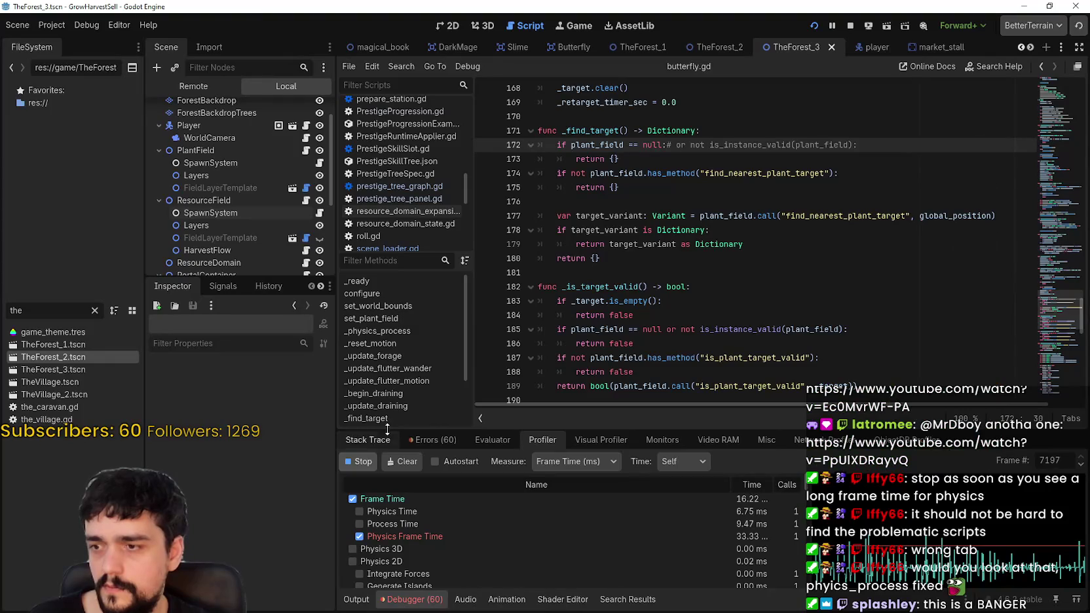
- Stop the profiler and enlarge its list to inspect BarrierButterfly._find_target's 62.78 ms self time
{"action": "left_click", "coordinate": [362, 462]}
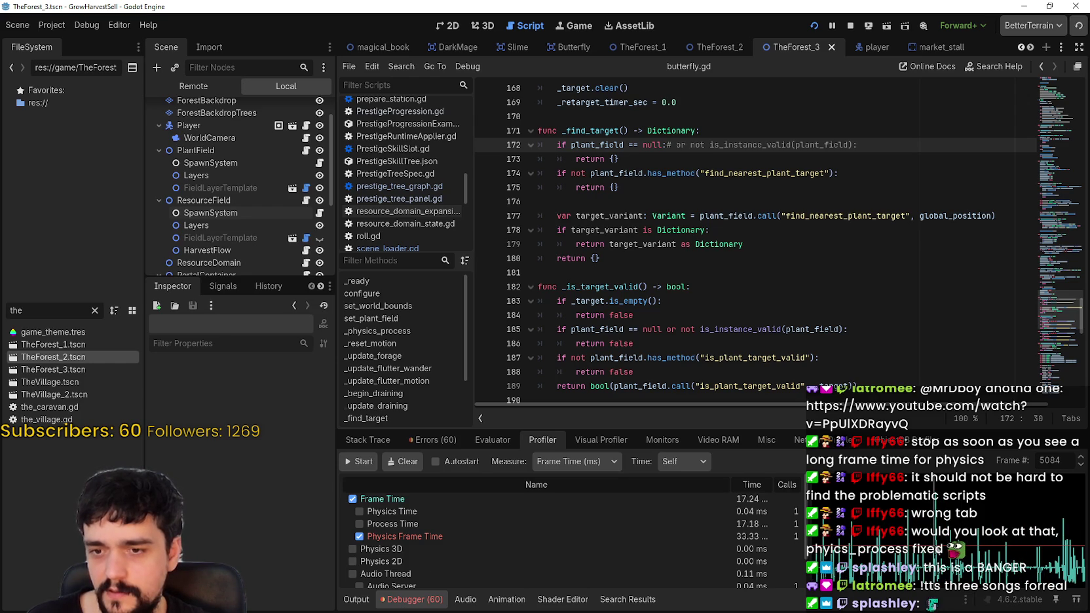
{"action": "mouse_move", "coordinate": [797, 427]}
{"action": "left_mouse_down"}
{"action": "mouse_move", "coordinate": [780, 369]}
{"action": "mouse_move", "coordinate": [765, 174]}
{"action": "left_mouse_up"}
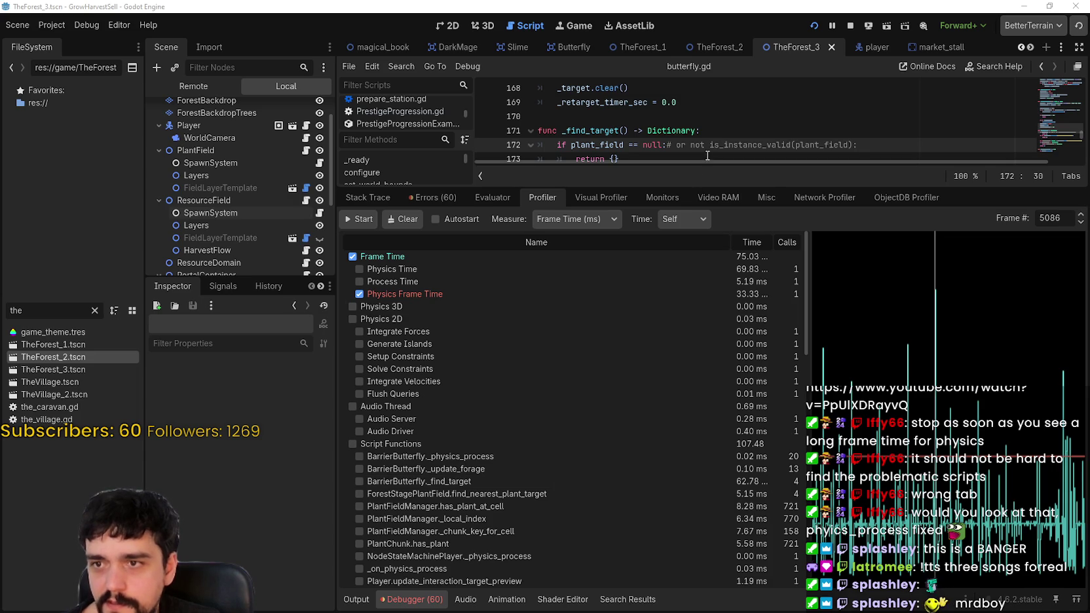
{"action": "left_click_drag", "start_coordinate": [698, 187], "coordinate": [686, 297]}
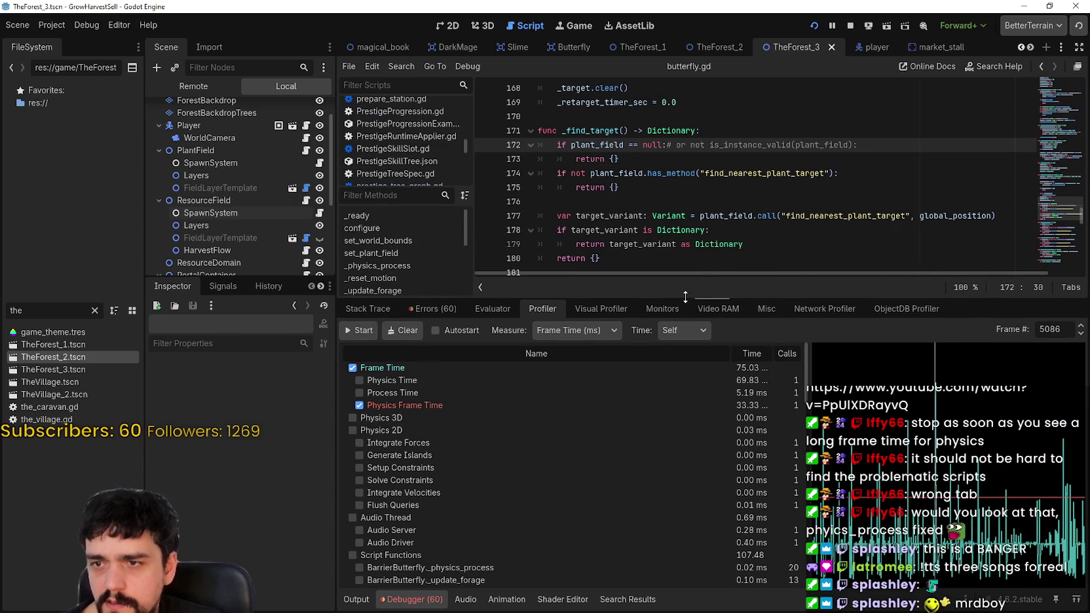
- Restore line 172 to check null or not is_instance_valid(plant_field)
{"action": "scroll", "coordinate": [688, 246], "scroll_direction": "down", "scroll_amount": 3}
{"action": "scroll", "coordinate": [688, 246], "scroll_direction": "up", "scroll_amount": 3}
{"action": "scroll", "coordinate": [687, 246], "scroll_direction": "down", "scroll_amount": 1}
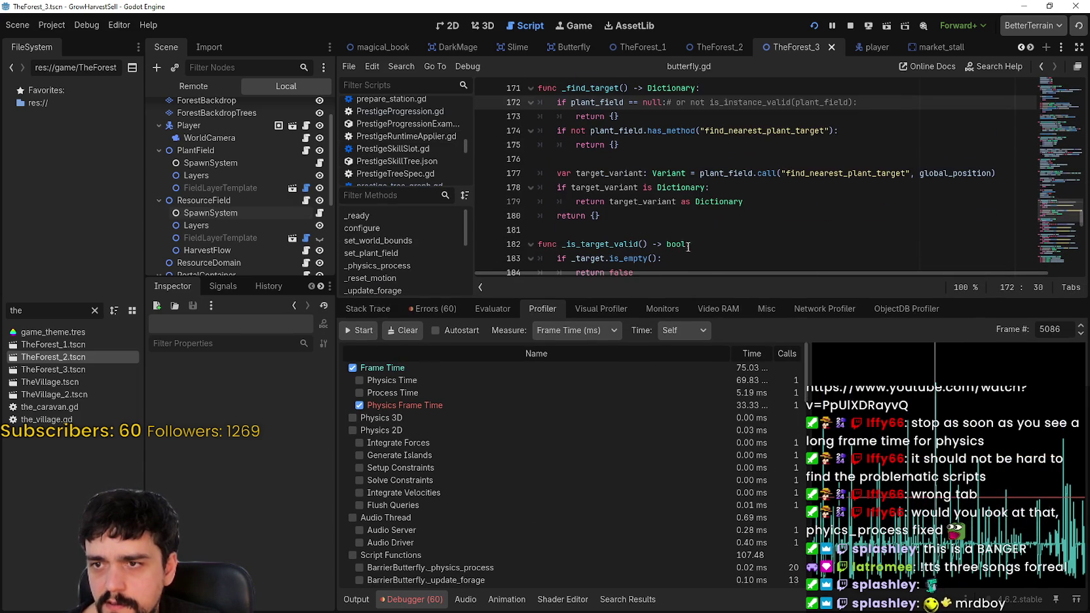
{"action": "left_click", "coordinate": [677, 103]}
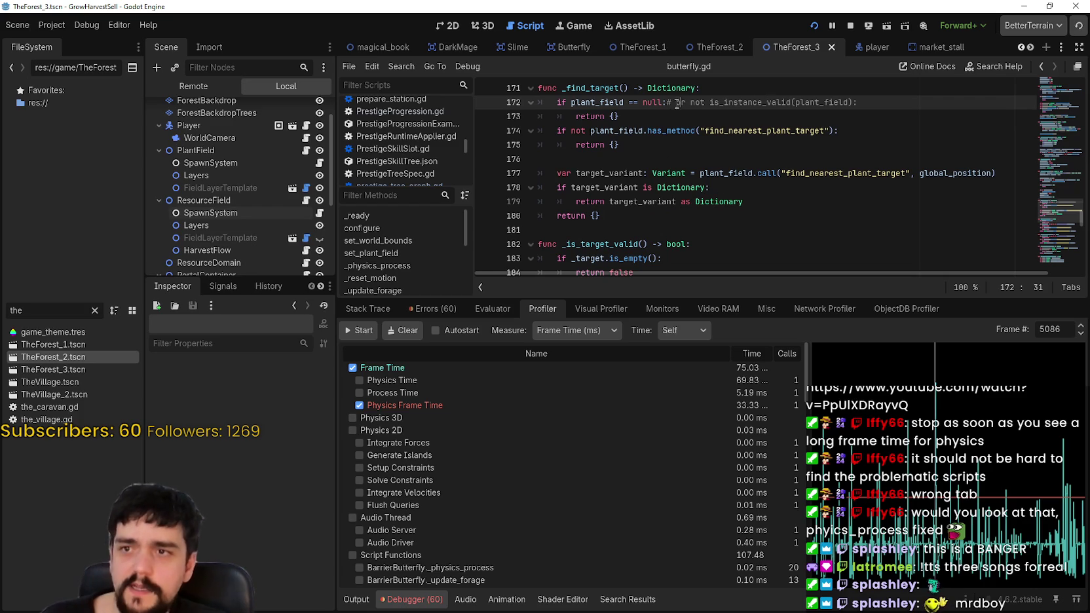
{"action": "key", "text": "ctrl+z"}
{"action": "key", "text": "ctrl+z"}
{"action": "left_click", "coordinate": [610, 201]}
- Save butterfly.gd and clear the code selection
{"action": "key", "text": "ctrl+s"}
{"action": "left_click_drag", "start_coordinate": [620, 223], "coordinate": [622, 82]}
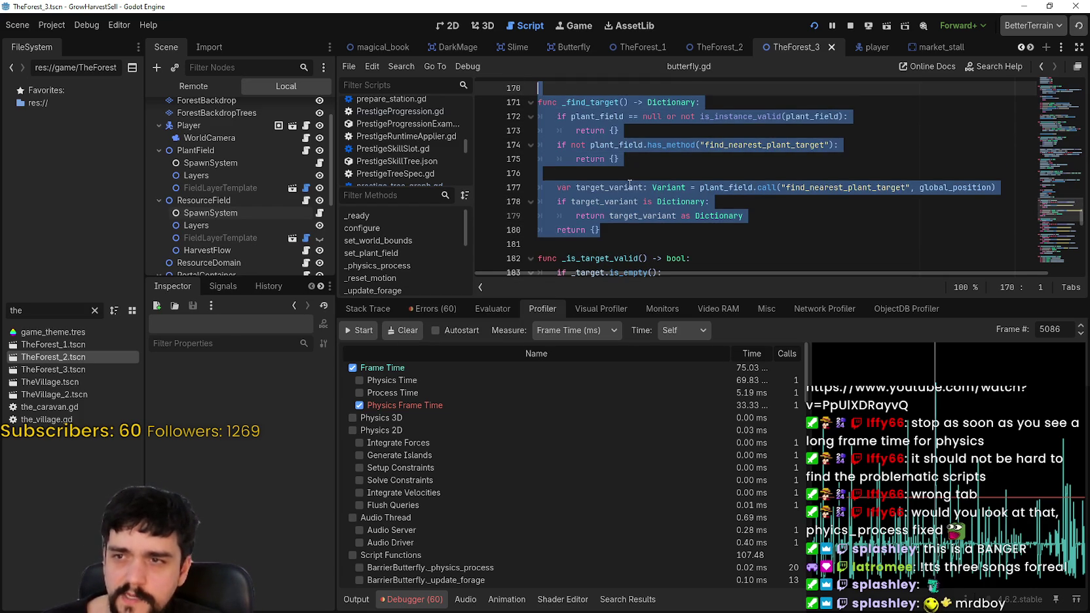
{"action": "left_click", "coordinate": [629, 174]}
{"action": "left_click", "coordinate": [763, 145]}
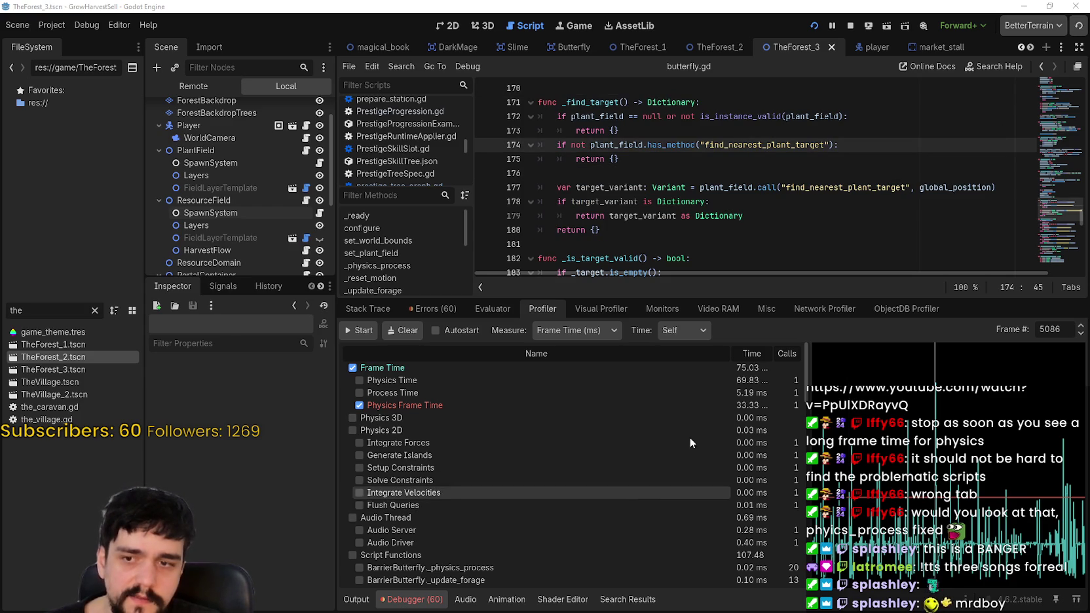
{"action": "scroll", "coordinate": [658, 416], "scroll_direction": "down", "scroll_amount": 3}
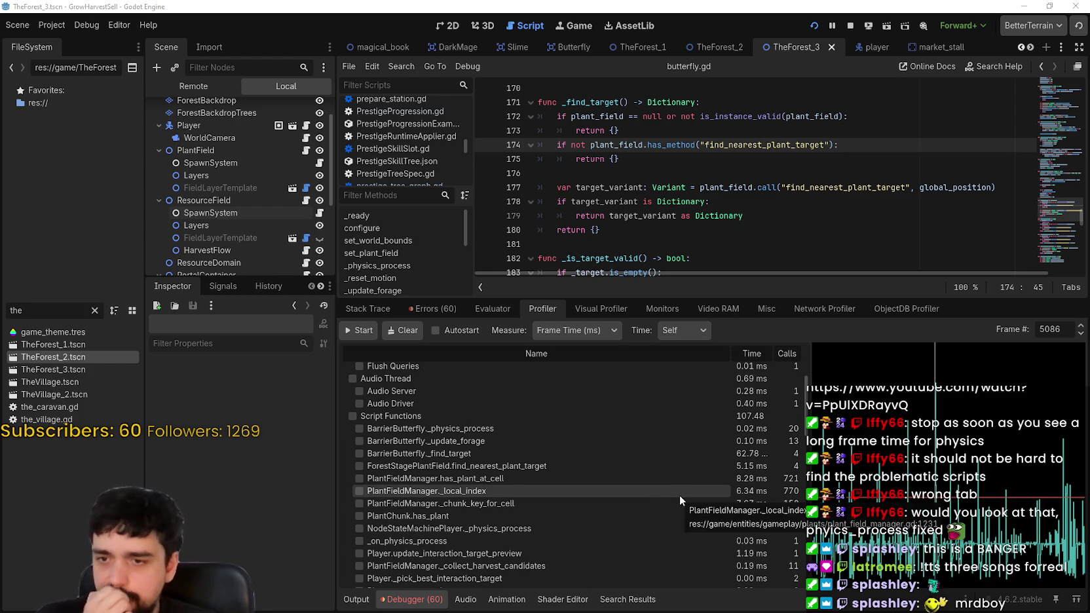
{"action": "scroll", "coordinate": [679, 494], "scroll_direction": "down", "scroll_amount": 3}
{"action": "scroll", "coordinate": [675, 493], "scroll_direction": "up", "scroll_amount": 3}
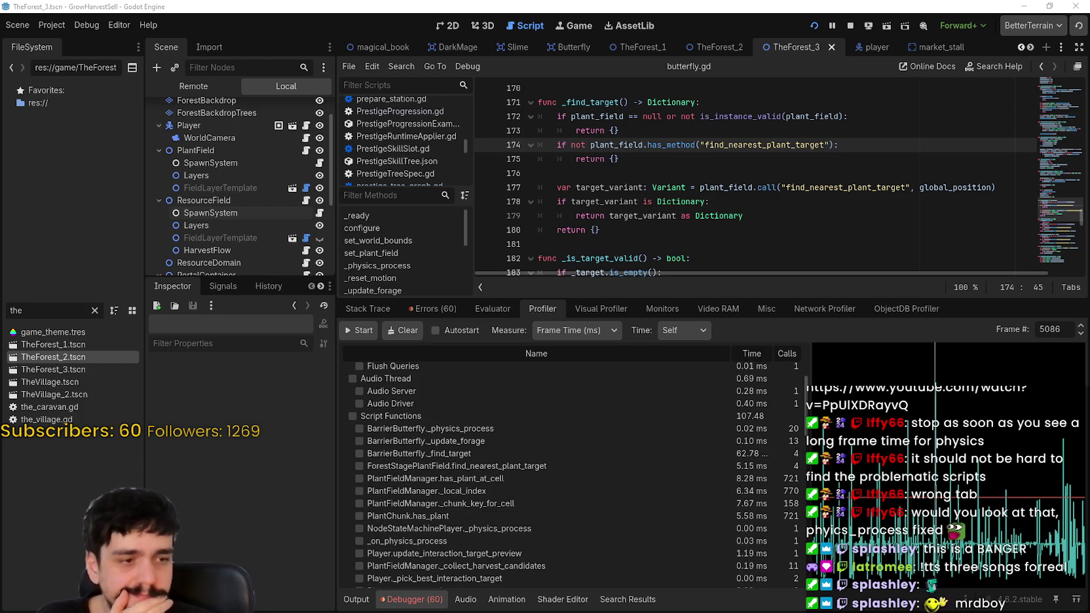
{"action": "left_click_drag", "start_coordinate": [479, 244], "coordinate": [478, 105]}
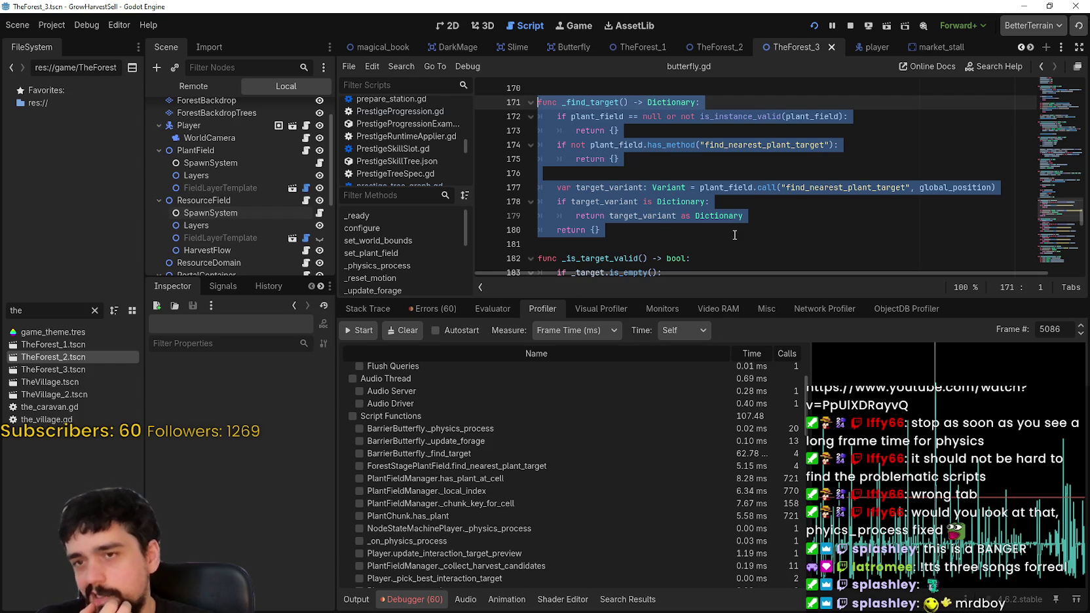
{"action": "left_click", "coordinate": [734, 234]}
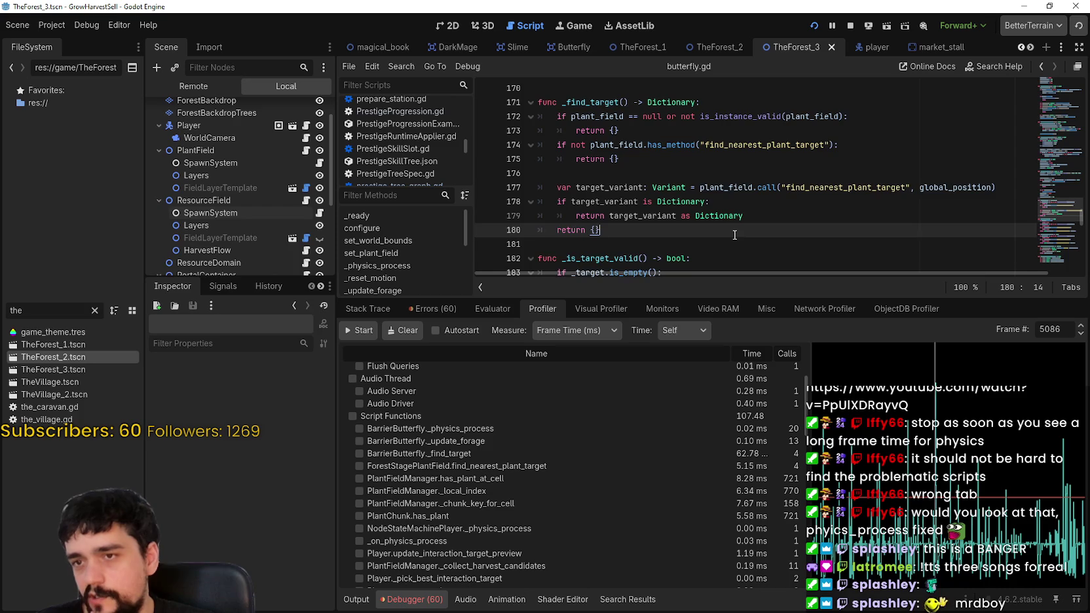
{"action": "scroll", "coordinate": [735, 235], "scroll_direction": "down", "scroll_amount": 1}
{"action": "mouse_move", "coordinate": [601, 191]}
{"action": "left_mouse_down"}
{"action": "mouse_move", "coordinate": [589, 125]}
{"action": "mouse_move", "coordinate": [591, 172]}
{"action": "mouse_move", "coordinate": [539, 145]}
{"action": "mouse_move", "coordinate": [629, 145]}
{"action": "left_mouse_up"}
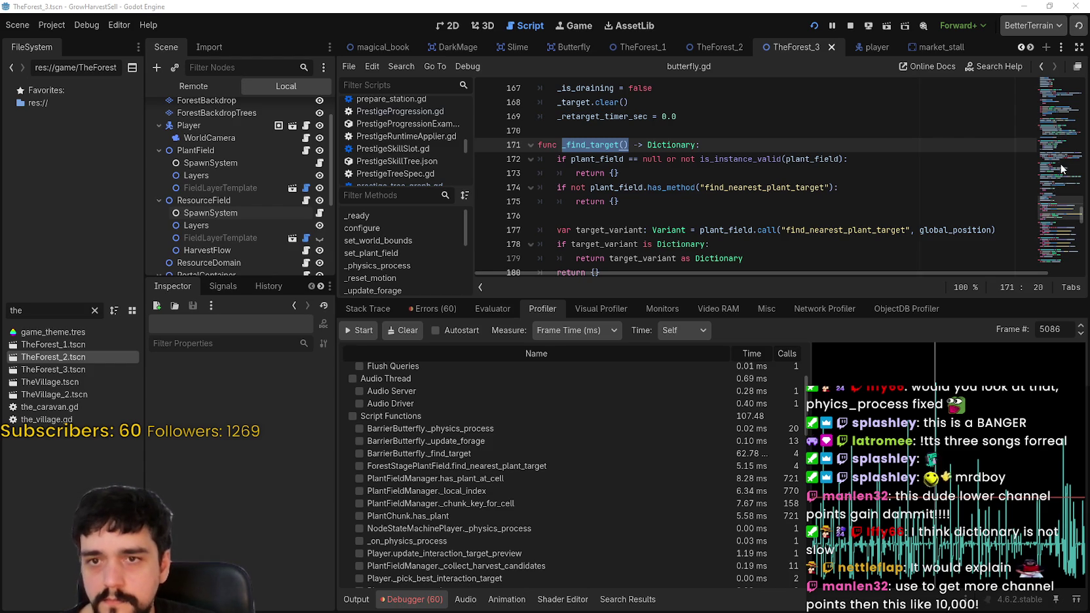
{"action": "scroll", "coordinate": [1061, 168], "scroll_direction": "up", "scroll_amount": 10}
{"action": "left_click_drag", "start_coordinate": [1061, 191], "coordinate": [1054, 77]}
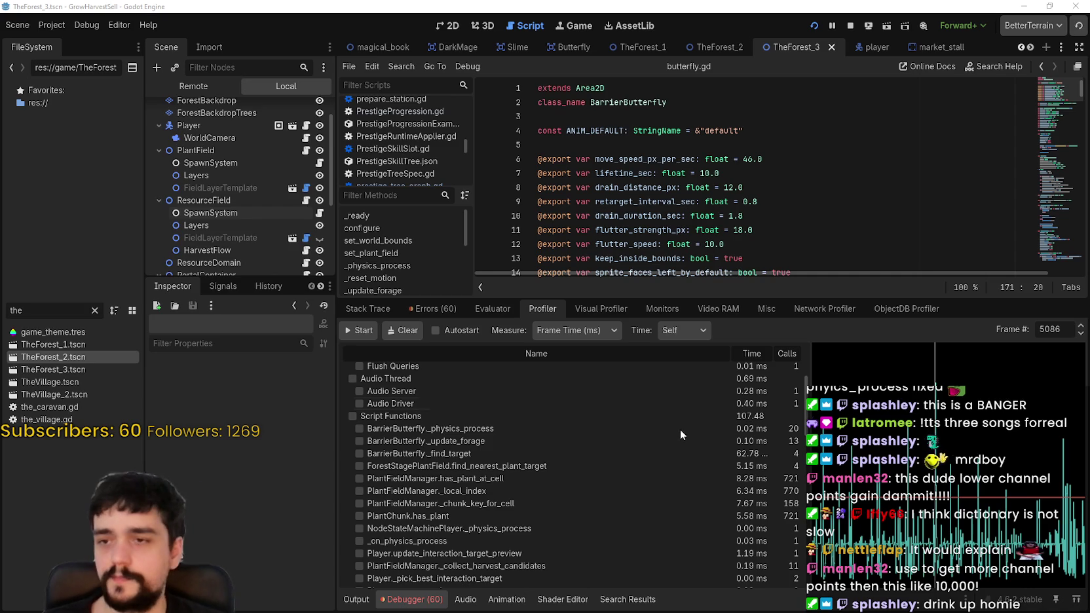
- Play the forest stage while profiling, then bring the editor back showing frame 5086 at 75.03 ms
{"action": "scroll", "coordinate": [685, 436], "scroll_direction": "up", "scroll_amount": 5}
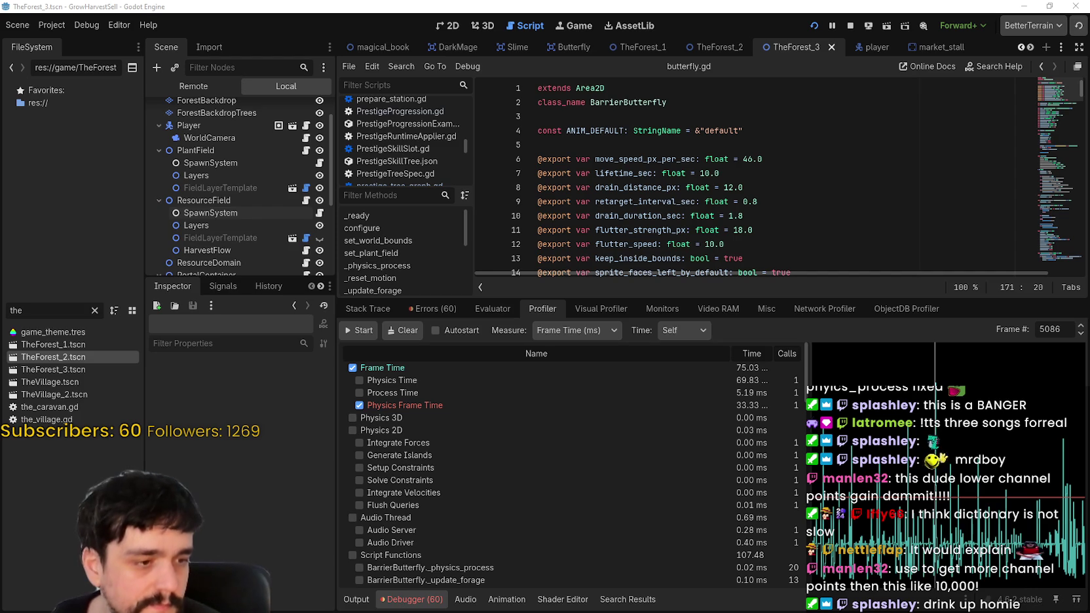
{"action": "key", "text": "alt+Tab"}
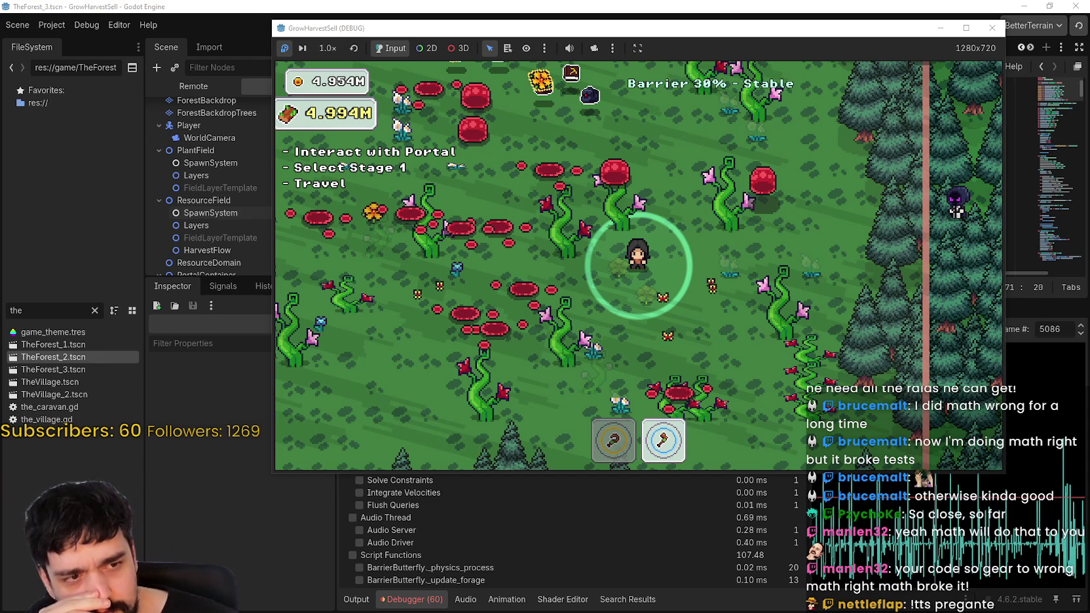
{"action": "left_click", "coordinate": [679, 6]}
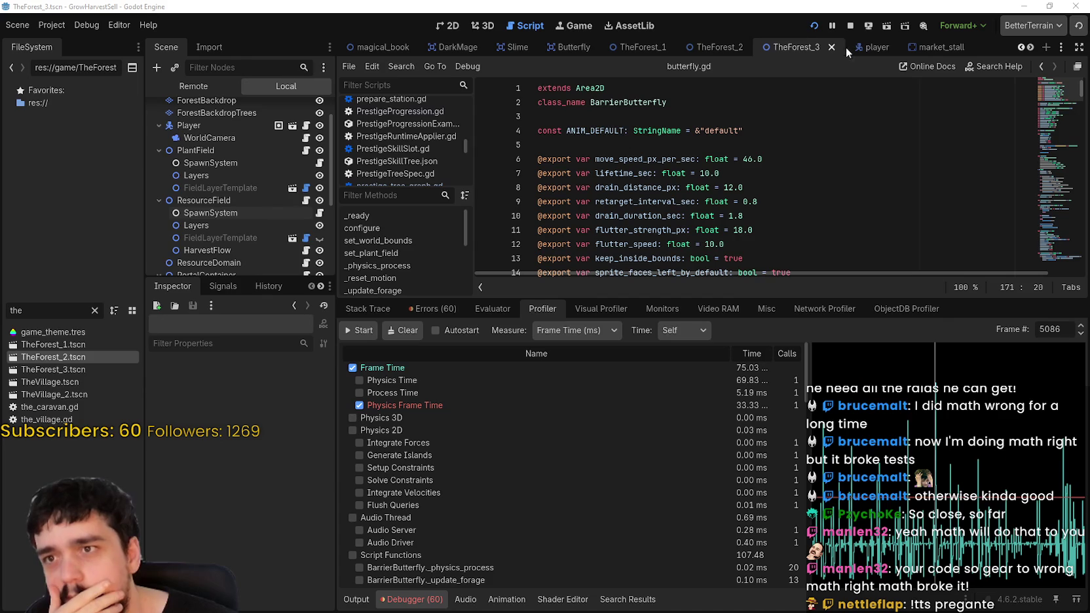
- Restart the game, continue with Start Game (Loaded), and move the game window higher and right
{"action": "left_click", "coordinate": [846, 27]}
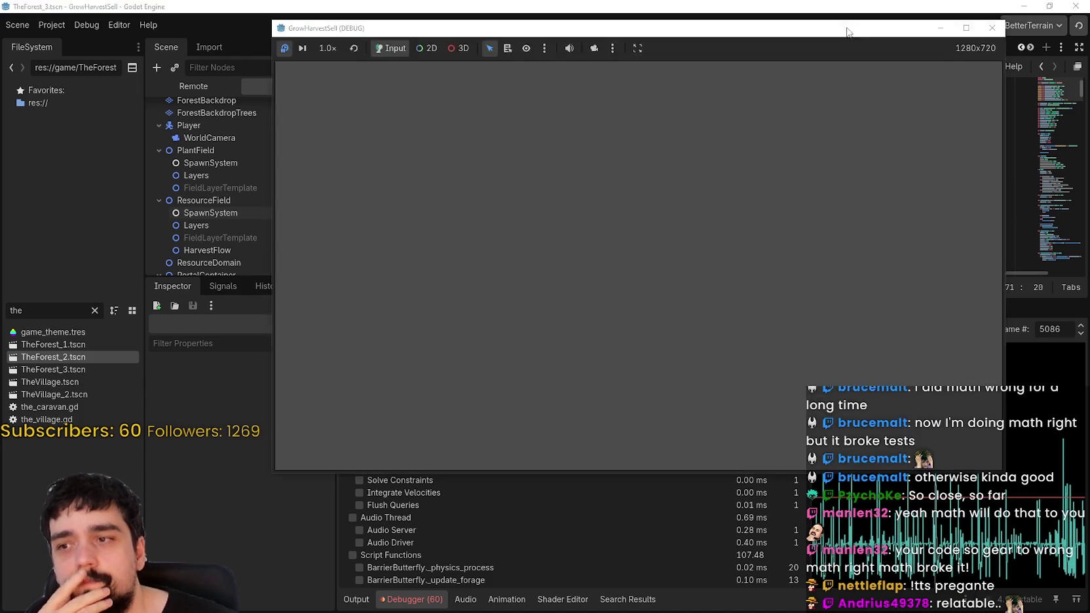
{"action": "left_click", "coordinate": [812, 26]}
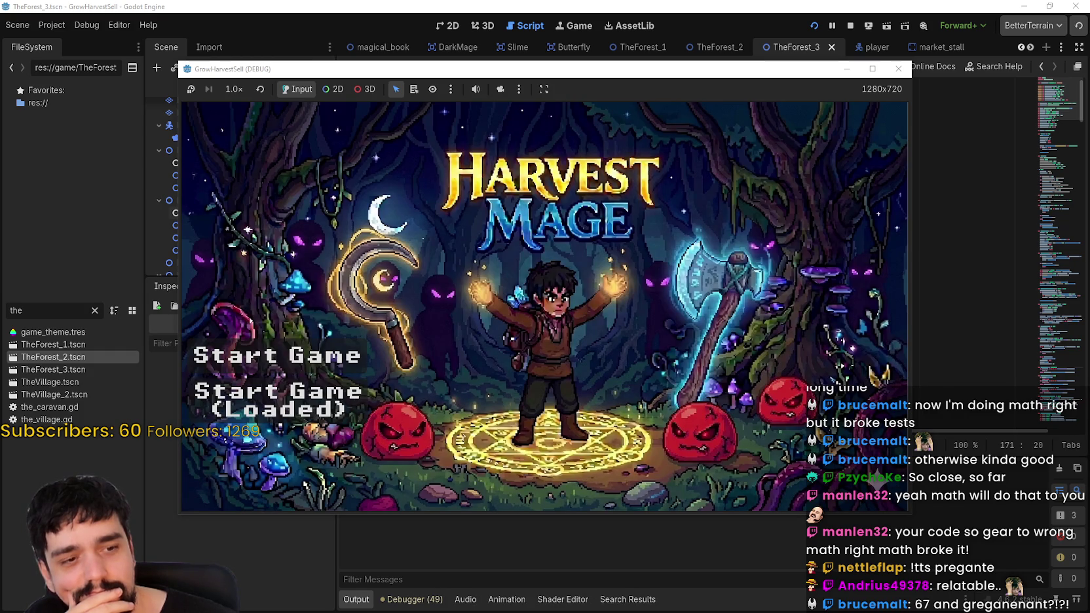
{"action": "left_click", "coordinate": [296, 418]}
{"action": "left_click_drag", "start_coordinate": [605, 74], "coordinate": [744, 55]}
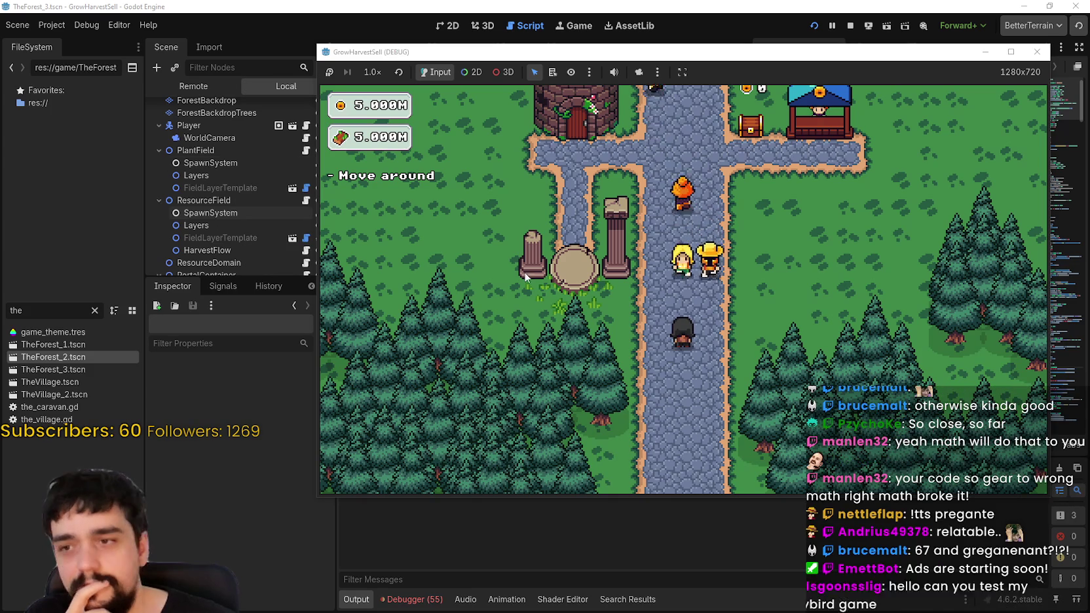
- Walk the player toward the Mage Tower between the portal pillars using A and D
{"action": "key", "text": "a"}
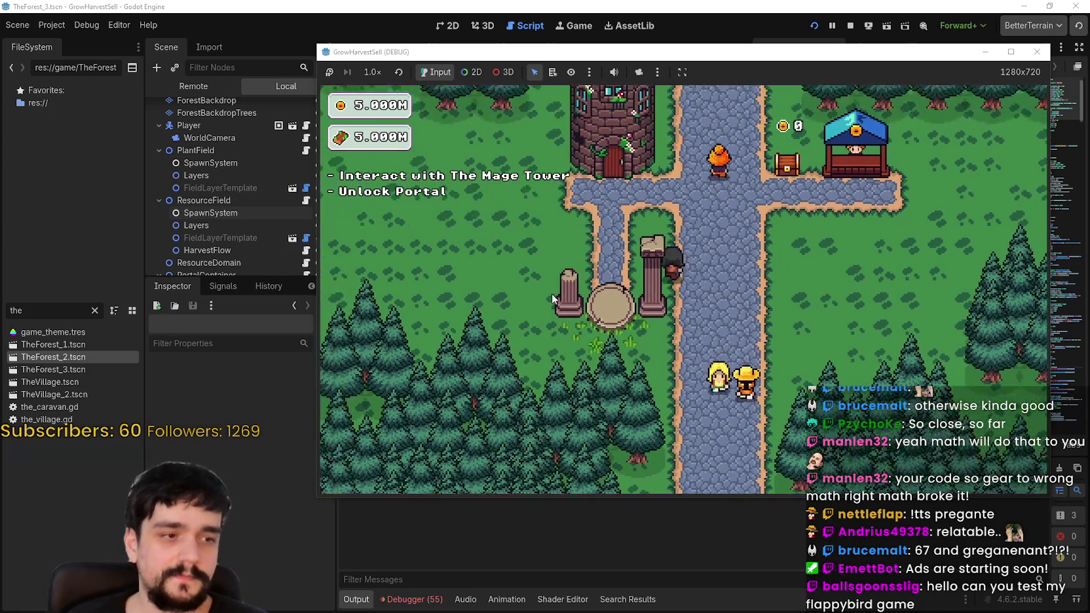
{"action": "key", "text": "d"}
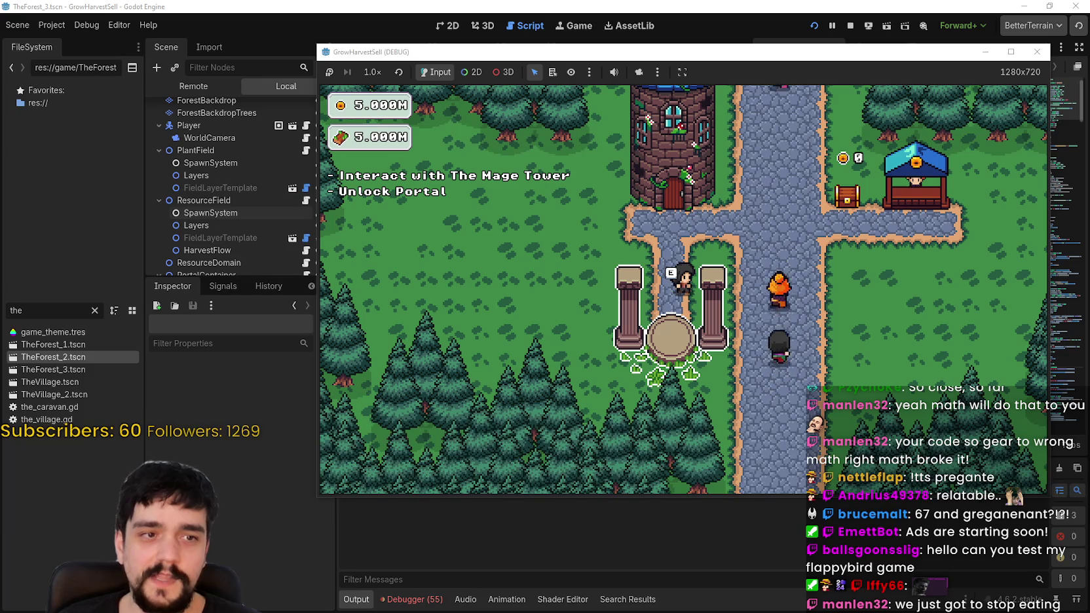
- Walk the player up to the Mage Tower and interact to open the Prestige tree
{"action": "key", "text": "a"}
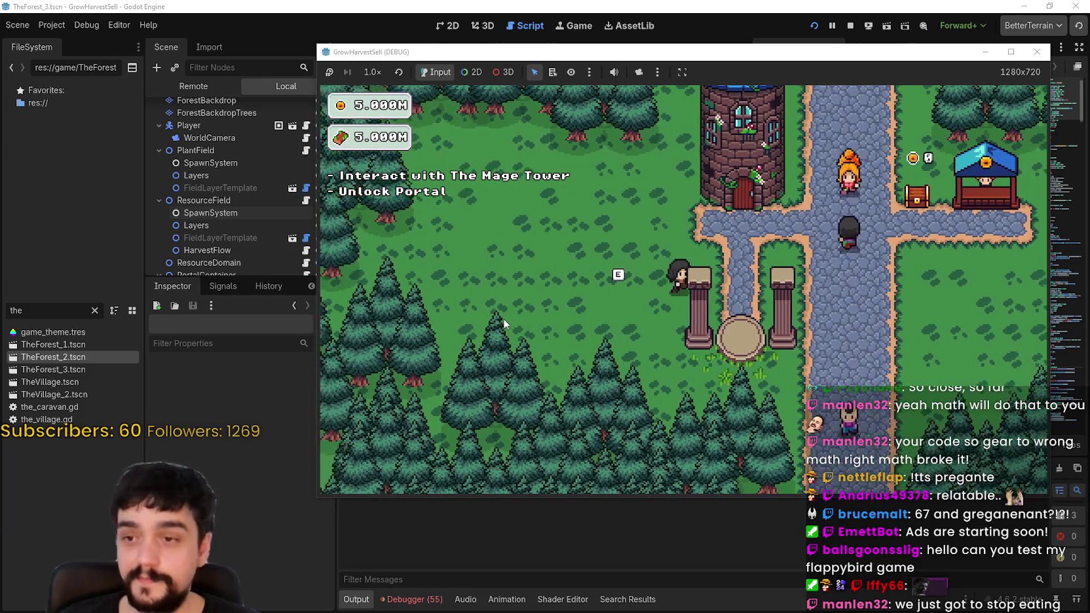
{"action": "key", "text": "w"}
{"action": "key", "text": "e"}
- Buy the Resource Domain node, the bottom node, and the left branch's skill nodes
{"action": "mouse_move", "coordinate": [696, 316]}
{"action": "scroll", "coordinate": [697, 316], "scroll_direction": "down", "scroll_amount": 3}
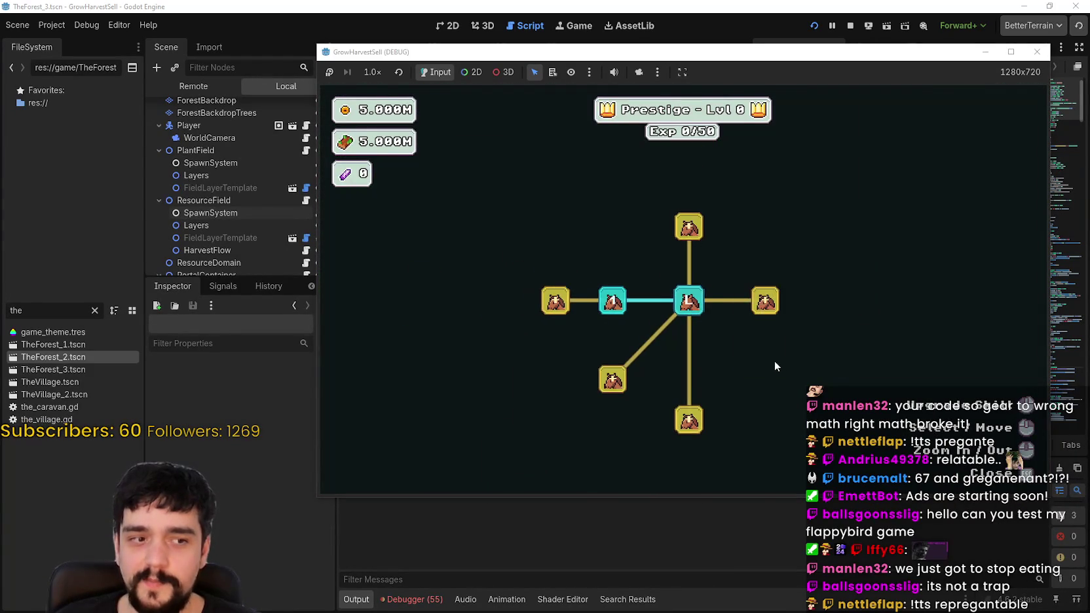
{"action": "left_click", "coordinate": [691, 298]}
{"action": "scroll", "coordinate": [676, 338], "scroll_direction": "up", "scroll_amount": 3}
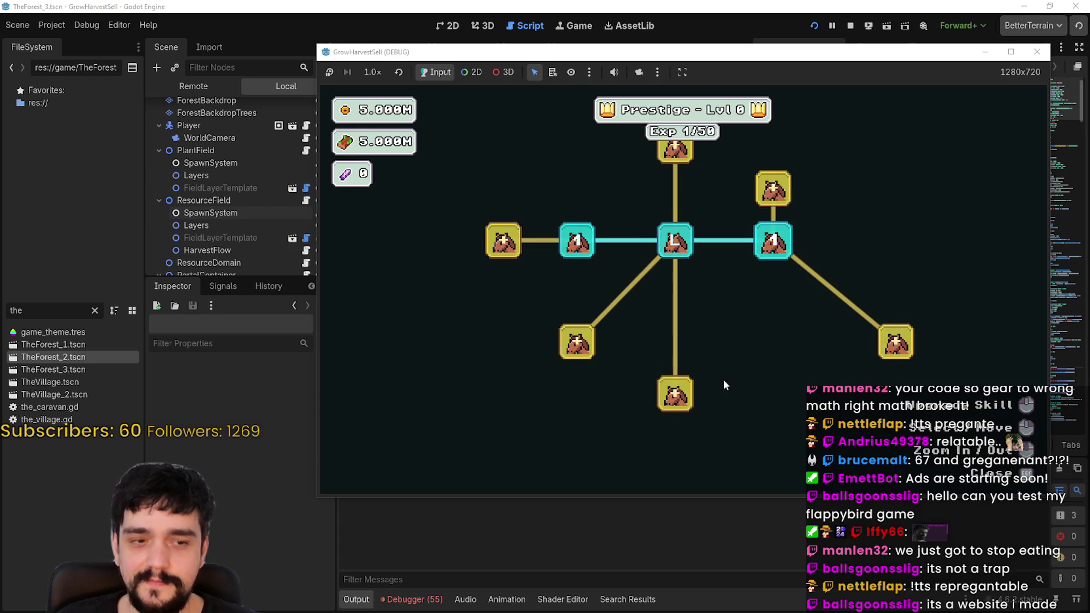
{"action": "left_click", "coordinate": [675, 393]}
{"action": "scroll", "coordinate": [618, 360], "scroll_direction": "down", "scroll_amount": 1}
{"action": "left_click", "coordinate": [587, 345]}
{"action": "left_click", "coordinate": [530, 278]}
{"action": "left_click", "coordinate": [573, 257]}
{"action": "left_click", "coordinate": [556, 374]}
{"action": "left_click", "coordinate": [573, 333]}
{"action": "left_click", "coordinate": [515, 295]}
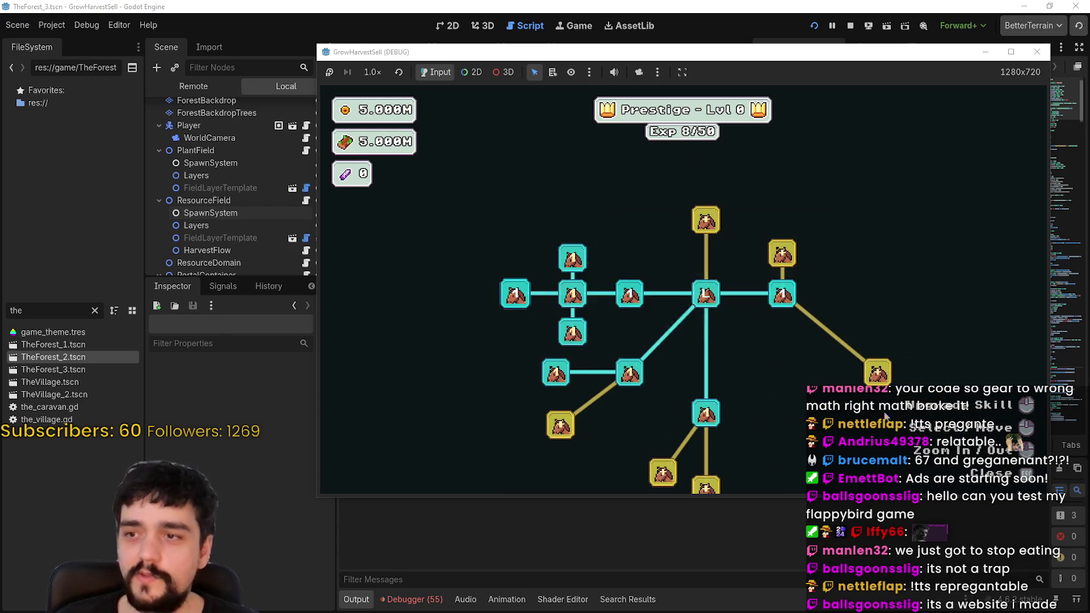
{"action": "left_click", "coordinate": [747, 236]}
- Buy the right and lower-right skill nodes, including Barrier Energy, plus the remaining bottom nodes
{"action": "left_click", "coordinate": [645, 325]}
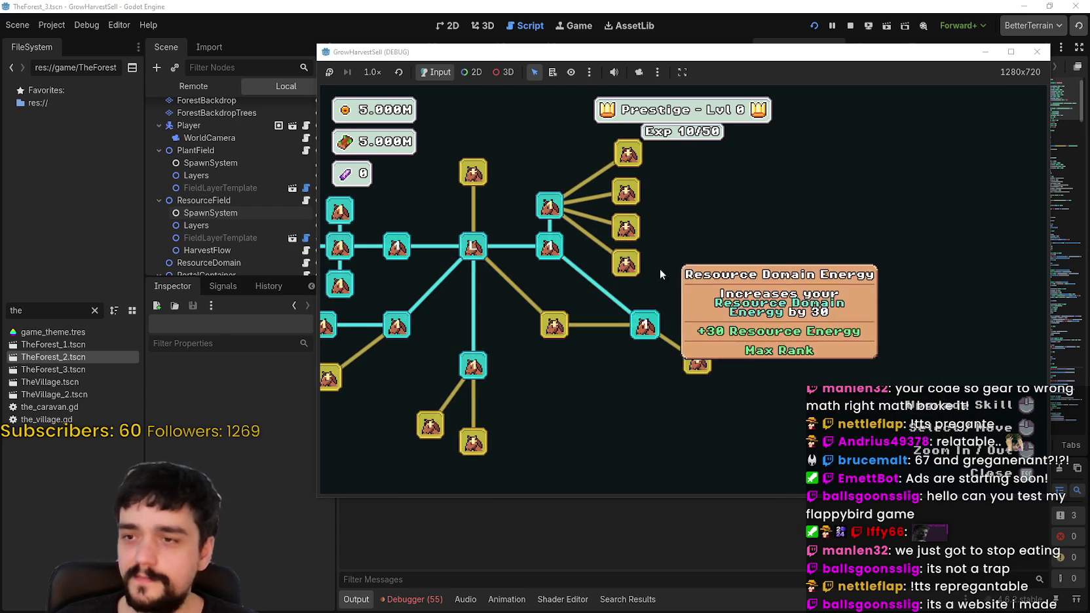
{"action": "left_click", "coordinate": [684, 295]}
{"action": "left_click", "coordinate": [679, 343]}
{"action": "left_click", "coordinate": [741, 340]}
{"action": "left_click", "coordinate": [783, 380]}
{"action": "left_click", "coordinate": [830, 324]}
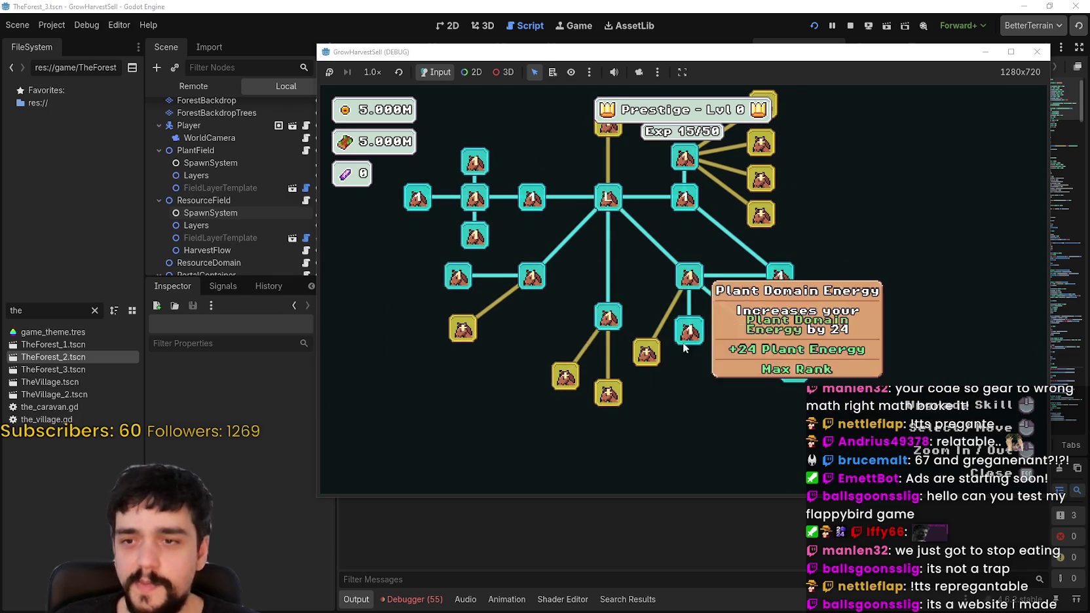
{"action": "left_click", "coordinate": [704, 359]}
{"action": "left_click", "coordinate": [666, 401]}
{"action": "left_click", "coordinate": [623, 383]}
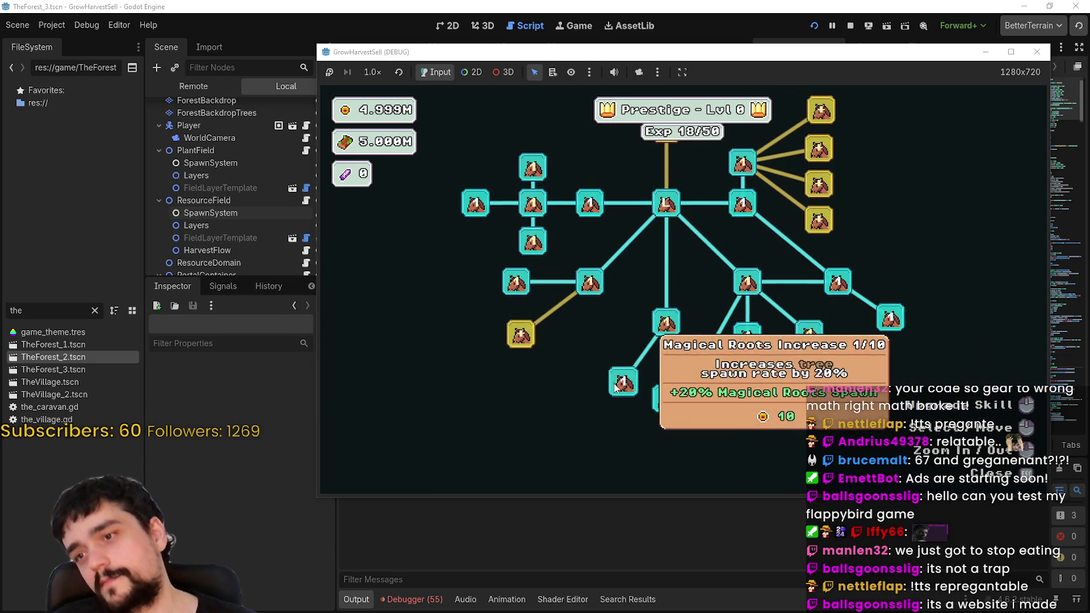
{"action": "left_click", "coordinate": [521, 335]}
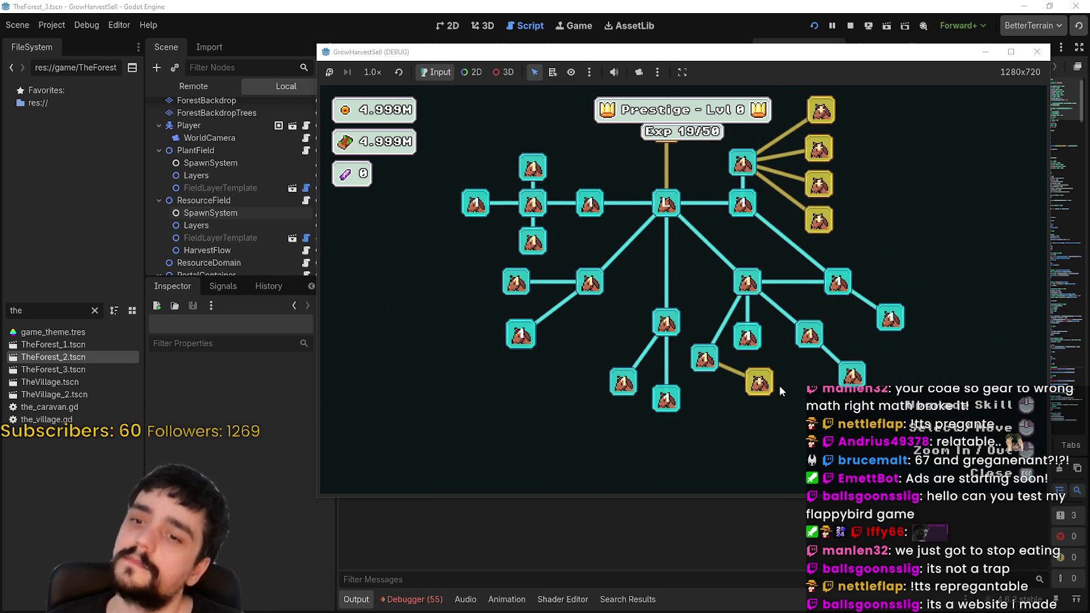
{"action": "left_click", "coordinate": [759, 382]}
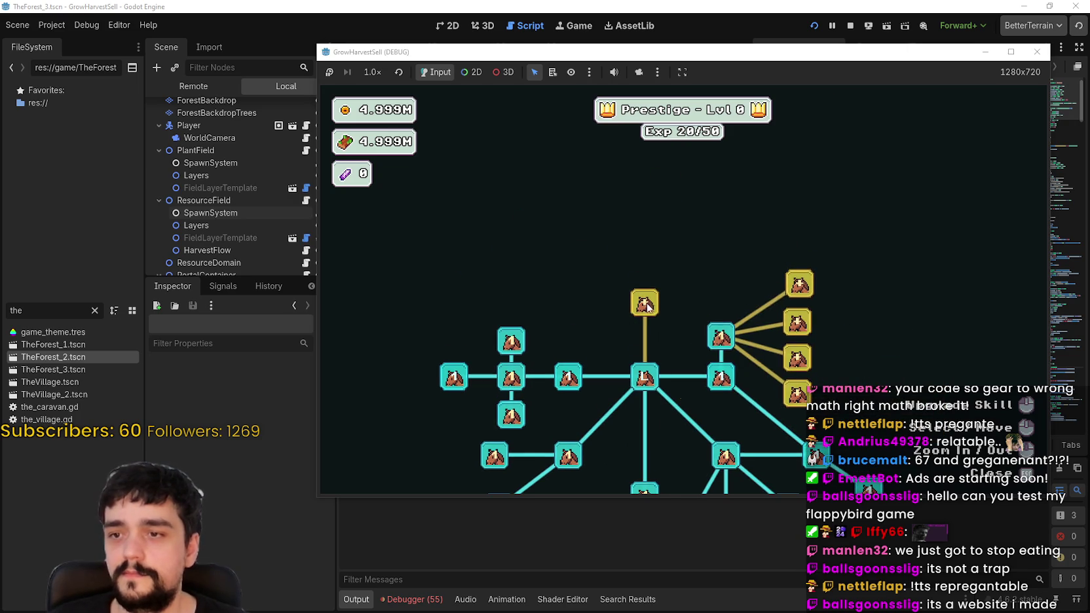
- Buy the upper and right-side skill nodes, then the newly revealed ones
{"action": "left_click", "coordinate": [644, 303]}
{"action": "left_click", "coordinate": [799, 284]}
{"action": "left_click", "coordinate": [684, 247]}
{"action": "left_click", "coordinate": [797, 322]}
{"action": "left_click", "coordinate": [797, 357]}
{"action": "left_click", "coordinate": [796, 393]}
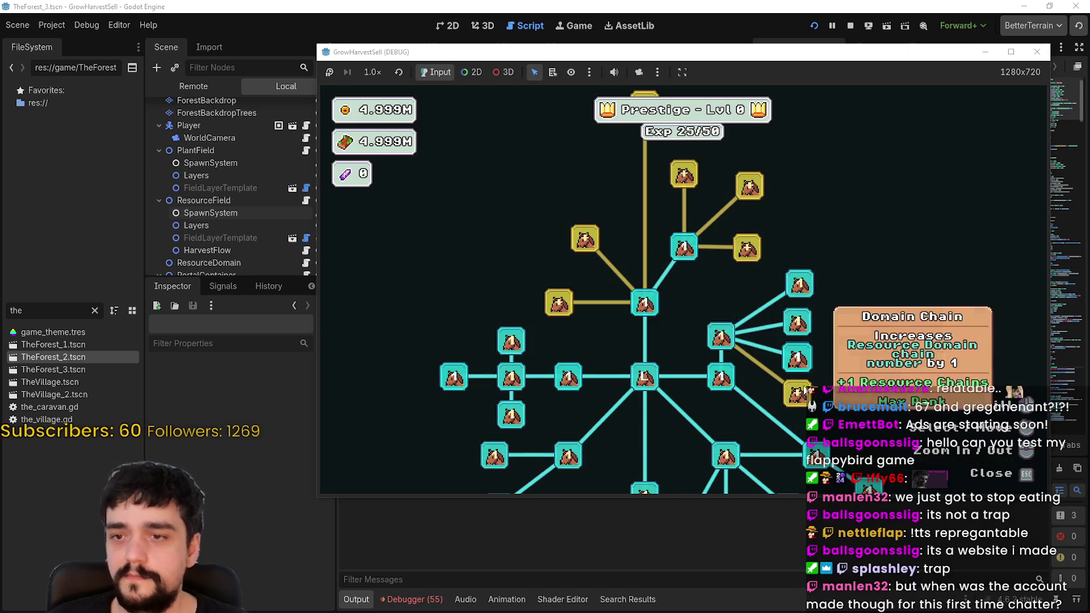
{"action": "left_click", "coordinate": [786, 269]}
{"action": "left_click", "coordinate": [790, 209]}
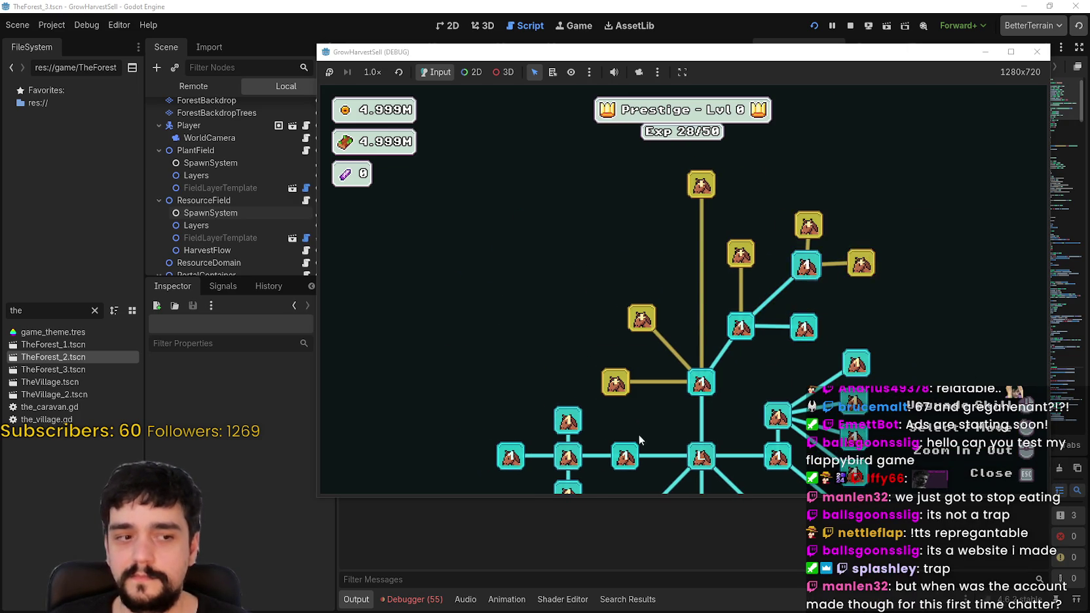
{"action": "left_click", "coordinate": [694, 339]}
{"action": "left_click", "coordinate": [720, 276]}
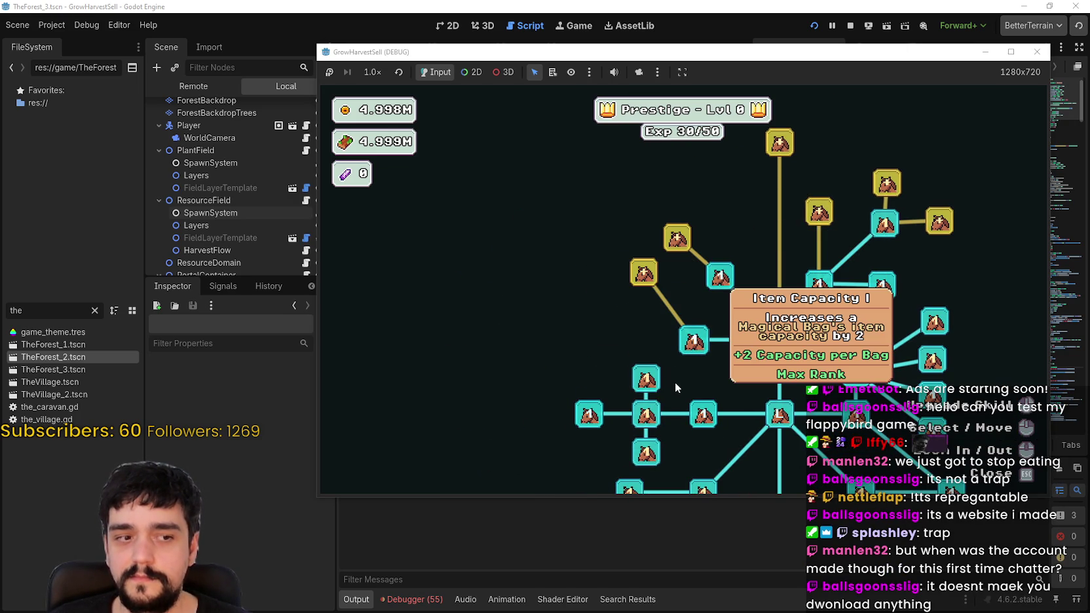
- Keep buying newly unlocked prestige skills until Exp reaches 38/50
{"action": "left_click", "coordinate": [672, 245]}
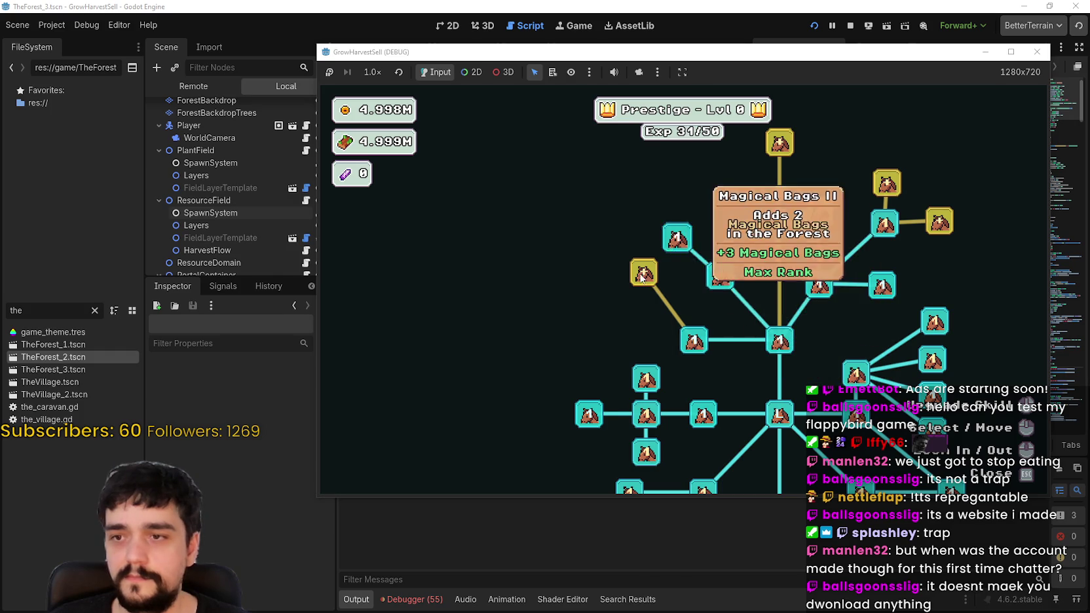
{"action": "left_click", "coordinate": [642, 271]}
{"action": "left_click", "coordinate": [673, 283]}
{"action": "left_click", "coordinate": [740, 256]}
{"action": "left_click", "coordinate": [791, 293]}
{"action": "left_click", "coordinate": [682, 273]}
{"action": "left_click", "coordinate": [645, 272]}
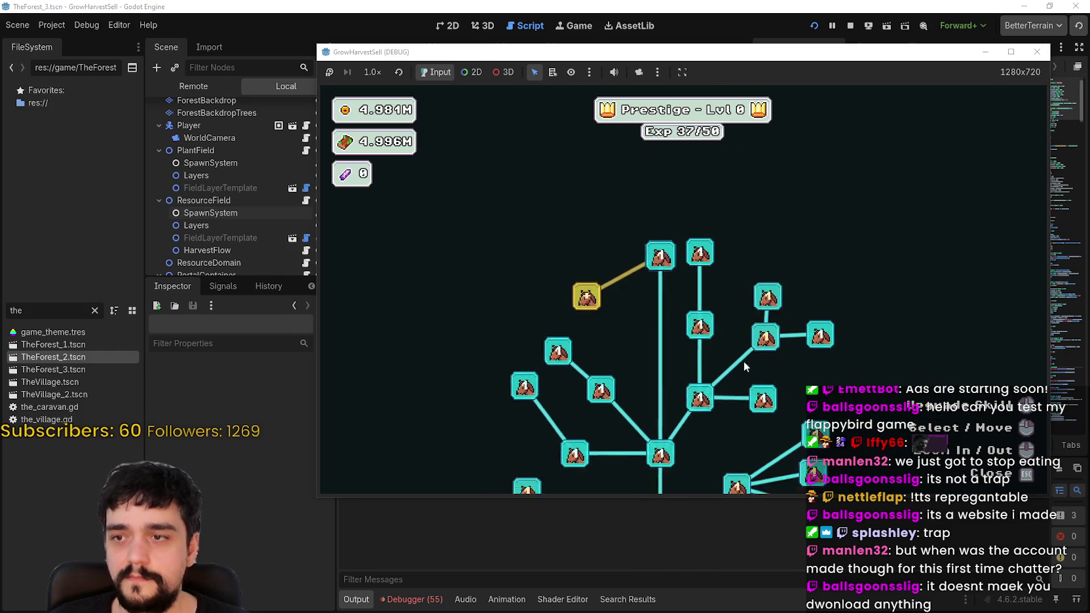
{"action": "left_click", "coordinate": [648, 301]}
- Level up the Plant Domain Damage skills and raise the forest spawn rate skill to 4/10
{"action": "mouse_move", "coordinate": [750, 383]}
{"action": "left_mouse_down"}
{"action": "mouse_move", "coordinate": [727, 302]}
{"action": "mouse_move", "coordinate": [882, 304]}
{"action": "mouse_move", "coordinate": [879, 338]}
{"action": "mouse_move", "coordinate": [693, 355]}
{"action": "left_mouse_up"}
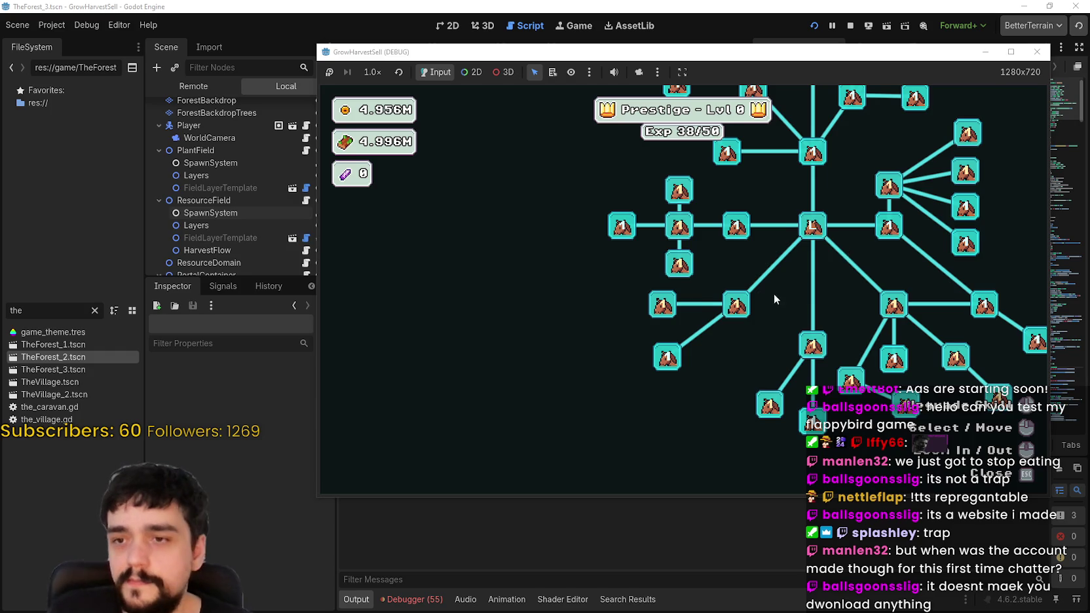
{"action": "left_click", "coordinate": [620, 272]}
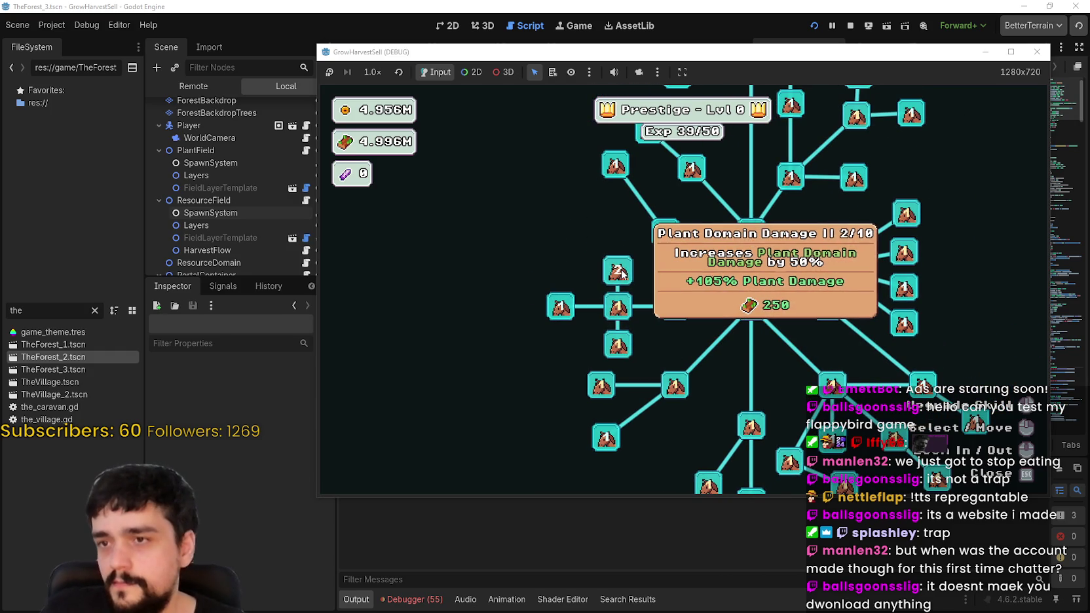
{"action": "left_click", "coordinate": [620, 272]}
{"action": "left_click", "coordinate": [619, 272]}
{"action": "left_click", "coordinate": [619, 272]}
{"action": "left_click", "coordinate": [620, 306]}
{"action": "left_click", "coordinate": [620, 306]}
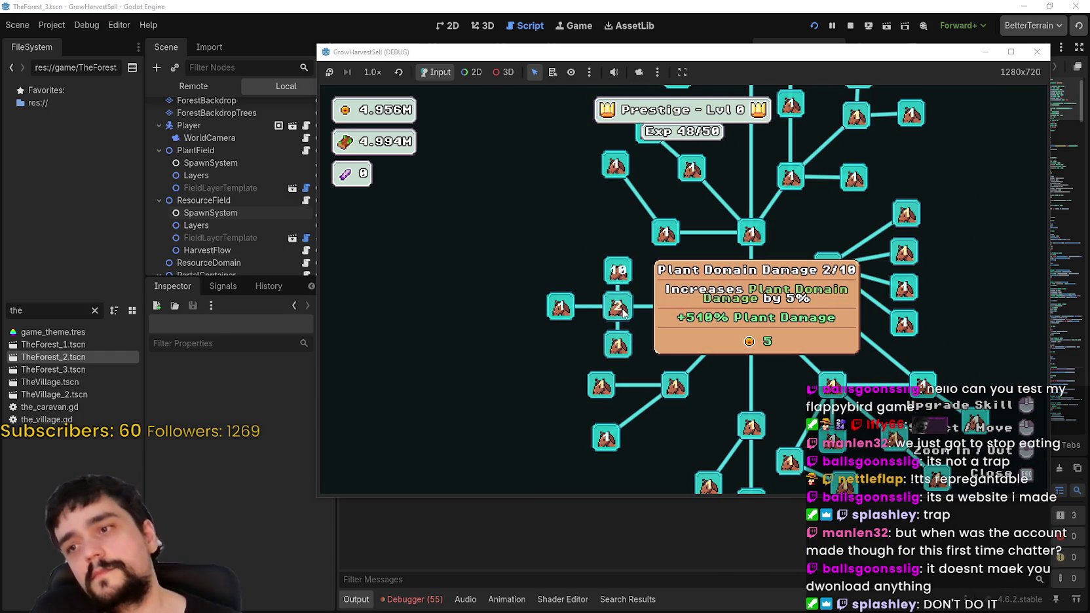
{"action": "left_click", "coordinate": [619, 315]}
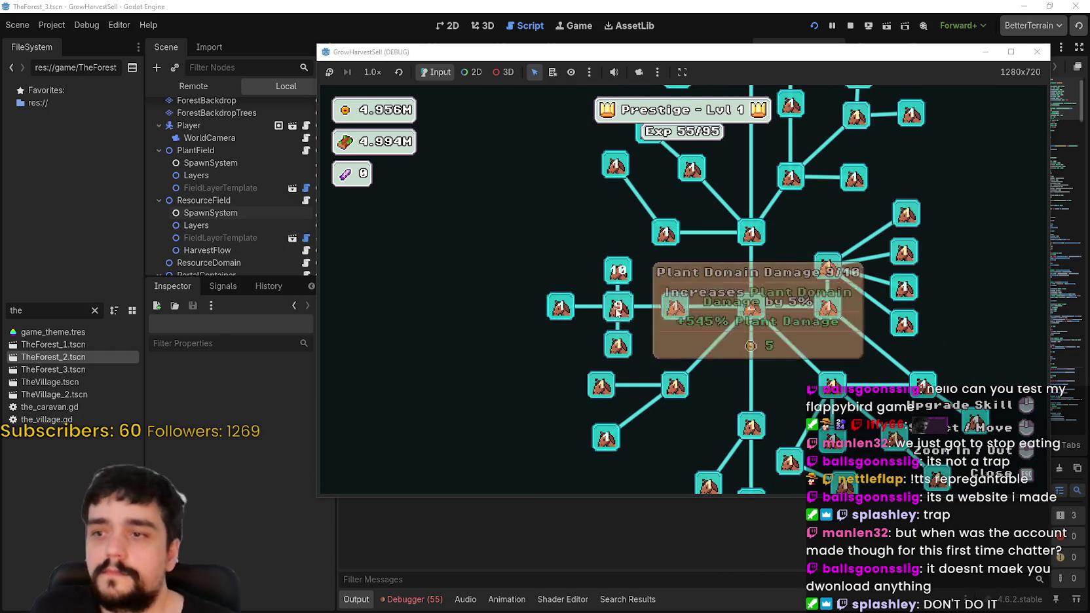
{"action": "left_click", "coordinate": [618, 347]}
{"action": "left_click", "coordinate": [618, 347]}
{"action": "left_click", "coordinate": [619, 347]}
{"action": "left_click", "coordinate": [606, 399]}
{"action": "left_click", "coordinate": [606, 400]}
{"action": "left_click", "coordinate": [605, 399]}
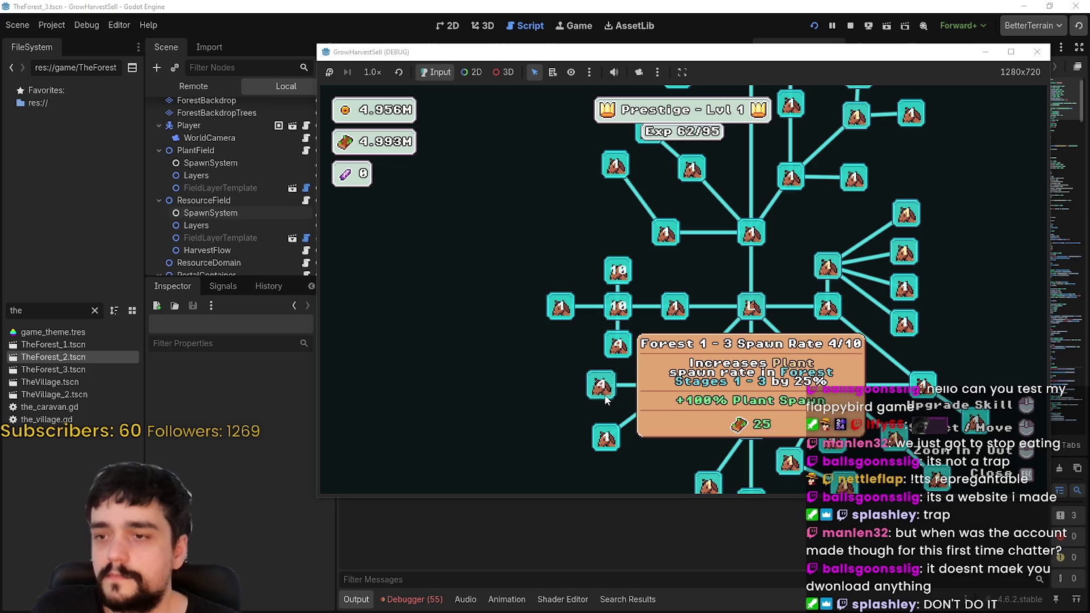
{"action": "left_click", "coordinate": [606, 399]}
- Max out the forest spawn rate skill and bring Plants Value to max rank
{"action": "left_click_drag", "start_coordinate": [649, 422], "coordinate": [588, 370]}
{"action": "left_click", "coordinate": [621, 345]}
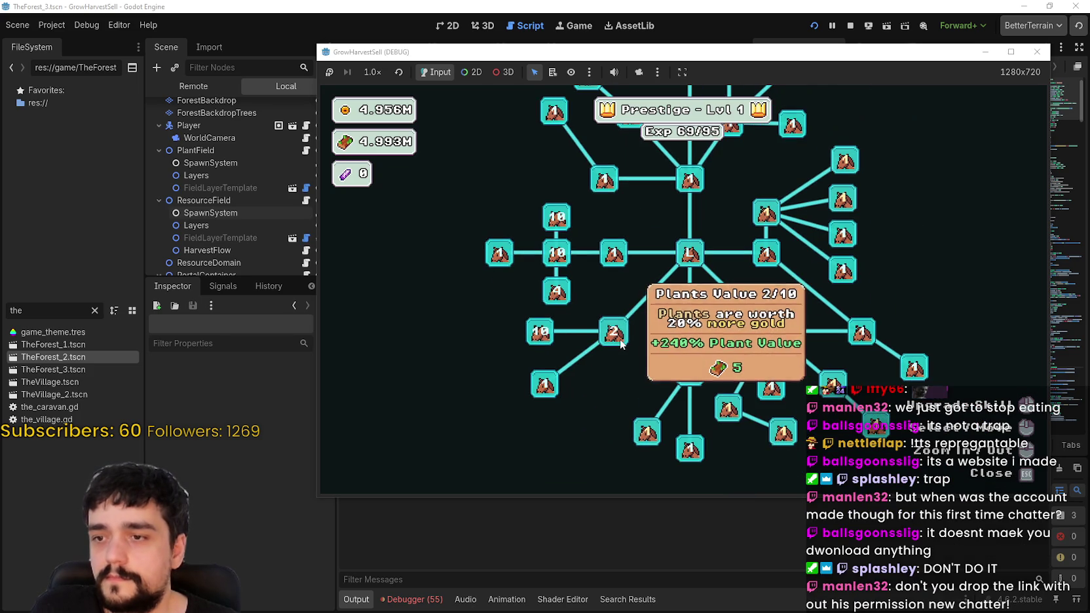
{"action": "left_click", "coordinate": [619, 340]}
{"action": "left_click", "coordinate": [635, 372]}
{"action": "left_click", "coordinate": [636, 372]}
{"action": "left_click", "coordinate": [623, 331]}
{"action": "left_click", "coordinate": [622, 330]}
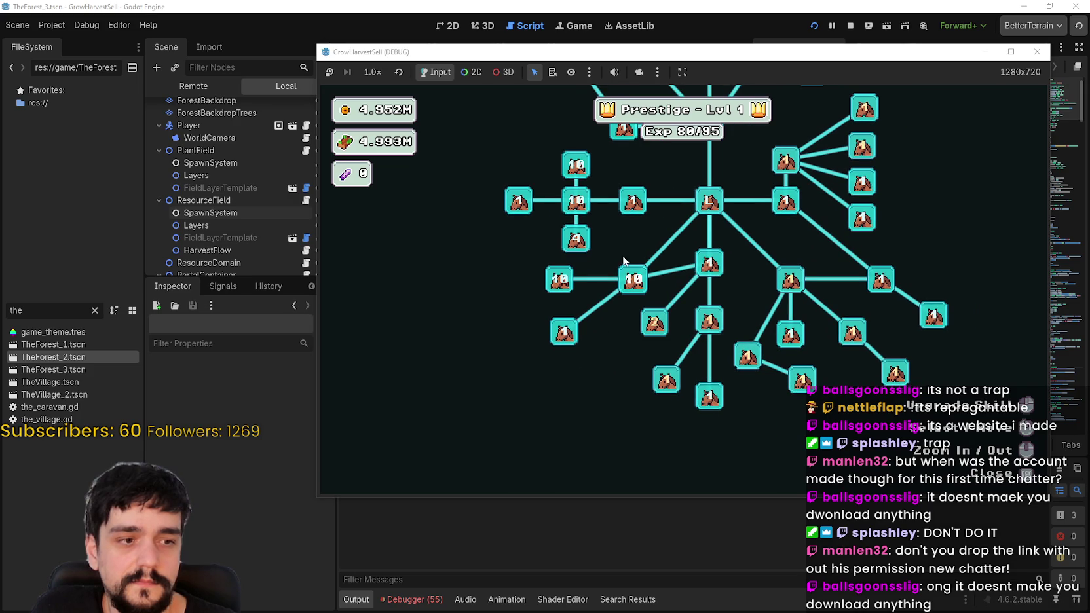
- Max Magical Roots Gatherer, Slime Destroyer and Magical Roots Increase, reaching Prestige Lvl 2, then close the tree
{"action": "mouse_move", "coordinate": [629, 336]}
{"action": "left_mouse_down"}
{"action": "mouse_move", "coordinate": [736, 337]}
{"action": "mouse_move", "coordinate": [707, 323]}
{"action": "left_mouse_up"}
{"action": "left_click", "coordinate": [696, 338]}
{"action": "left_click", "coordinate": [696, 337]}
{"action": "left_click", "coordinate": [695, 337]}
{"action": "left_click", "coordinate": [695, 337]}
{"action": "left_click", "coordinate": [696, 337]}
{"action": "left_click", "coordinate": [696, 337]}
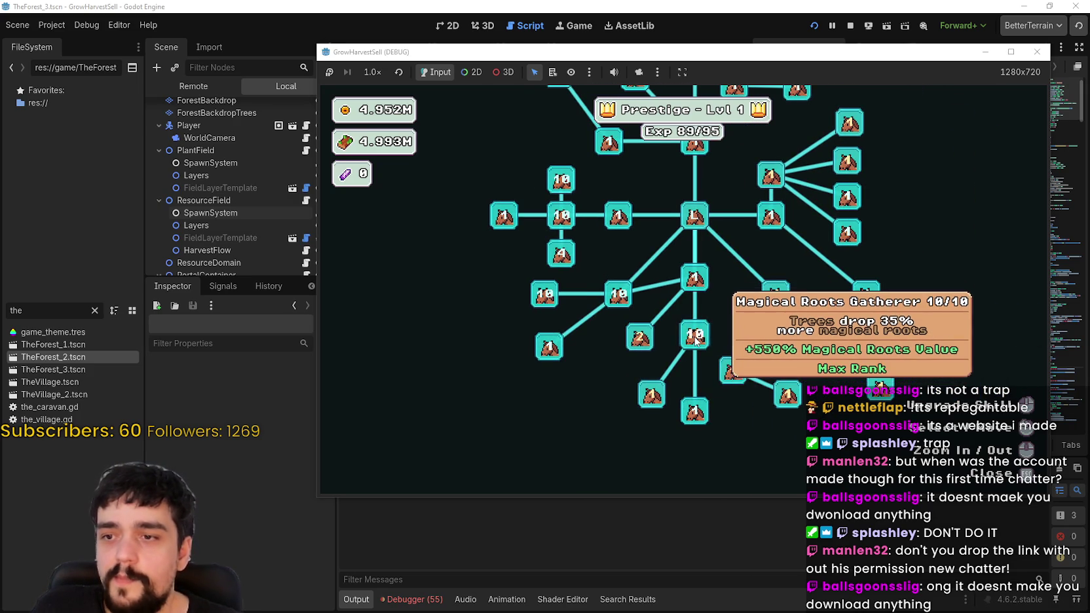
{"action": "left_click", "coordinate": [638, 338]}
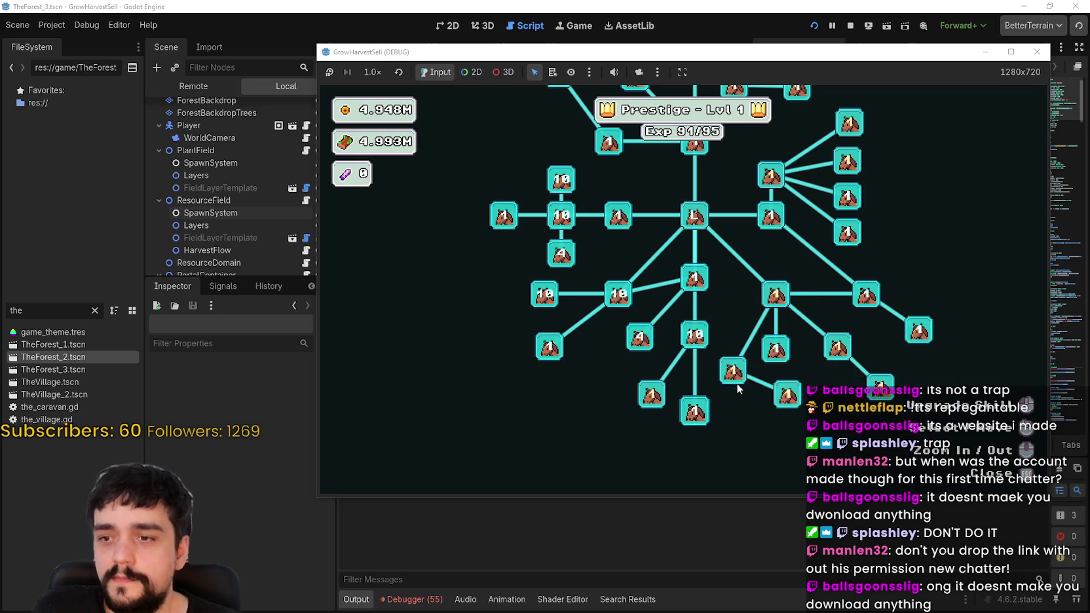
{"action": "left_click", "coordinate": [737, 373]}
{"action": "left_click", "coordinate": [736, 374]}
{"action": "left_click", "coordinate": [737, 373]}
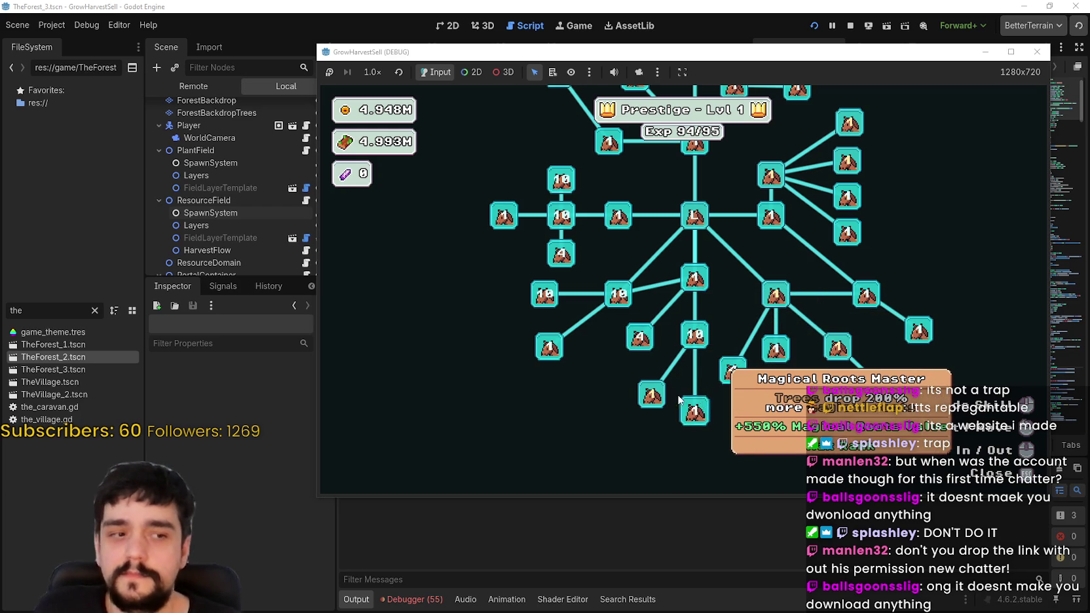
{"action": "left_click", "coordinate": [648, 393]}
{"action": "left_click", "coordinate": [649, 393]}
{"action": "left_click", "coordinate": [647, 392]}
{"action": "left_click", "coordinate": [647, 391]}
{"action": "left_click", "coordinate": [647, 392]}
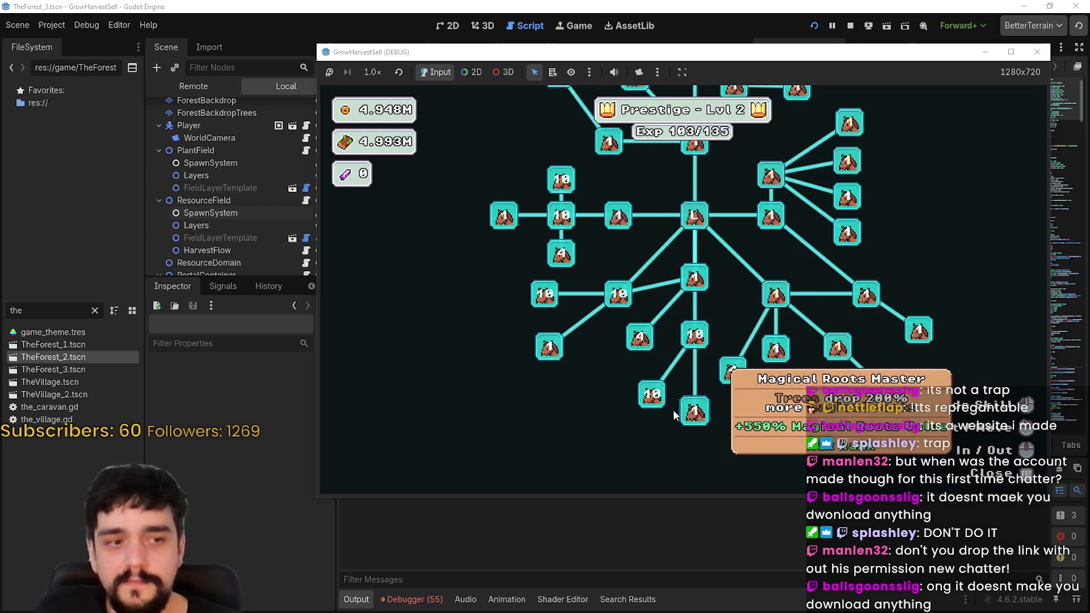
{"action": "key", "text": "Escape"}
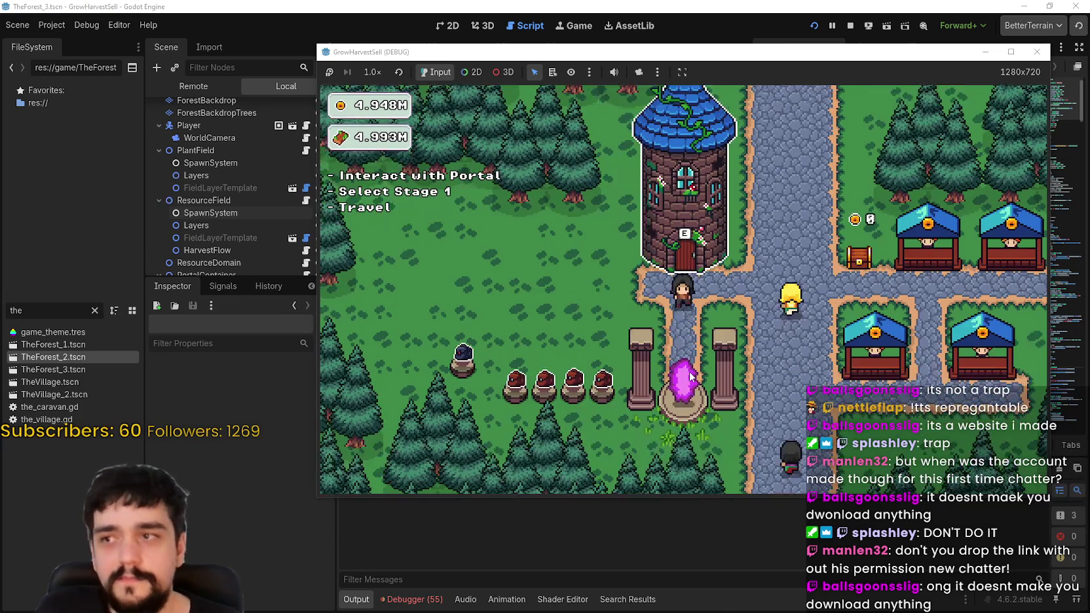
- Reopen and close the Prestige tree, walk down into the portal, and pick Stage 3
{"action": "left_click", "coordinate": [691, 377]}
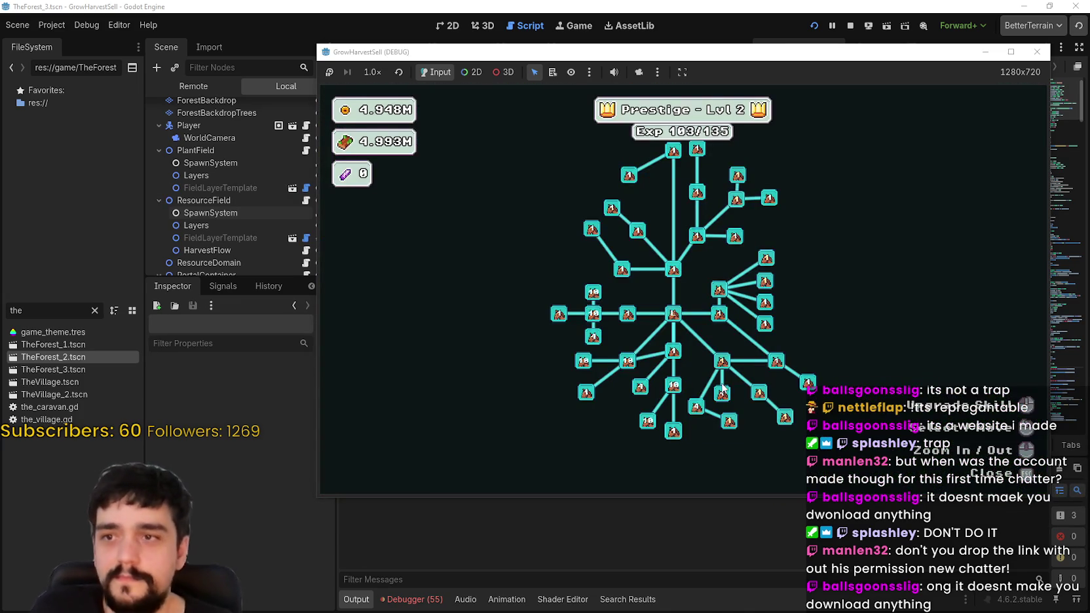
{"action": "key", "text": "Escape"}
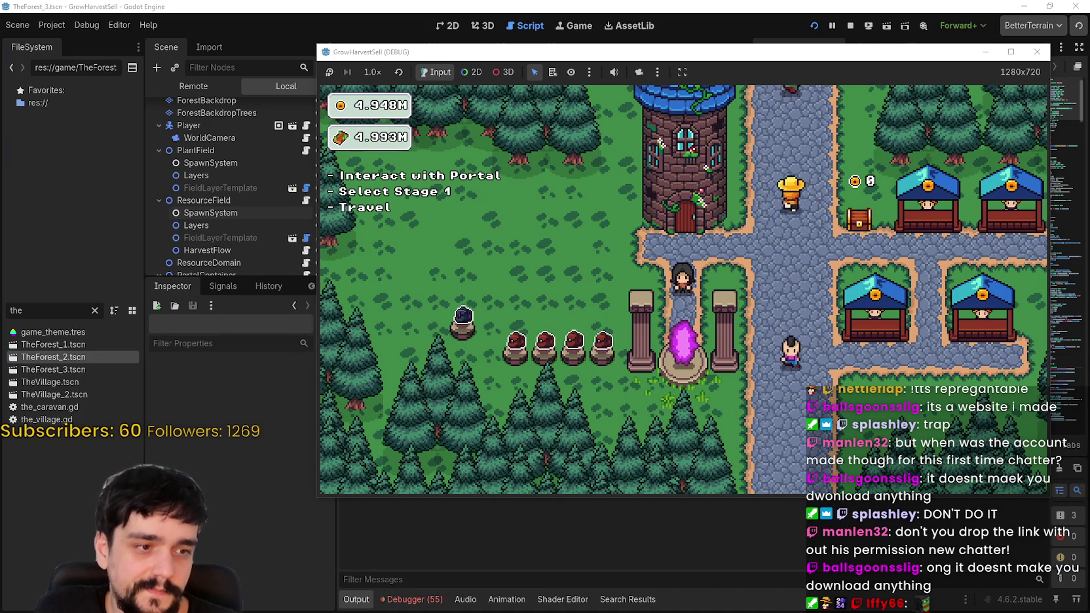
{"action": "key", "text": "s"}
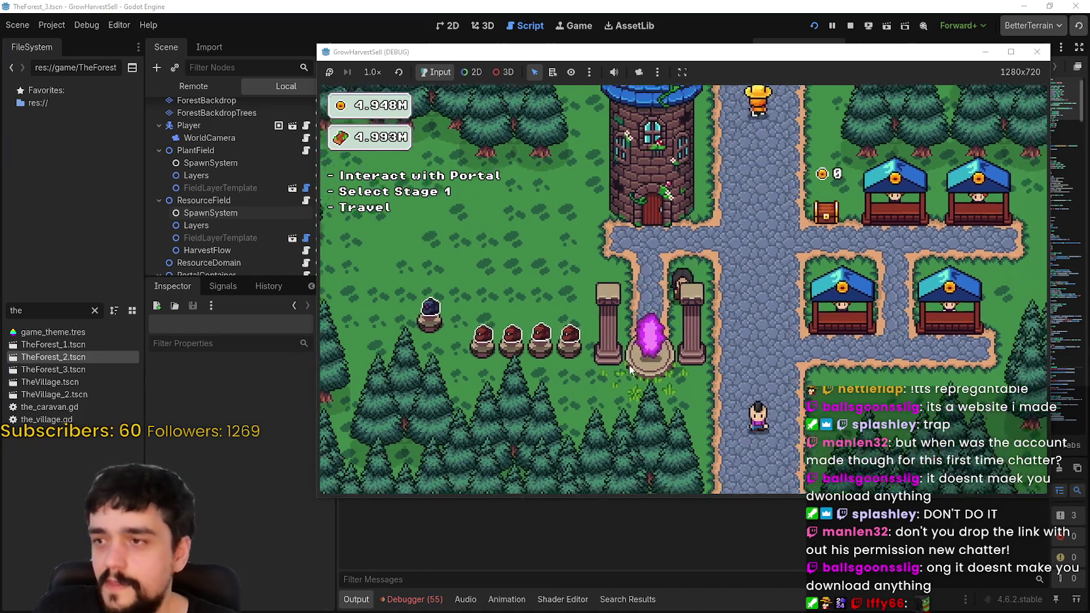
{"action": "left_click", "coordinate": [668, 193]}
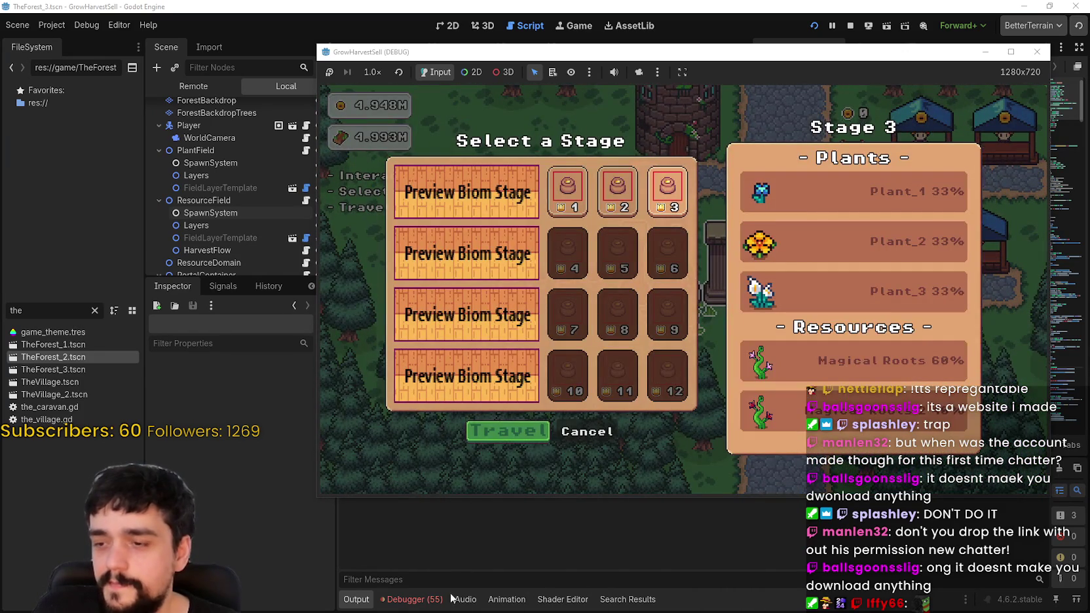
- Start recording in the debugger's Profiler and resize the bottom panel to show more code
{"action": "left_click", "coordinate": [443, 598]}
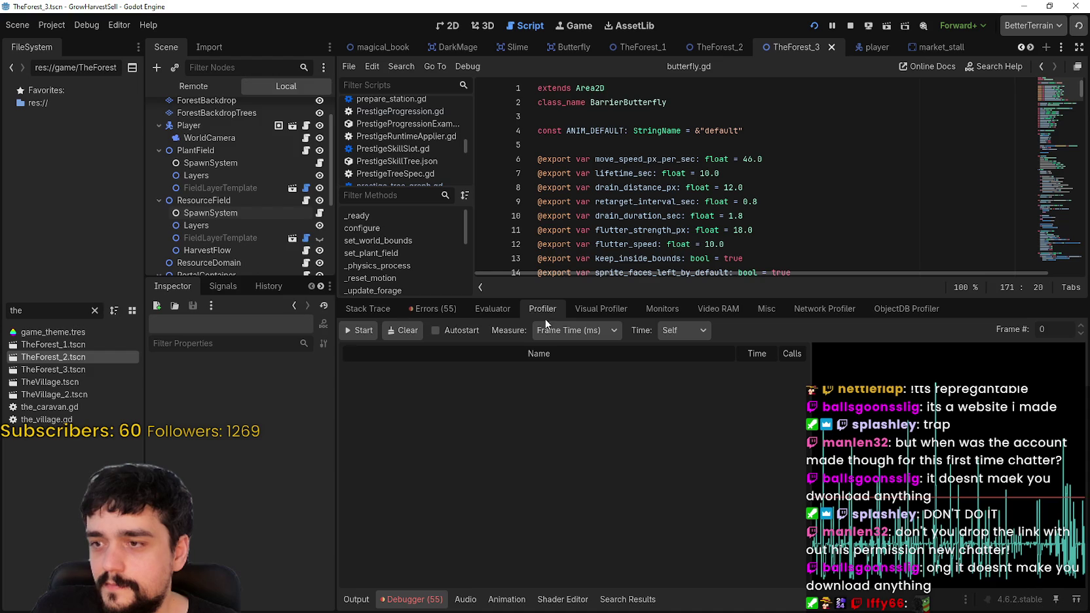
{"action": "left_click_drag", "start_coordinate": [591, 299], "coordinate": [532, 452]}
{"action": "left_click", "coordinate": [373, 475]}
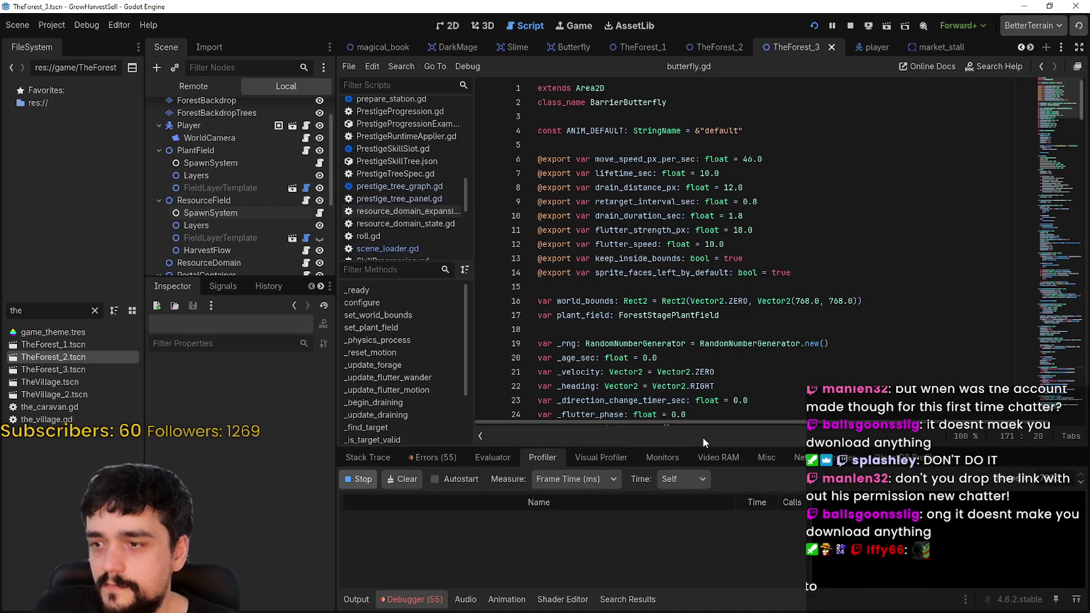
{"action": "left_click_drag", "start_coordinate": [693, 427], "coordinate": [683, 340]}
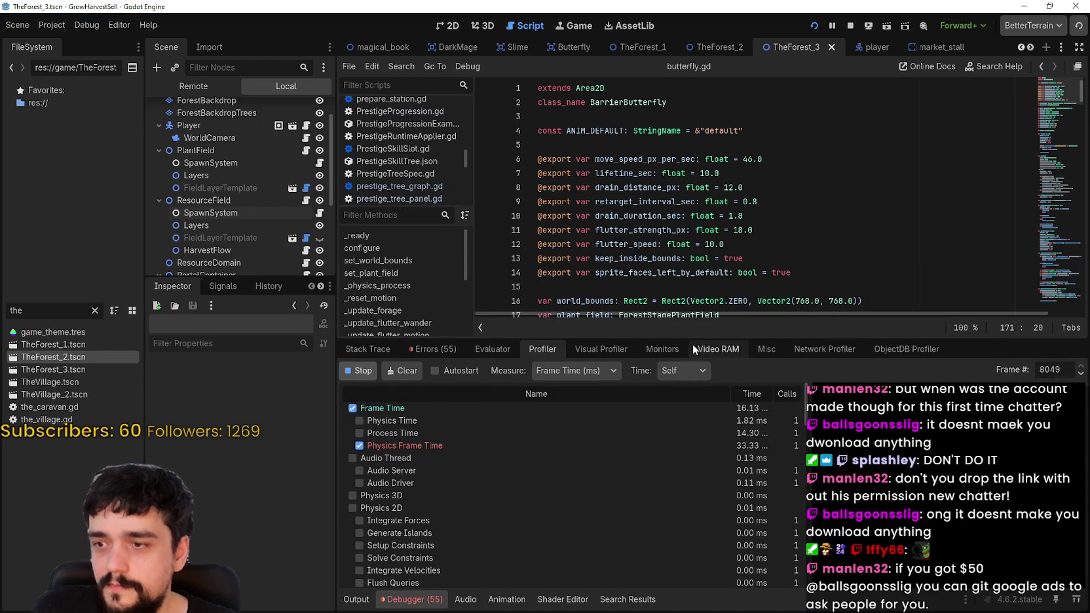
{"action": "left_click_drag", "start_coordinate": [769, 337], "coordinate": [884, 538]}
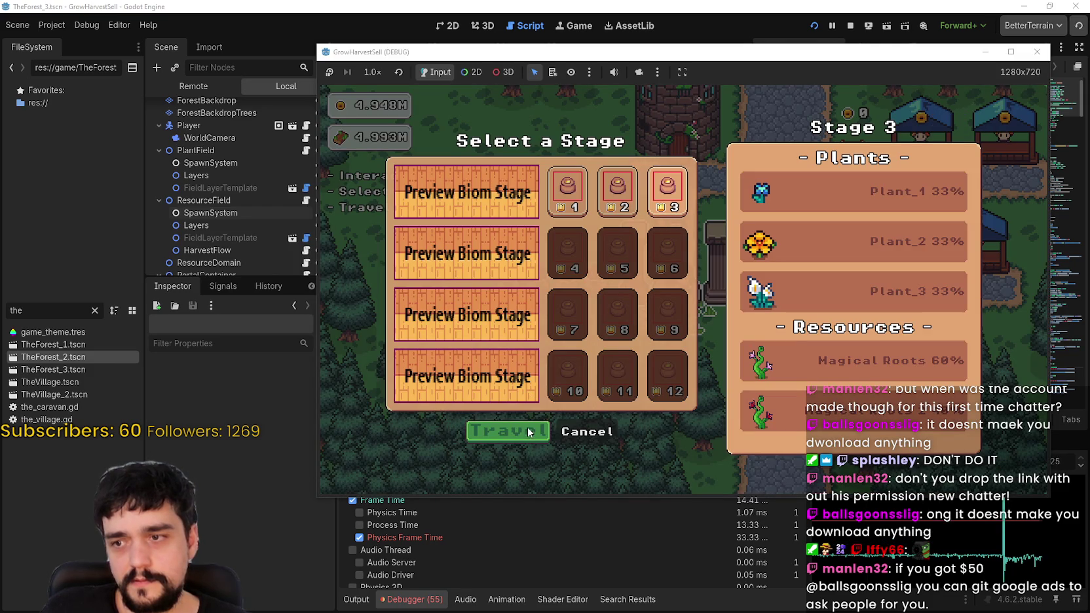
- Travel to forest Stage 3 and move the game window slightly up and left
{"action": "left_click", "coordinate": [530, 431]}
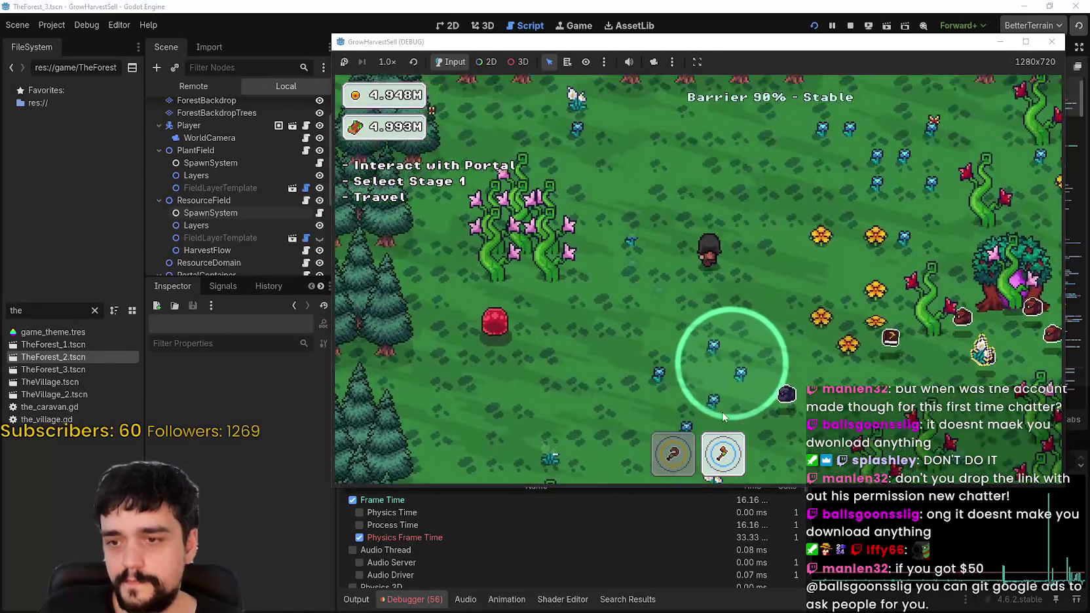
{"action": "left_click_drag", "start_coordinate": [796, 47], "coordinate": [768, 8]}
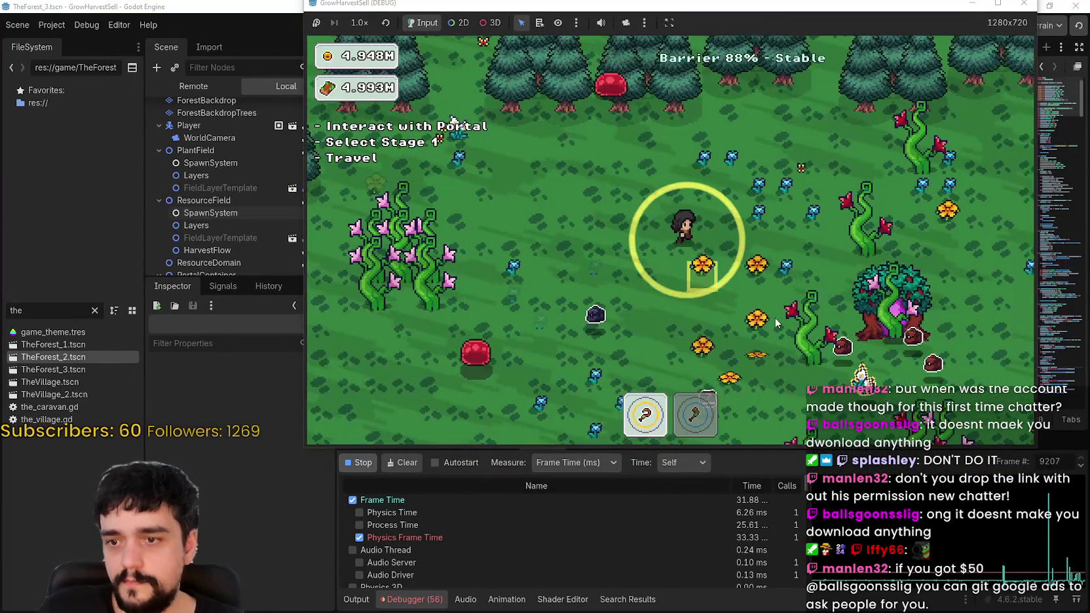
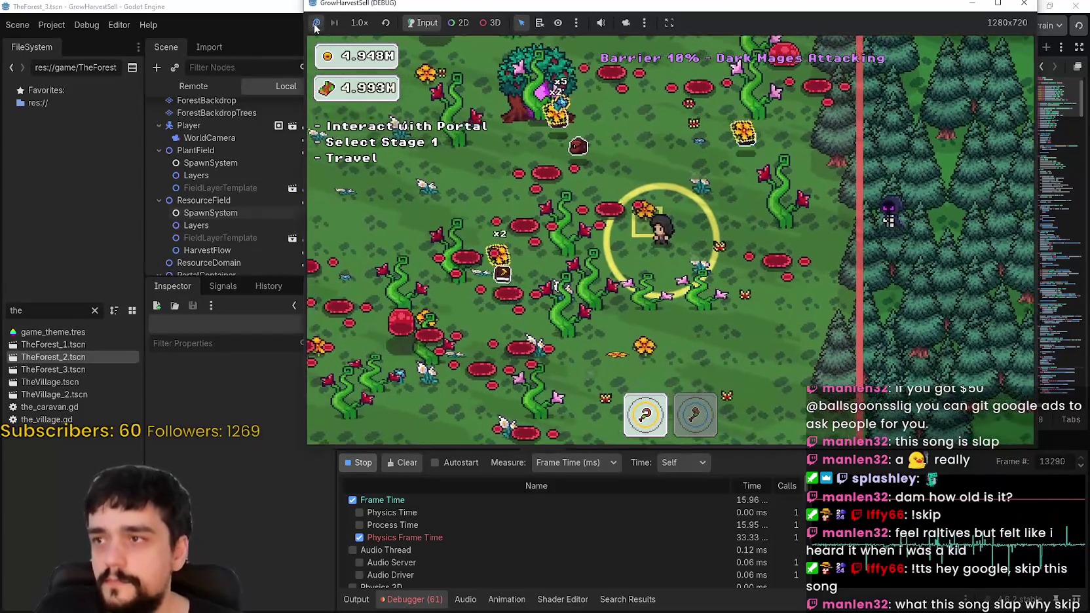
- Enlarge the profiler over the script and pick frame 11593, showing 11.57 ms frame time
{"action": "left_click", "coordinate": [257, 432]}
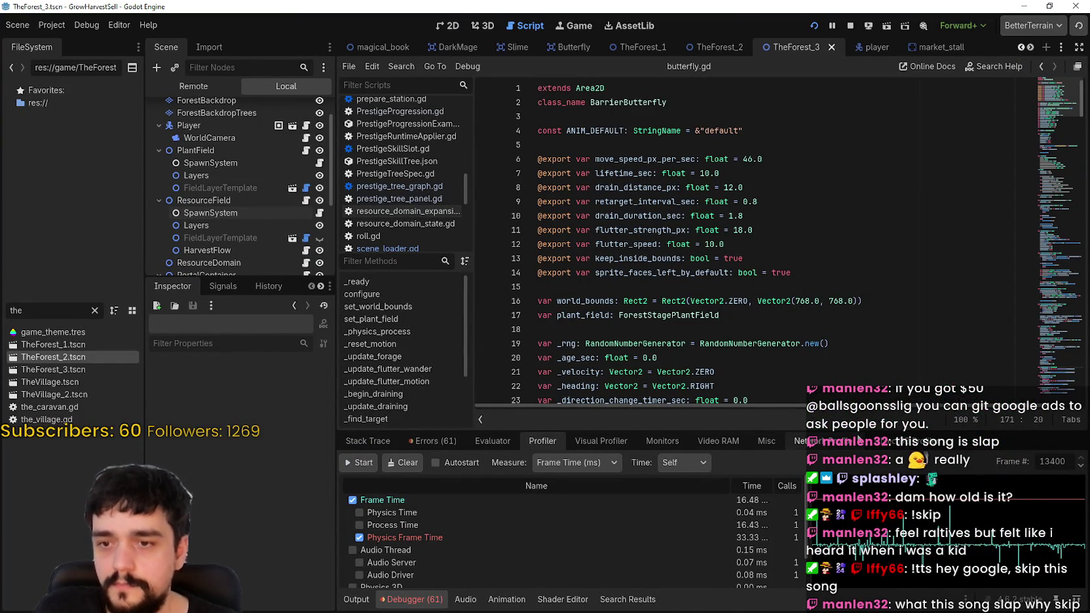
{"action": "left_click_drag", "start_coordinate": [792, 430], "coordinate": [779, 187]}
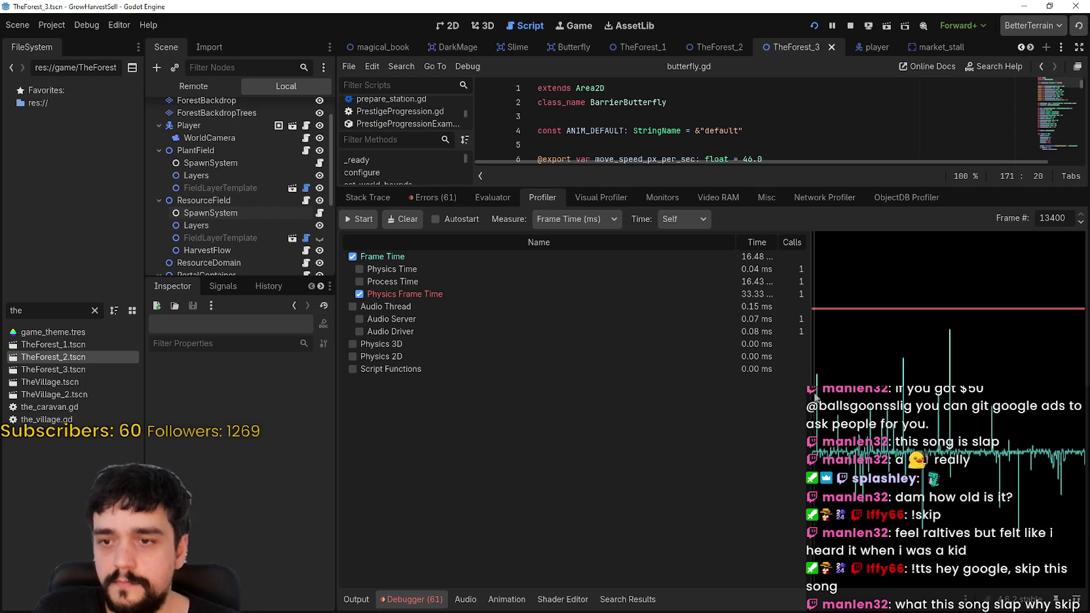
{"action": "left_click_drag", "start_coordinate": [786, 396], "coordinate": [554, 396]}
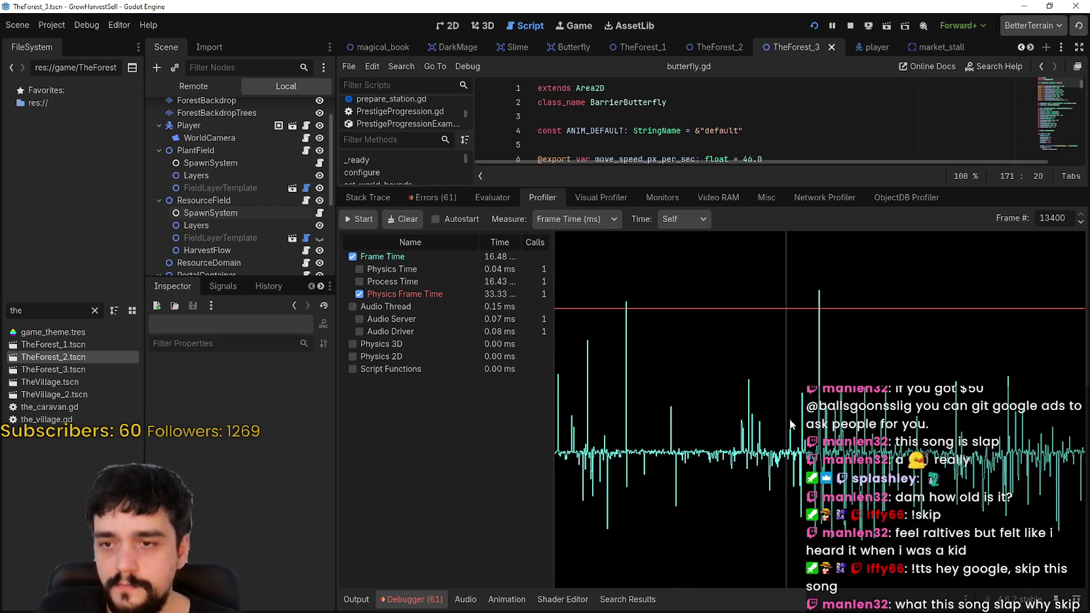
{"action": "left_click", "coordinate": [816, 354]}
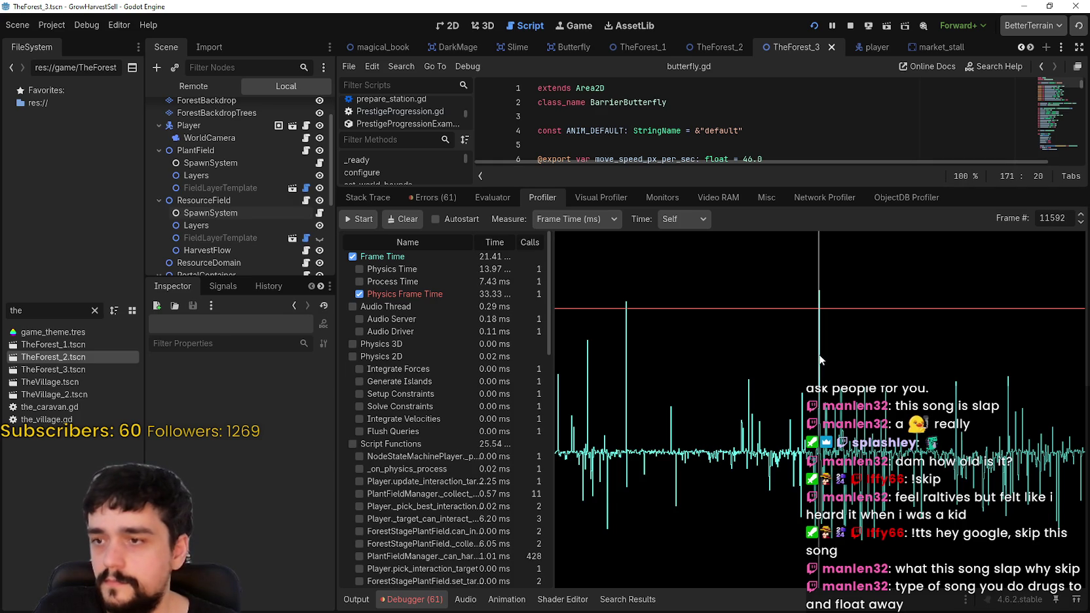
- Step the Frame # spinner forward and back, then widen the function table so names show fully
{"action": "left_click", "coordinate": [1080, 218]}
{"action": "left_click", "coordinate": [1081, 218]}
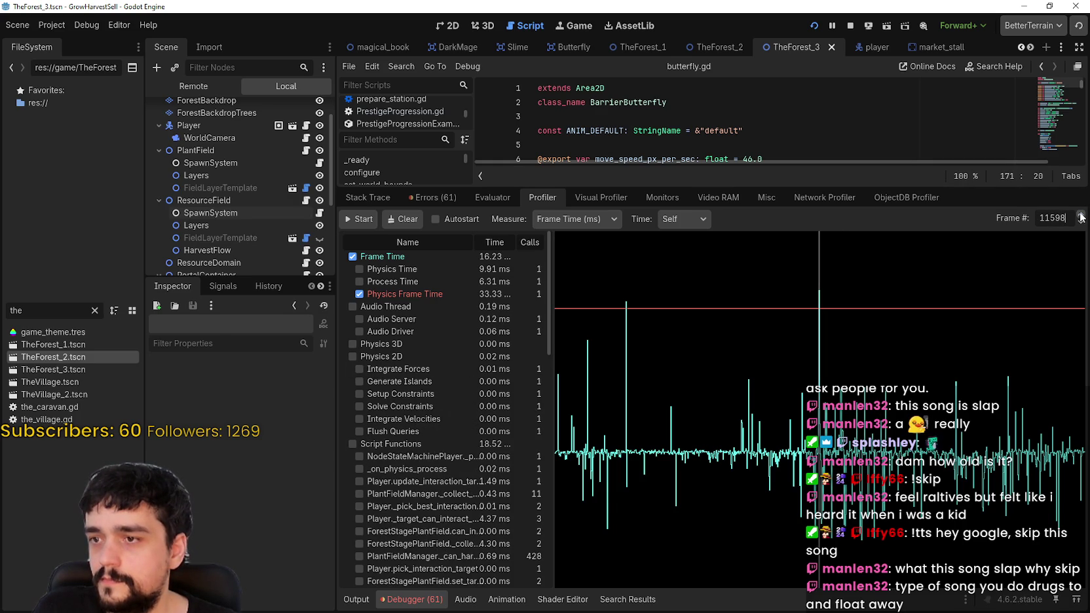
{"action": "left_click", "coordinate": [1081, 223]}
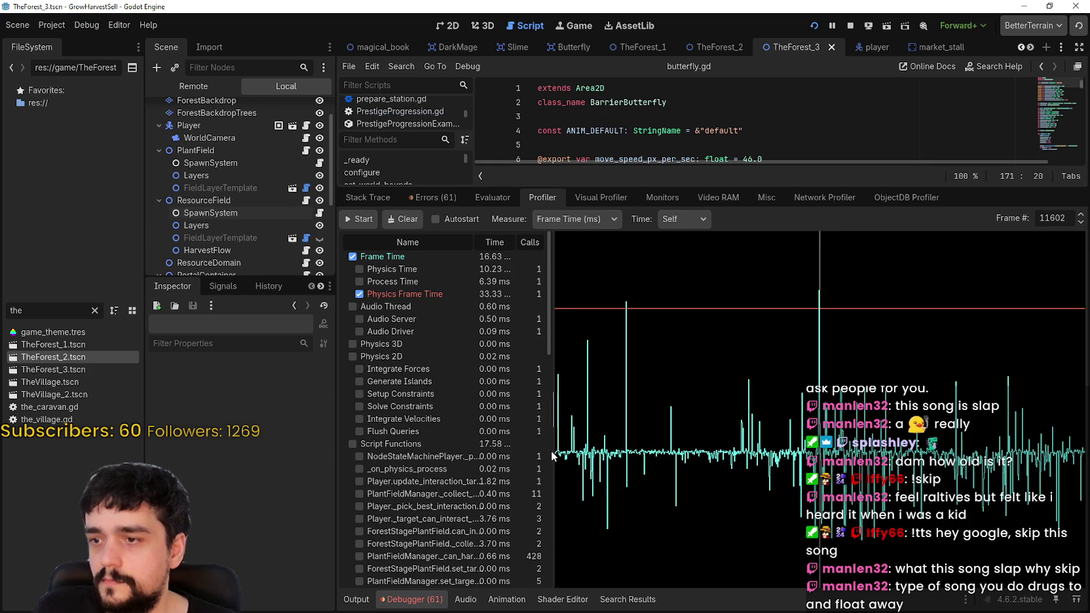
{"action": "mouse_move", "coordinate": [553, 452]}
{"action": "left_mouse_down"}
{"action": "mouse_move", "coordinate": [488, 447]}
{"action": "mouse_move", "coordinate": [708, 434]}
{"action": "left_mouse_up"}
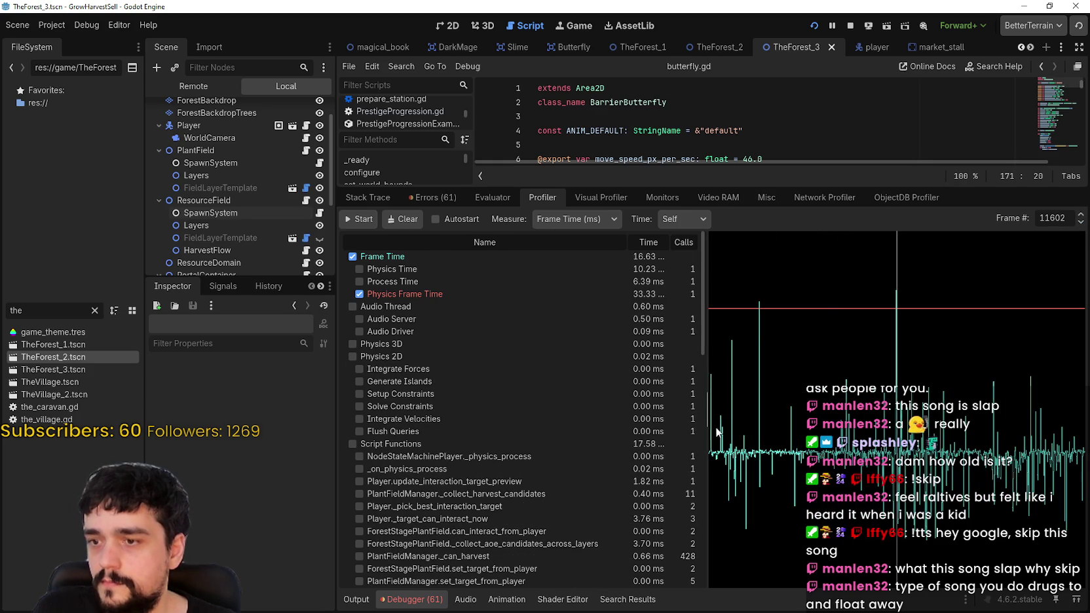
- Switch to inclusive times, scan the function list, and pick frame 12153 in the graph
{"action": "left_click", "coordinate": [687, 241]}
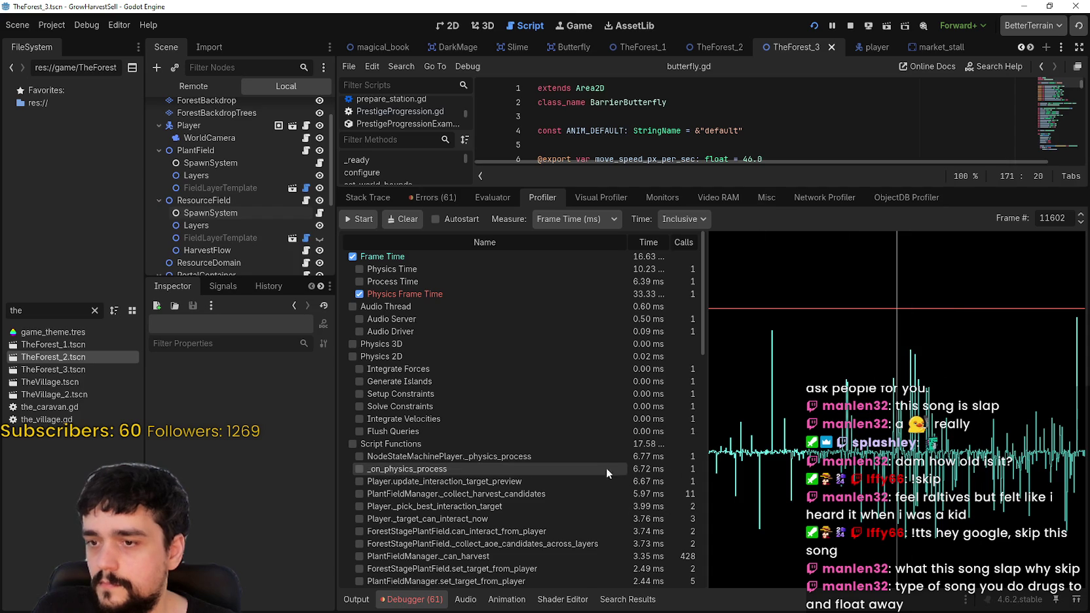
{"action": "scroll", "coordinate": [575, 458], "scroll_direction": "down", "scroll_amount": 3}
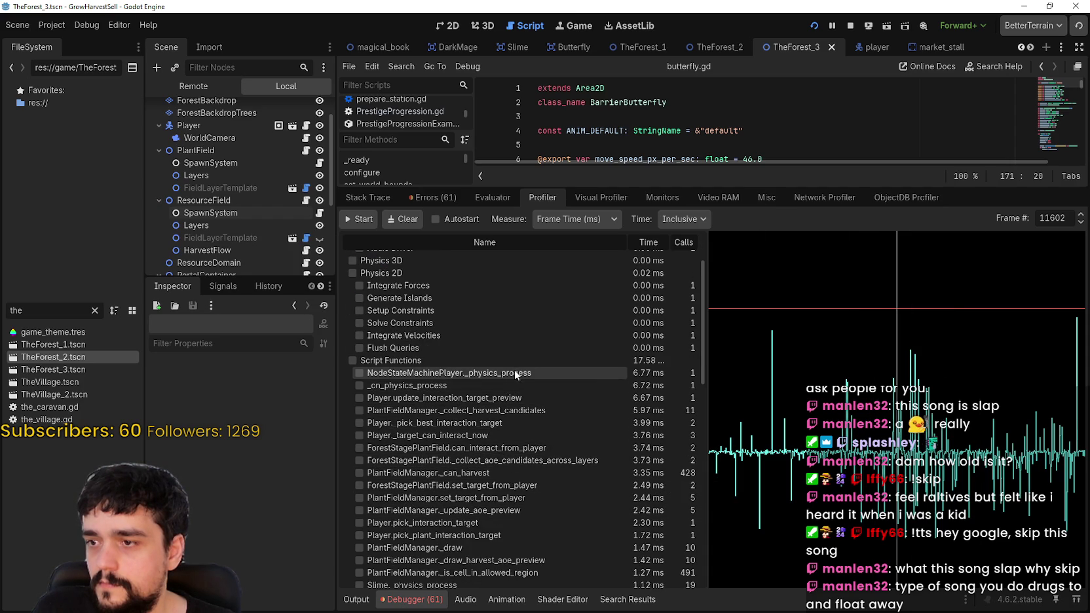
{"action": "scroll", "coordinate": [533, 460], "scroll_direction": "up", "scroll_amount": 3}
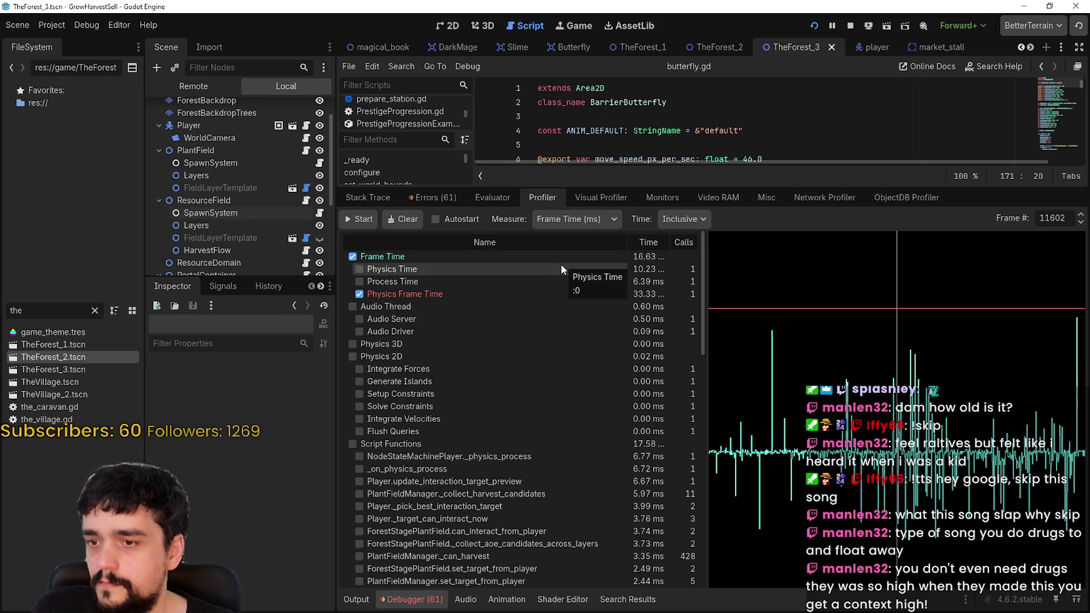
{"action": "scroll", "coordinate": [600, 520], "scroll_direction": "down", "scroll_amount": 3}
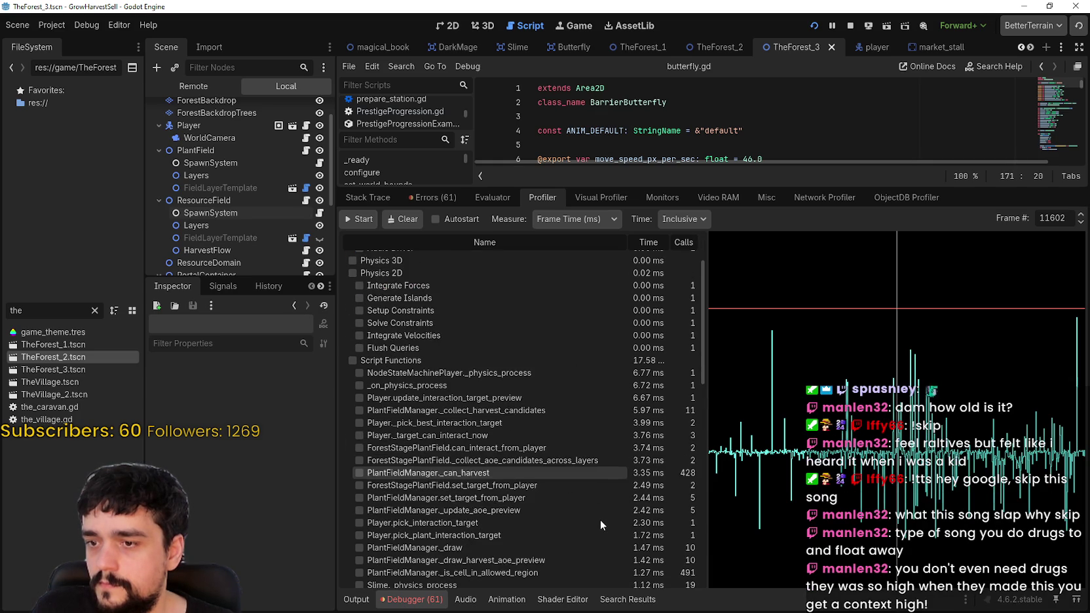
{"action": "scroll", "coordinate": [600, 520], "scroll_direction": "down", "scroll_amount": 4}
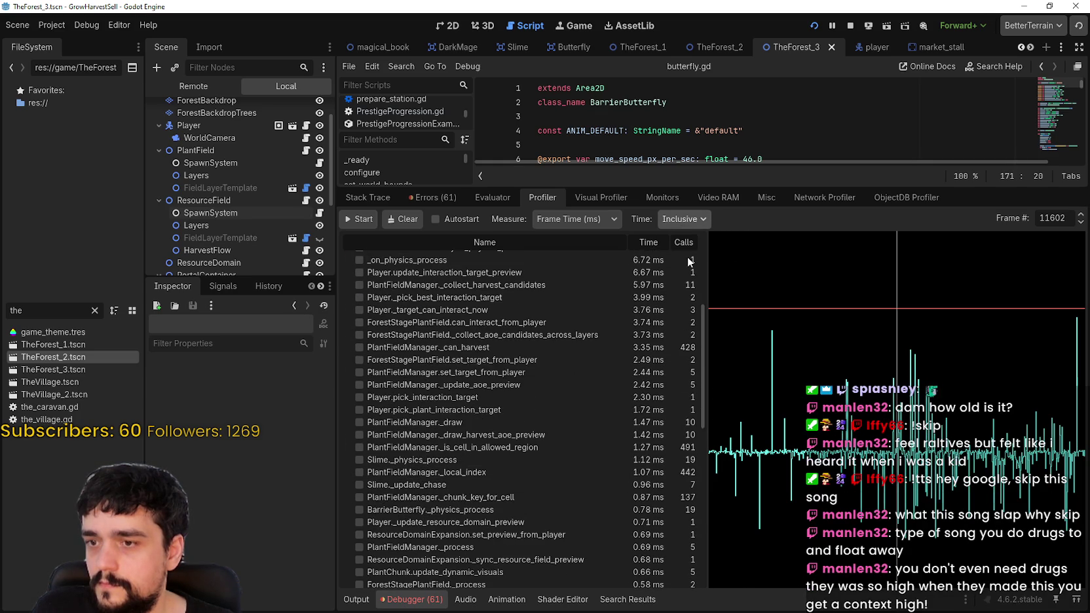
{"action": "scroll", "coordinate": [592, 515], "scroll_direction": "up", "scroll_amount": 3}
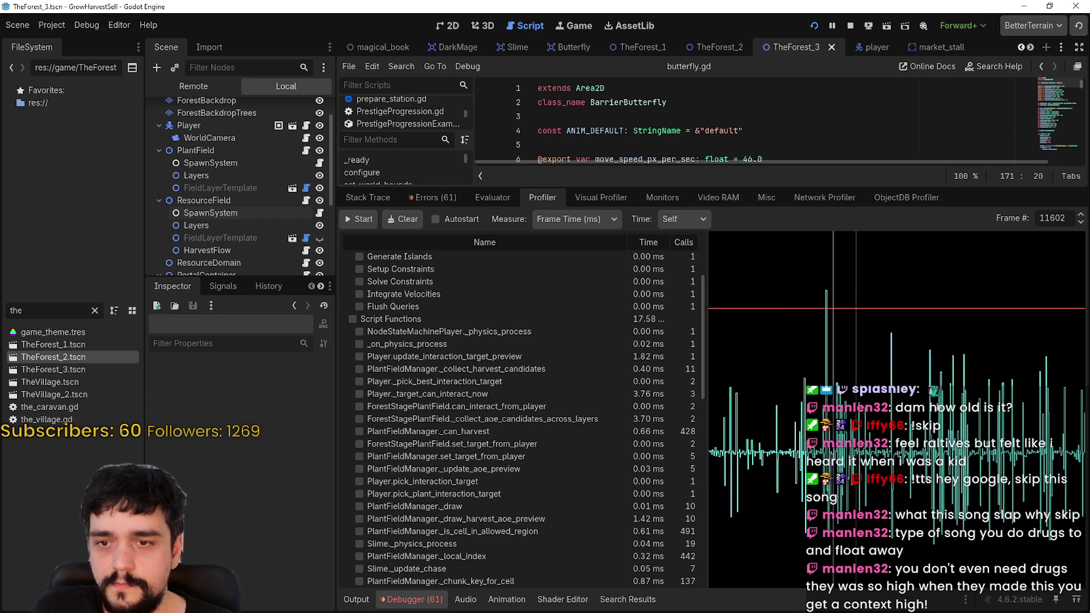
{"action": "left_click", "coordinate": [775, 400]}
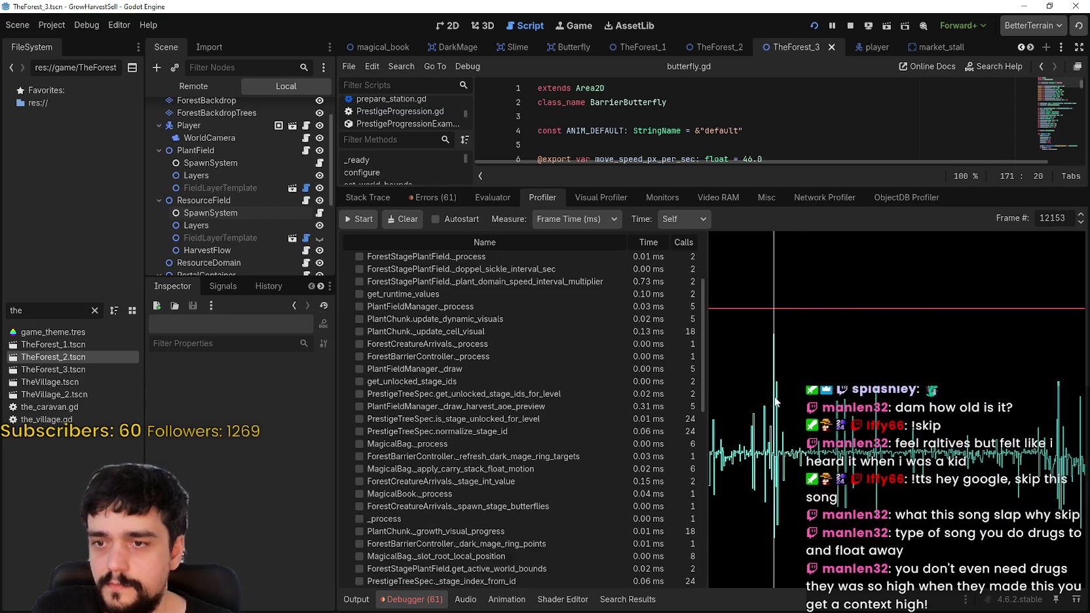
- Step back to frame 12152, review its function timings, then jump to frame 11593
{"action": "scroll", "coordinate": [626, 375], "scroll_direction": "up", "scroll_amount": 5}
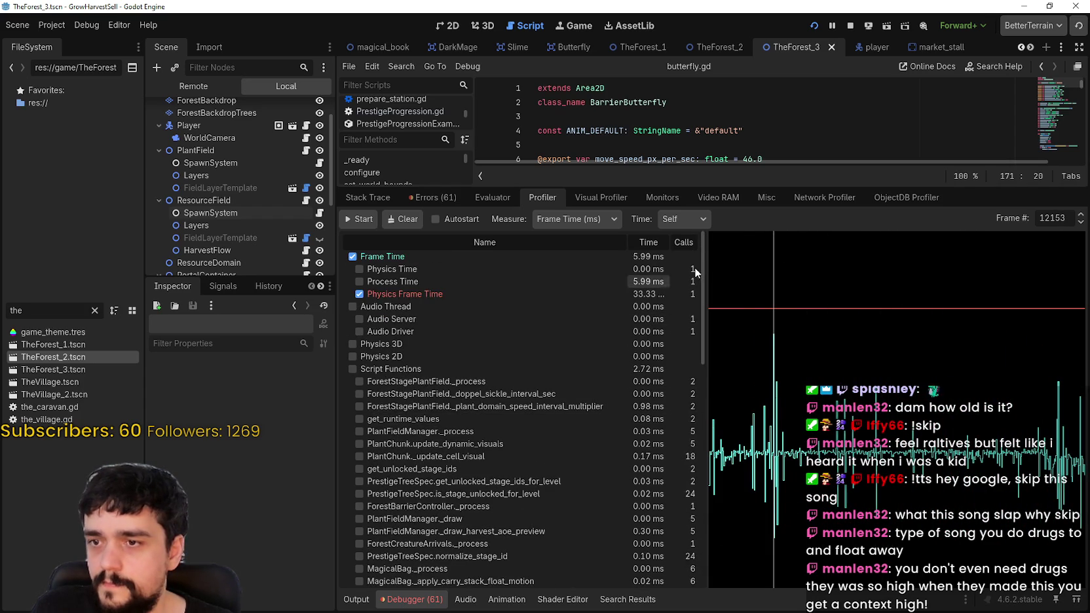
{"action": "left_click", "coordinate": [1080, 222]}
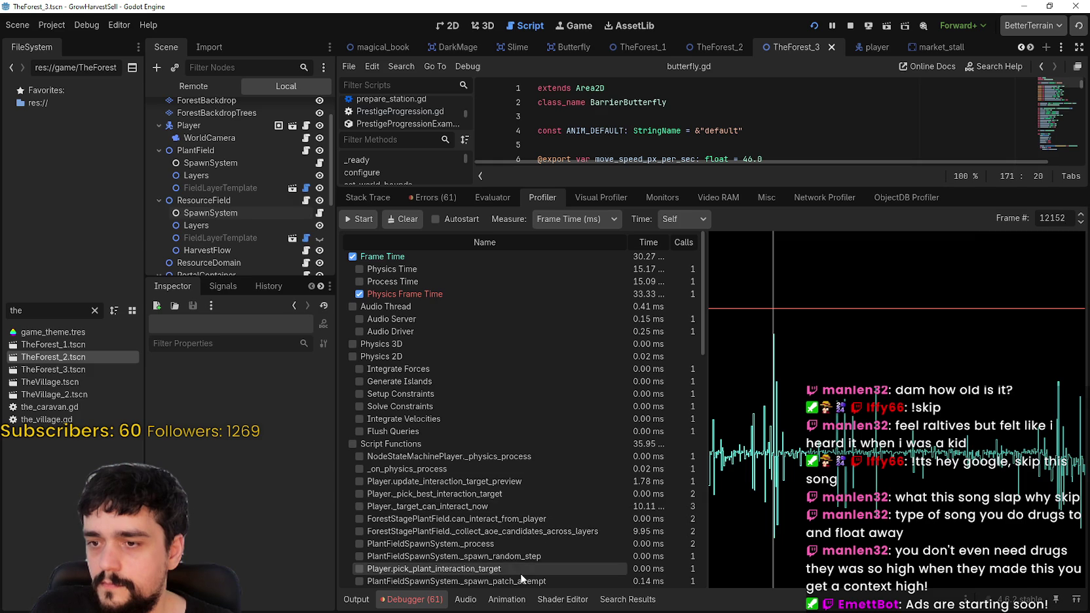
{"action": "scroll", "coordinate": [517, 551], "scroll_direction": "down", "scroll_amount": 3}
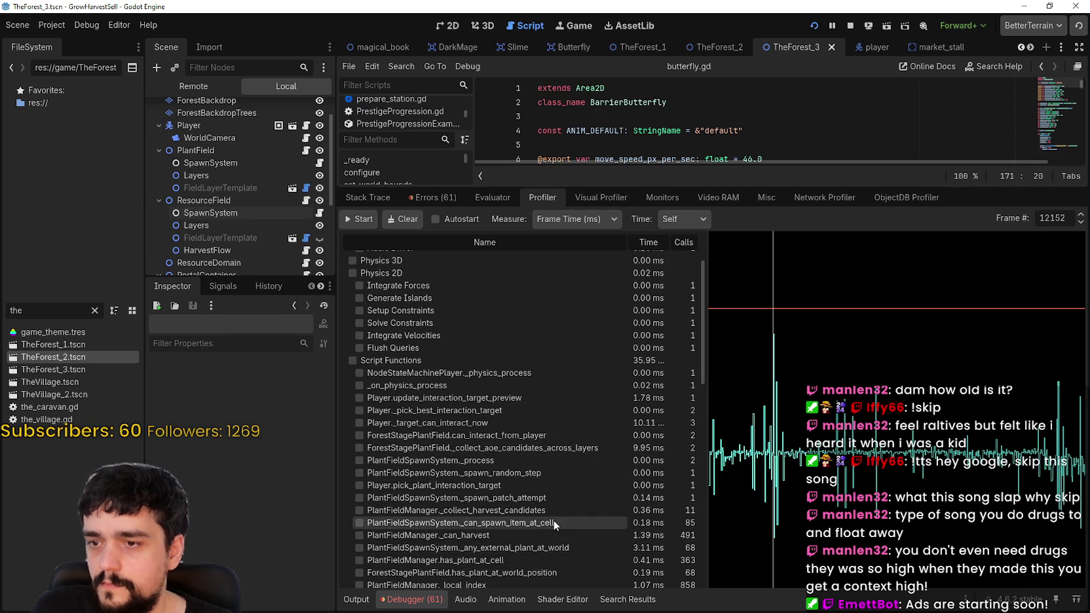
{"action": "scroll", "coordinate": [553, 520], "scroll_direction": "down", "scroll_amount": 4}
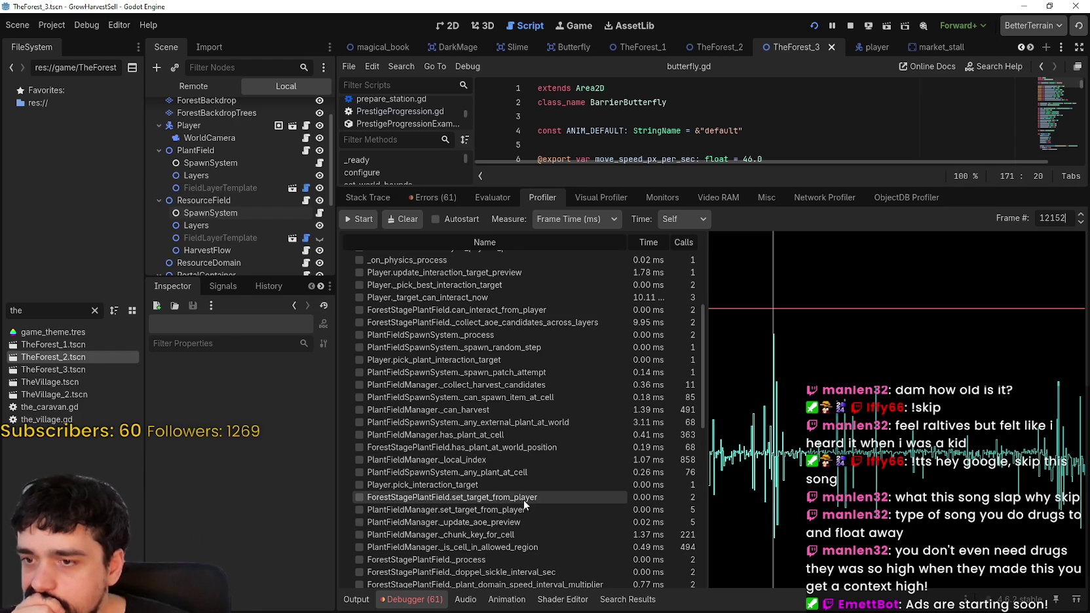
{"action": "scroll", "coordinate": [524, 500], "scroll_direction": "down", "scroll_amount": 3}
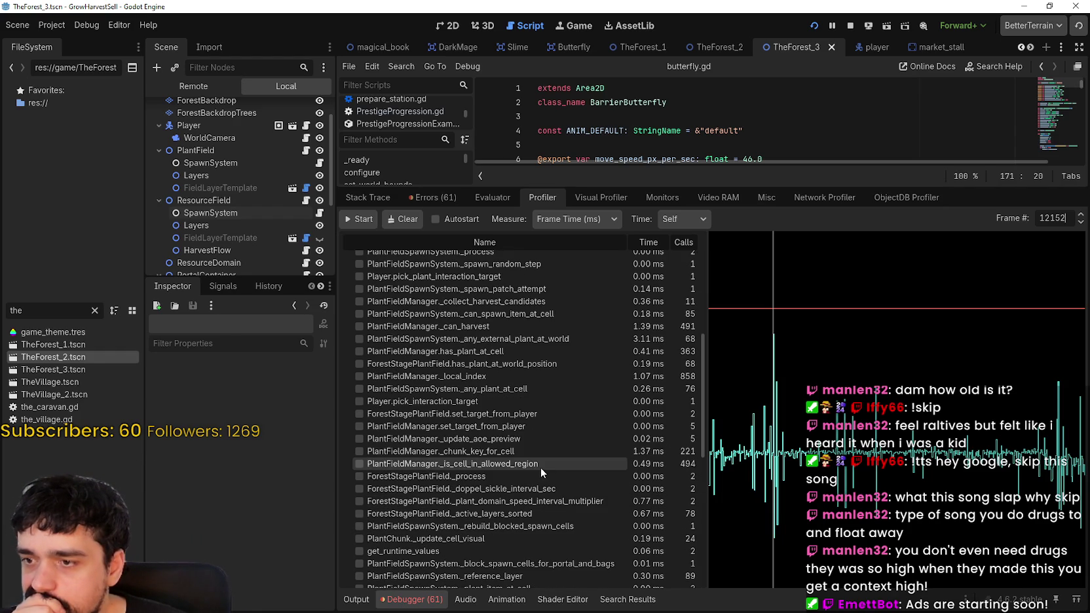
{"action": "scroll", "coordinate": [535, 464], "scroll_direction": "down", "scroll_amount": 5}
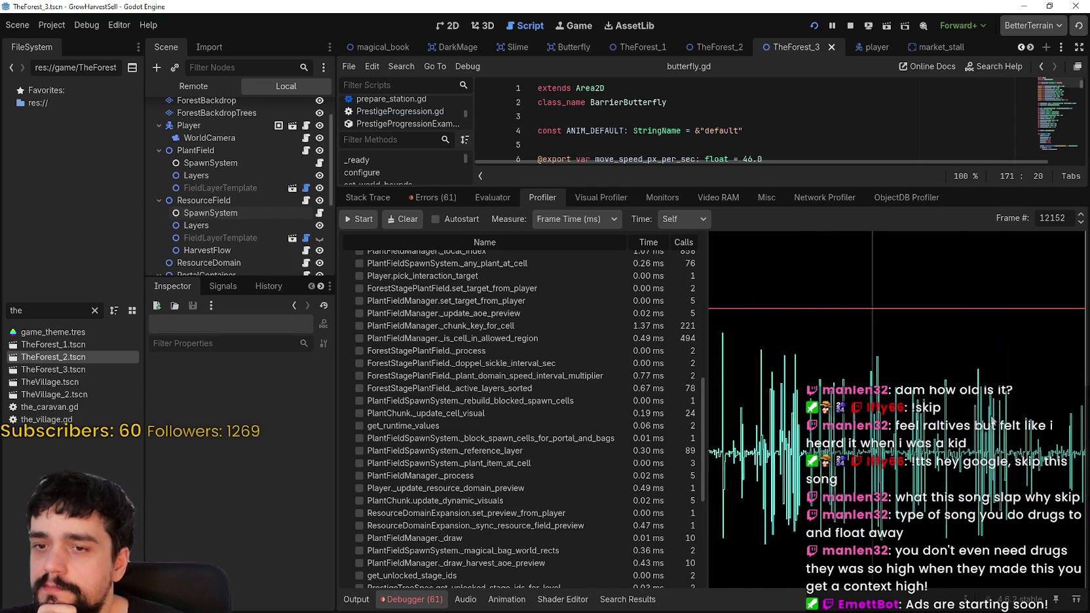
{"action": "left_click", "coordinate": [832, 386]}
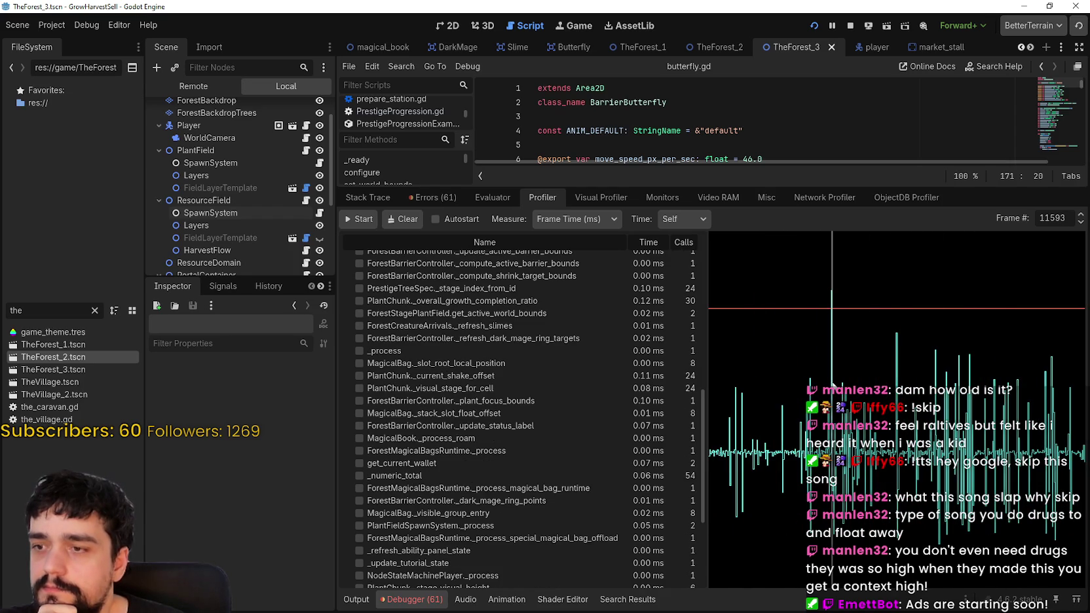
- Advance to frame 11594 and review its timings, with Player._target_can_interact_now at 2.91 ms
{"action": "scroll", "coordinate": [656, 368], "scroll_direction": "up", "scroll_amount": 10}
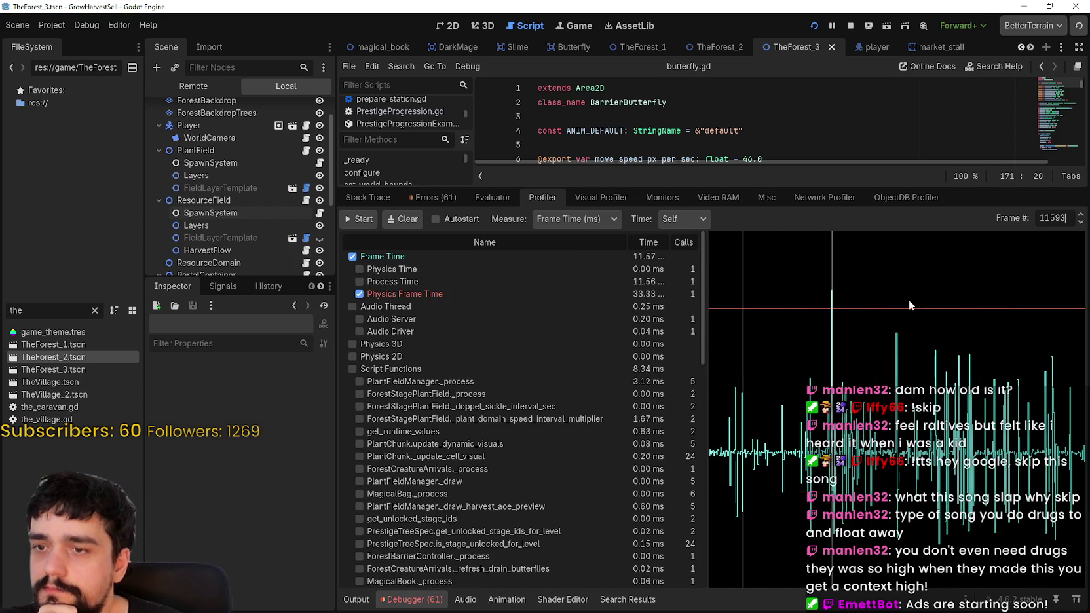
{"action": "left_click", "coordinate": [1081, 215]}
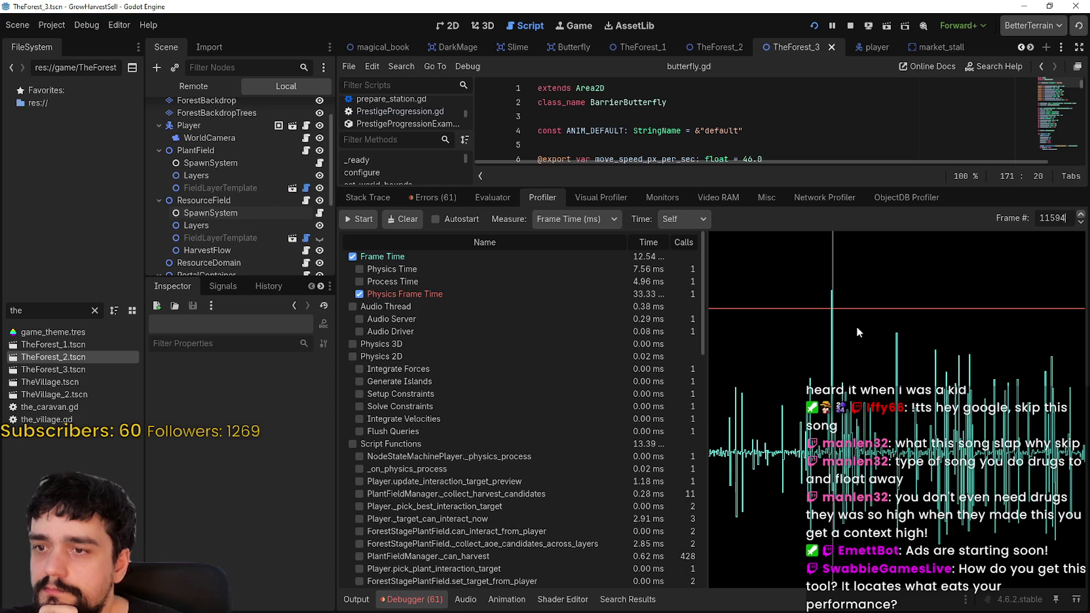
{"action": "scroll", "coordinate": [653, 442], "scroll_direction": "down", "scroll_amount": 4}
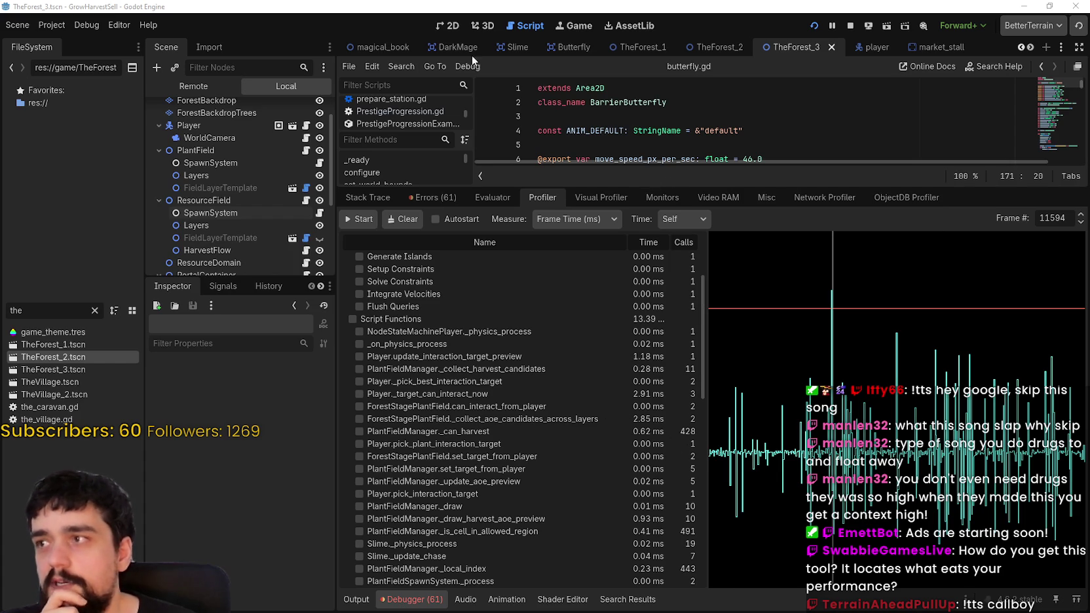
{"action": "left_click", "coordinate": [502, 8]}
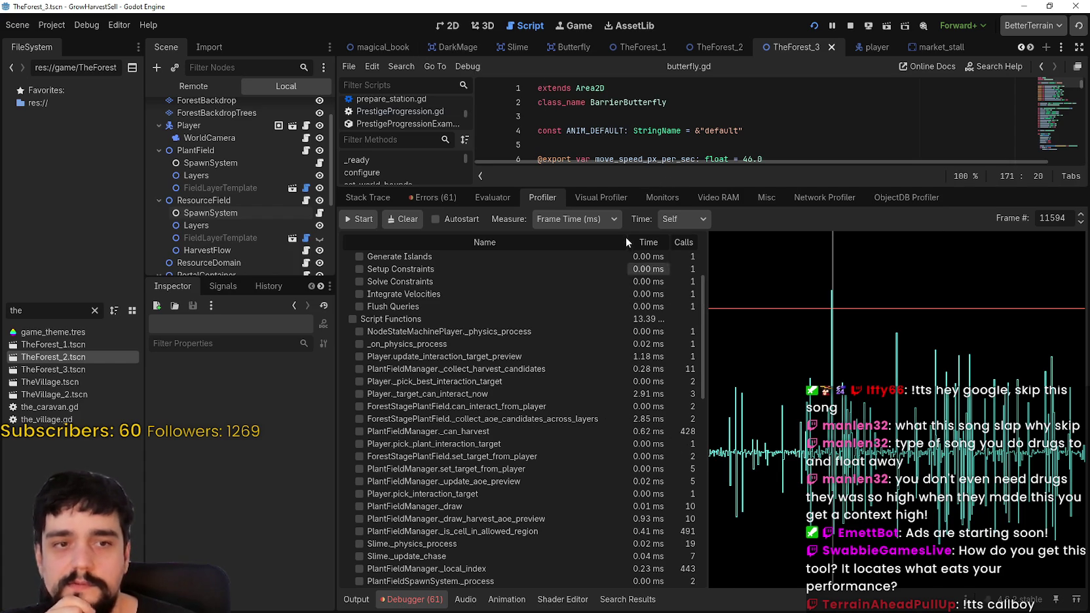
- Hide and reopen the Debugger panel, return to the Profiler, and scroll up to Frame Time
{"action": "left_click_drag", "start_coordinate": [622, 189], "coordinate": [622, 218]}
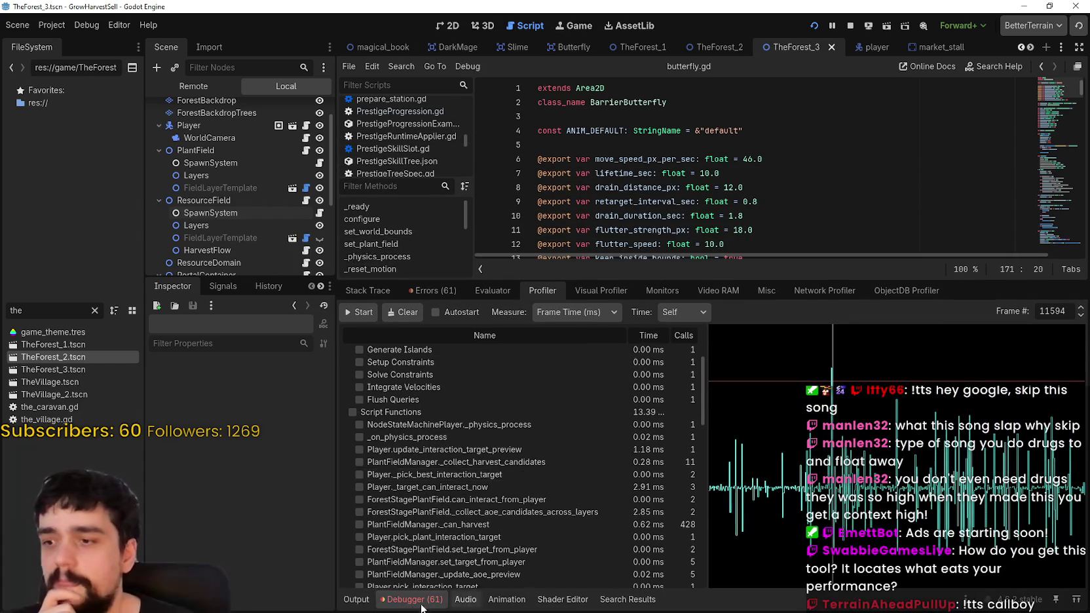
{"action": "left_click", "coordinate": [413, 599]}
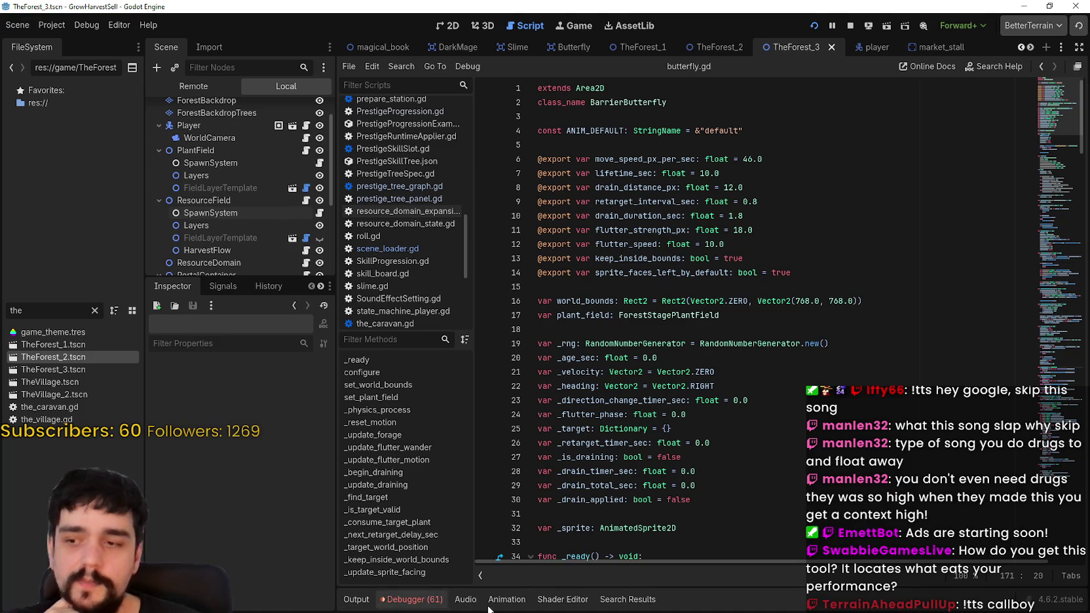
{"action": "left_click", "coordinate": [416, 604]}
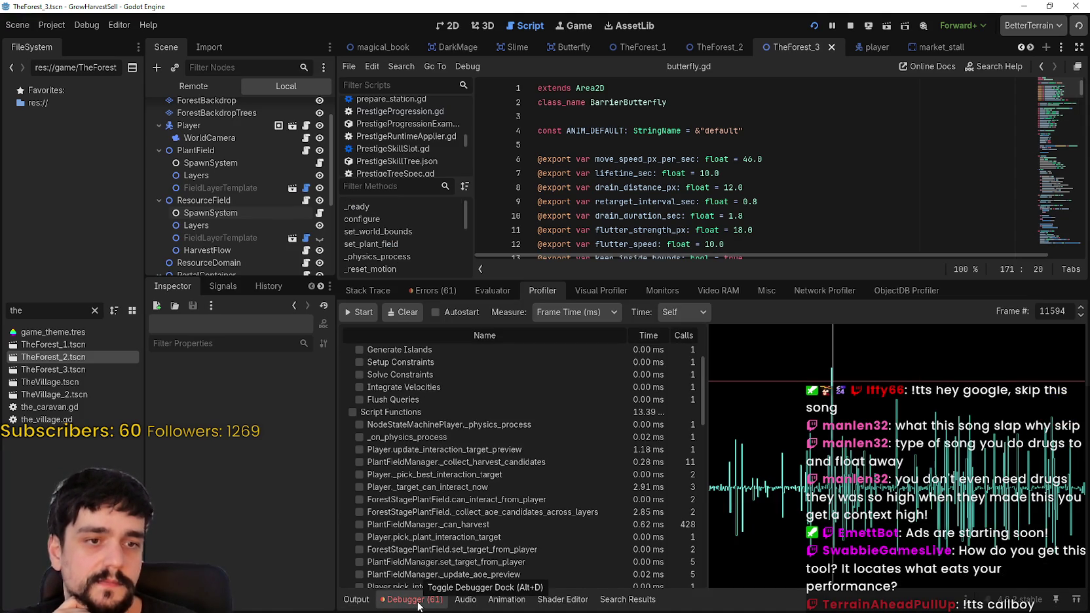
{"action": "left_click", "coordinate": [452, 291]}
{"action": "left_click", "coordinate": [534, 290]}
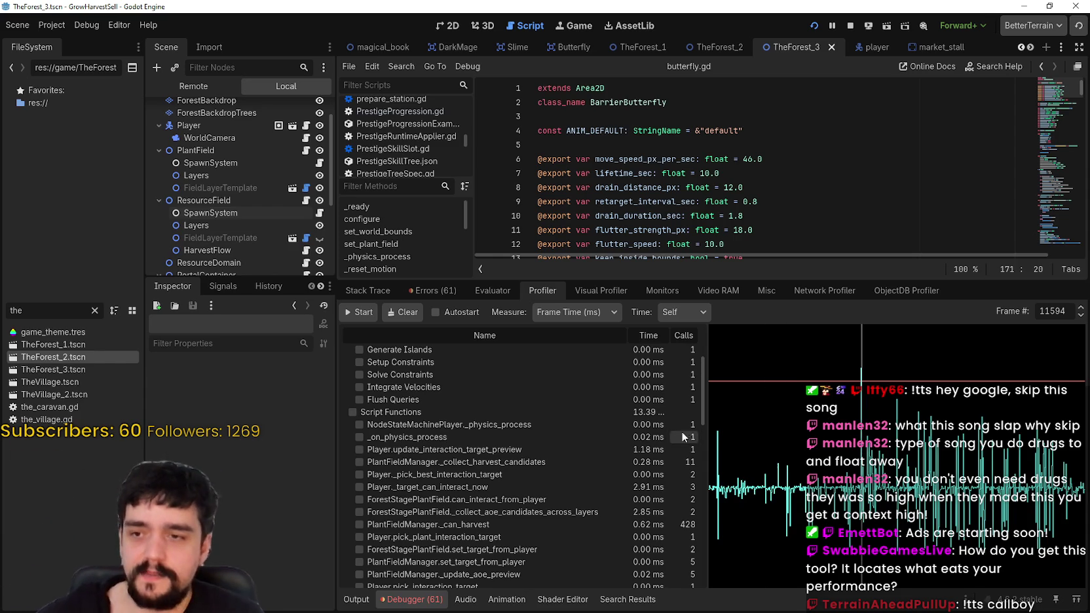
{"action": "scroll", "coordinate": [655, 413], "scroll_direction": "up", "scroll_amount": 5}
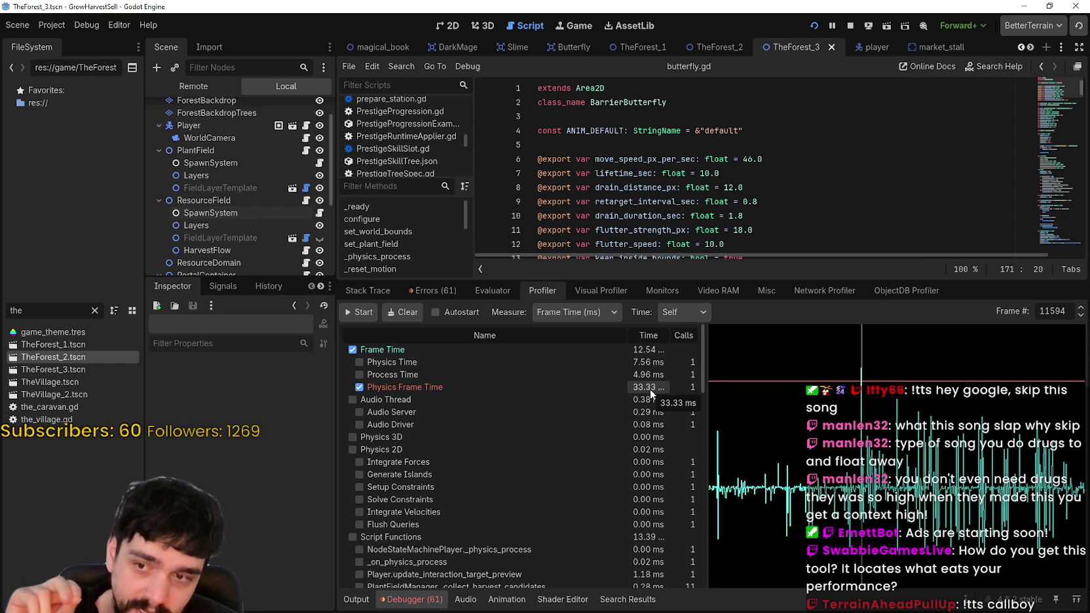
- Stop the running game and bring up the Physics > Common project settings
{"action": "left_click", "coordinate": [851, 26]}
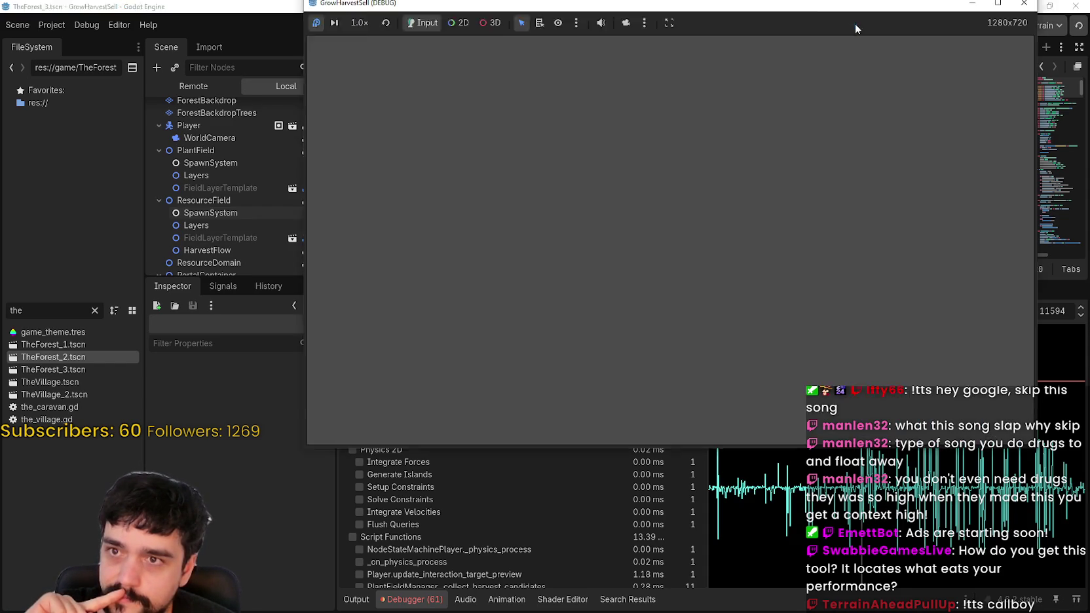
{"action": "left_click", "coordinate": [52, 25]}
{"action": "left_click", "coordinate": [52, 25]}
{"action": "left_click", "coordinate": [74, 42]}
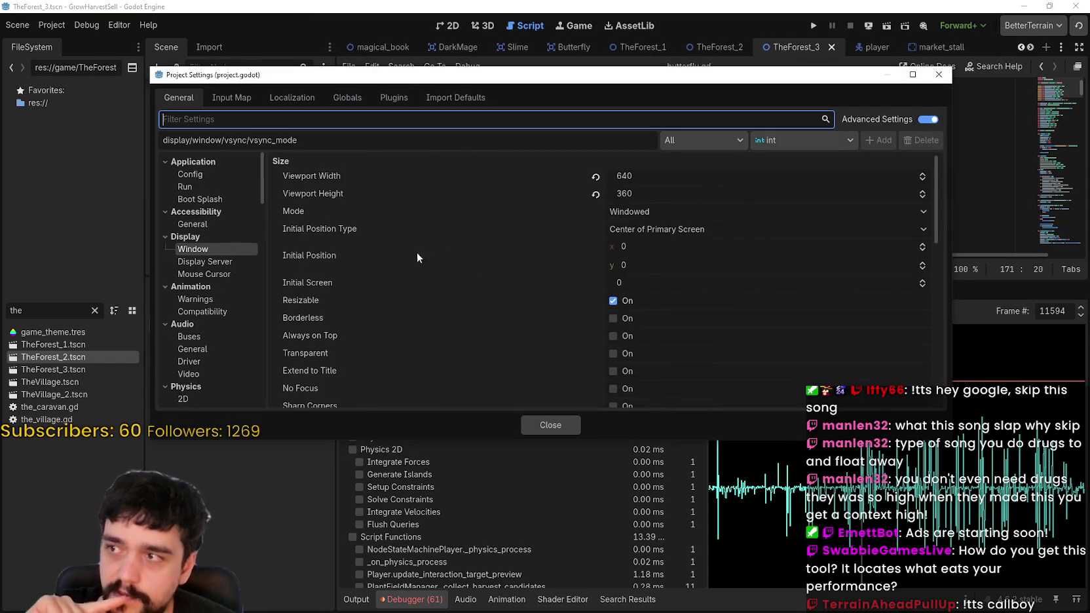
{"action": "scroll", "coordinate": [236, 308], "scroll_direction": "down", "scroll_amount": 5}
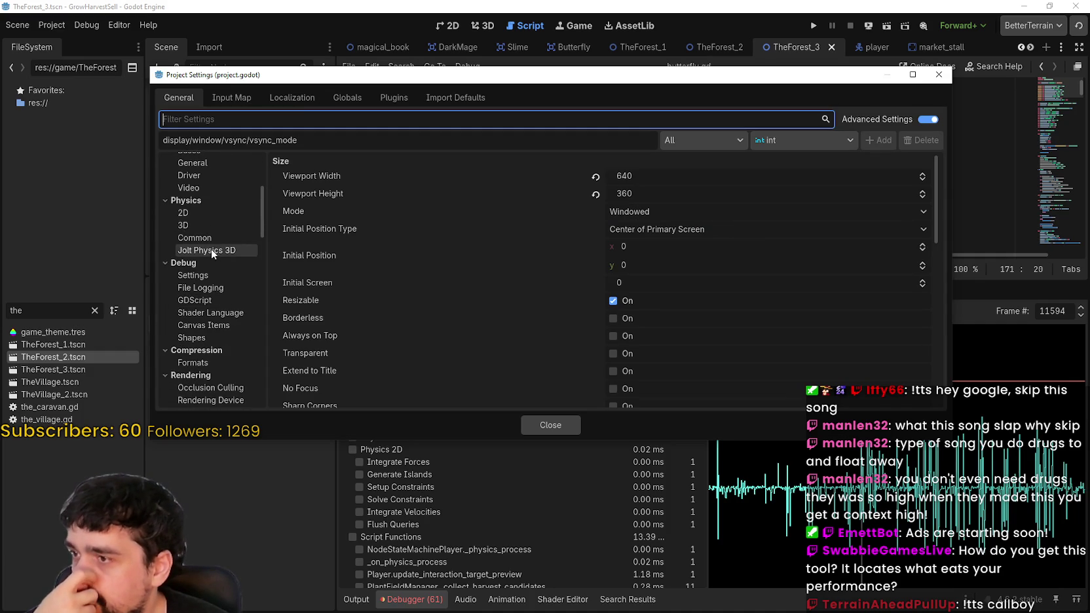
{"action": "left_click", "coordinate": [211, 249]}
{"action": "left_click", "coordinate": [211, 239]}
- Revert Physics Ticks per Second to its default 60, close settings, and run in debug
{"action": "left_click", "coordinate": [218, 212]}
{"action": "left_click", "coordinate": [624, 164]}
{"action": "left_click", "coordinate": [226, 249]}
{"action": "left_click", "coordinate": [222, 239]}
{"action": "left_click", "coordinate": [596, 164]}
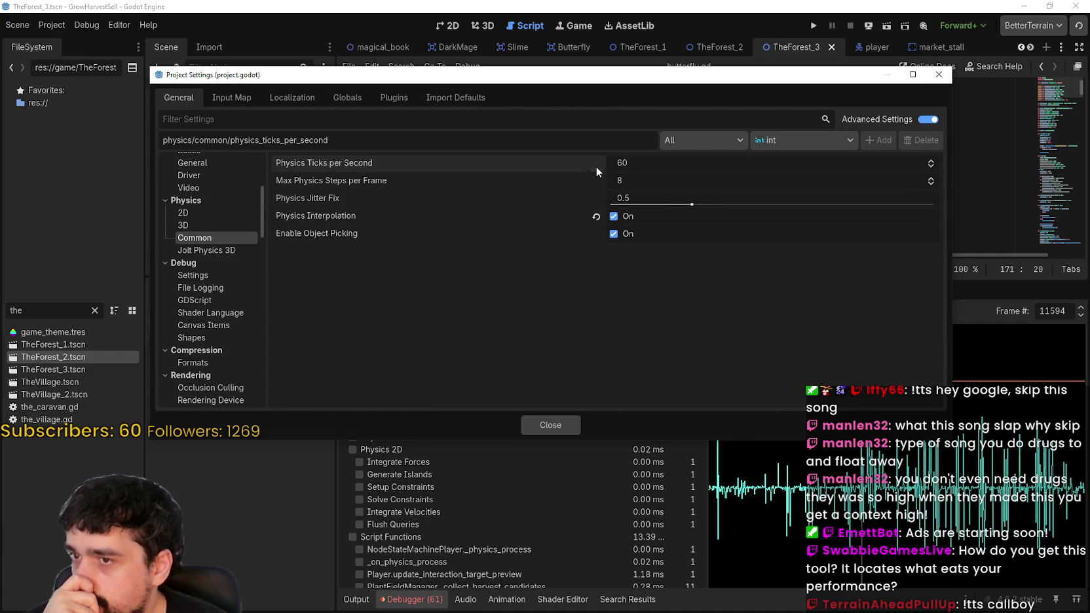
{"action": "left_click", "coordinate": [548, 423]}
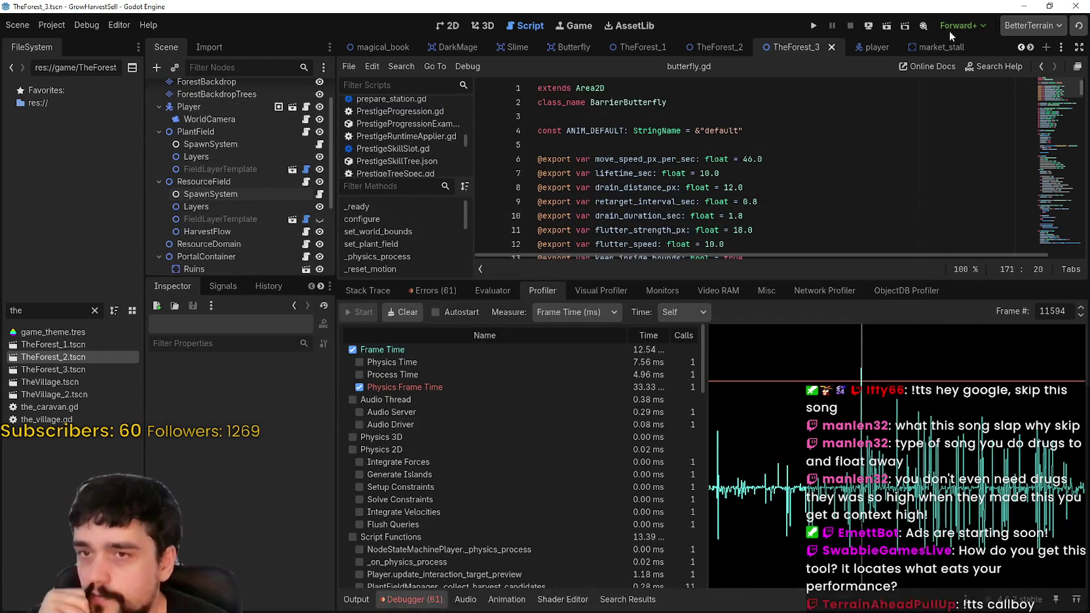
{"action": "left_click", "coordinate": [816, 25]}
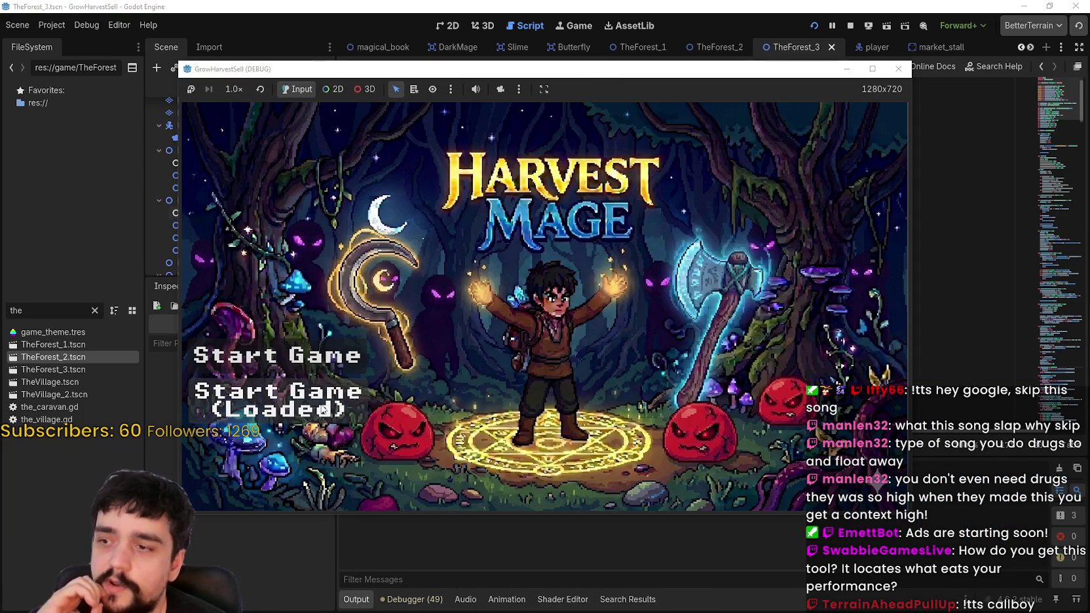
- Continue the saved game into The Village, then bring the editor back with the profiler showing
{"action": "left_click", "coordinate": [315, 413]}
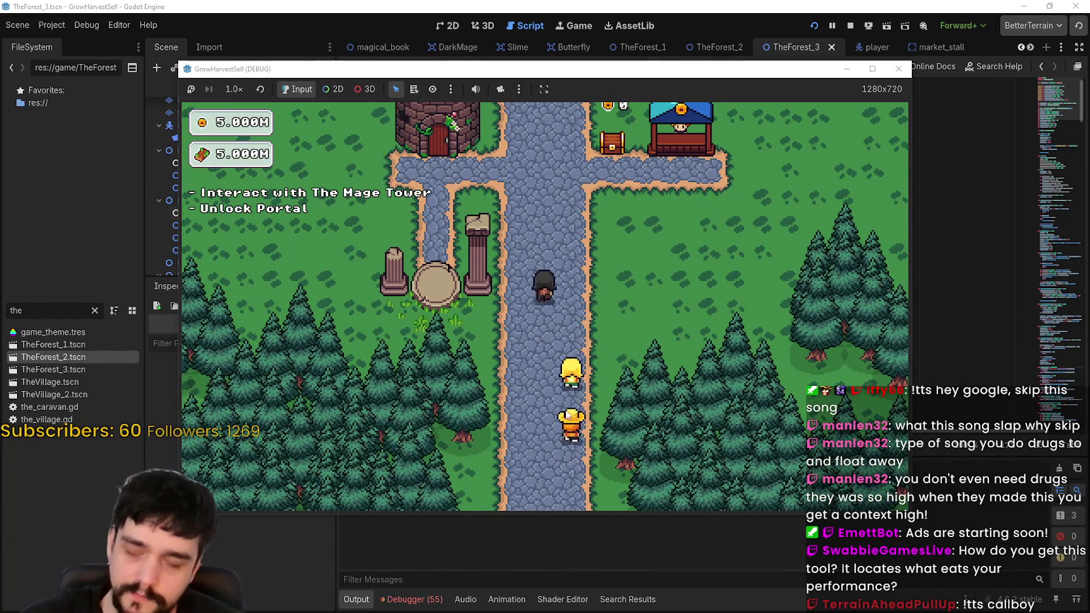
{"action": "left_click", "coordinate": [565, 567]}
{"action": "left_click", "coordinate": [413, 599]}
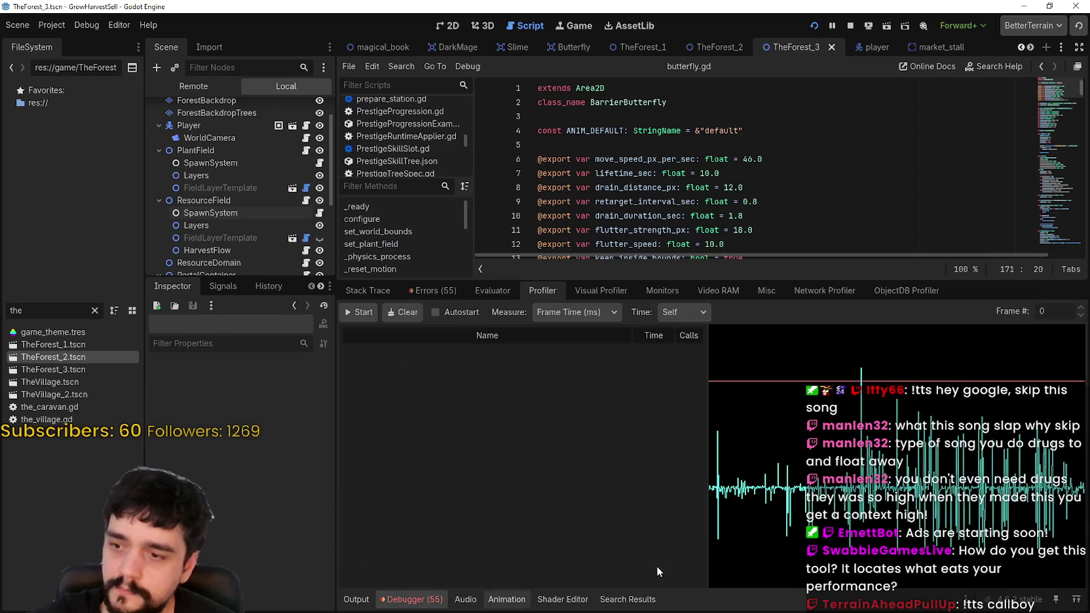
- Record a profiling session of the running game in an enlarged profiler, then jump to a graph frame
{"action": "left_click", "coordinate": [366, 312]}
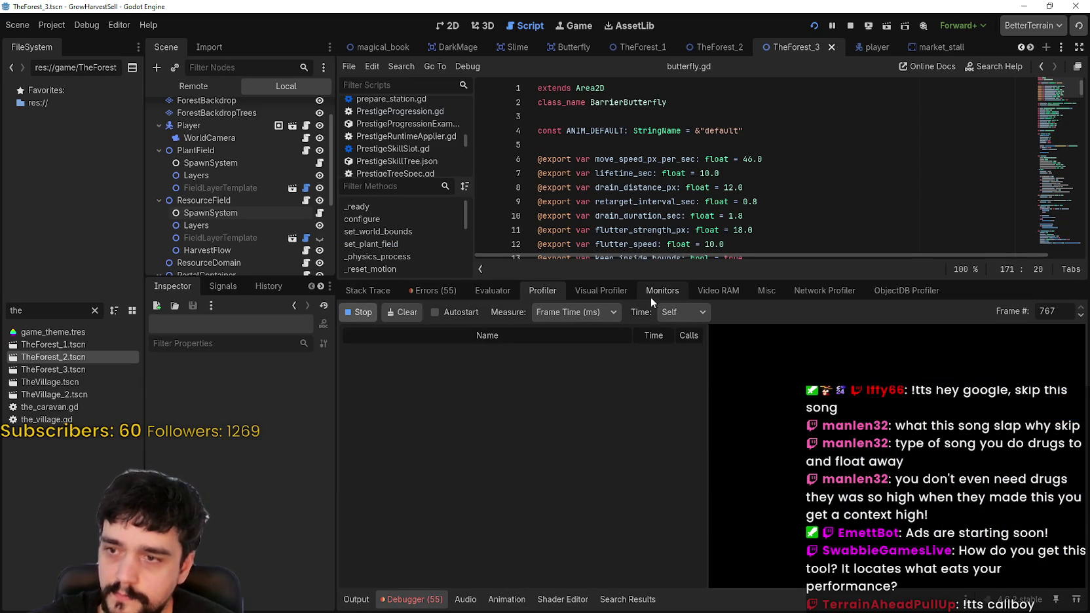
{"action": "left_click_drag", "start_coordinate": [645, 281], "coordinate": [647, 188]}
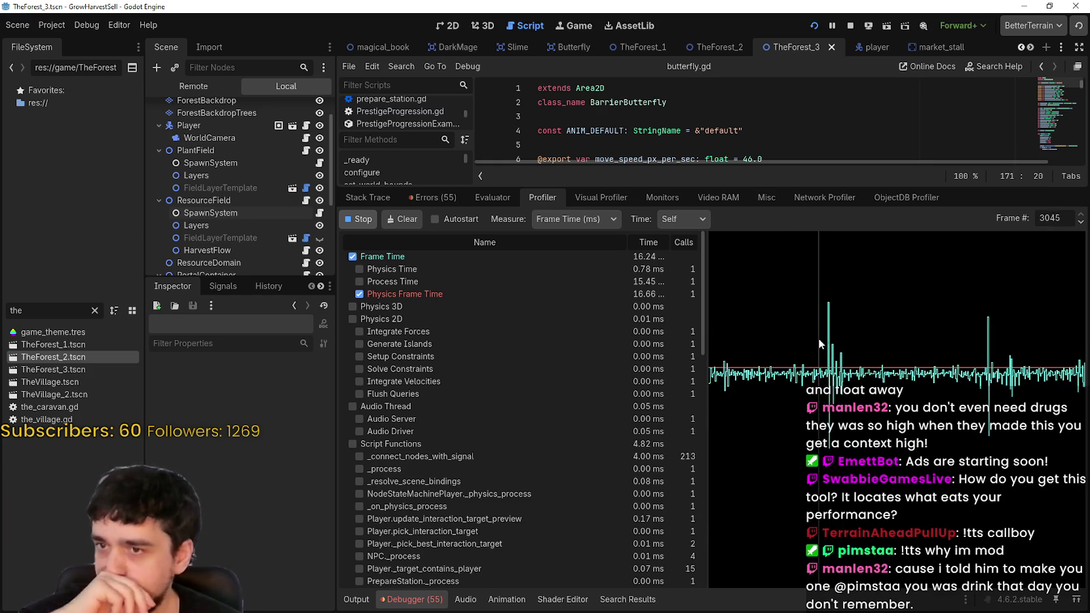
{"action": "left_click", "coordinate": [362, 222]}
{"action": "mouse_move", "coordinate": [899, 335]}
{"action": "left_mouse_down"}
{"action": "mouse_move", "coordinate": [831, 340]}
{"action": "mouse_move", "coordinate": [988, 347]}
{"action": "left_mouse_up"}
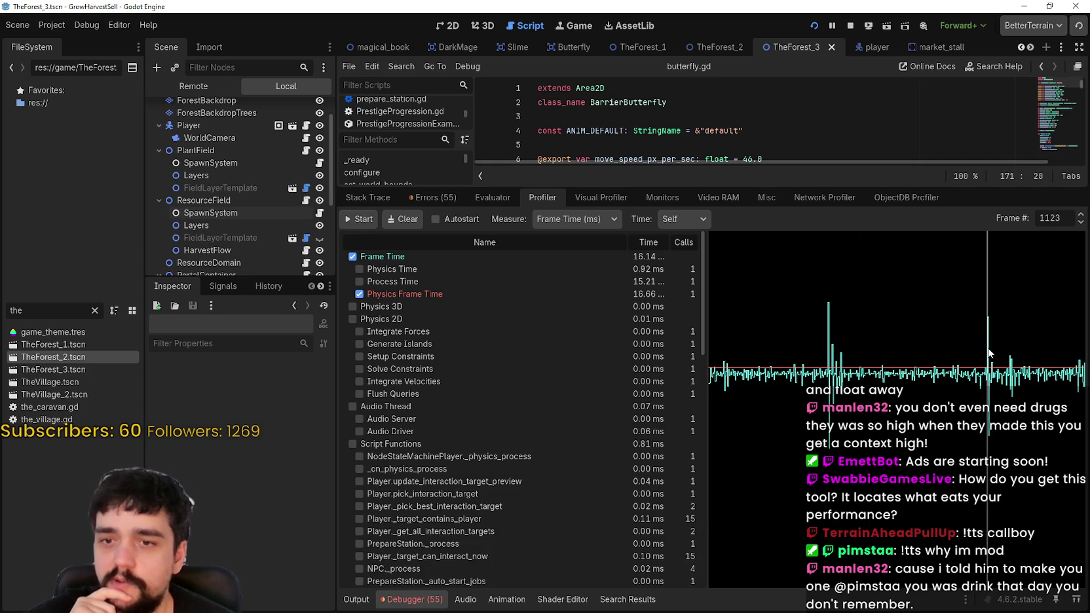
- Step through frames to 1125, showing 16.20 ms frame time and 16.66 ms physics time
{"action": "left_click", "coordinate": [1083, 218]}
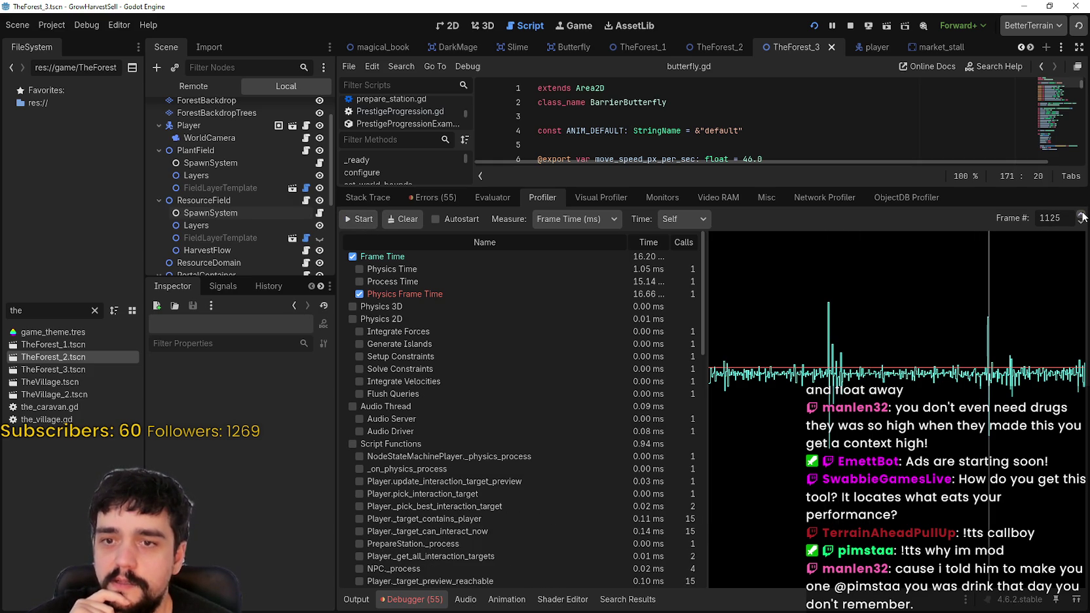
{"action": "left_click", "coordinate": [1081, 218]}
{"action": "left_click", "coordinate": [1082, 218]}
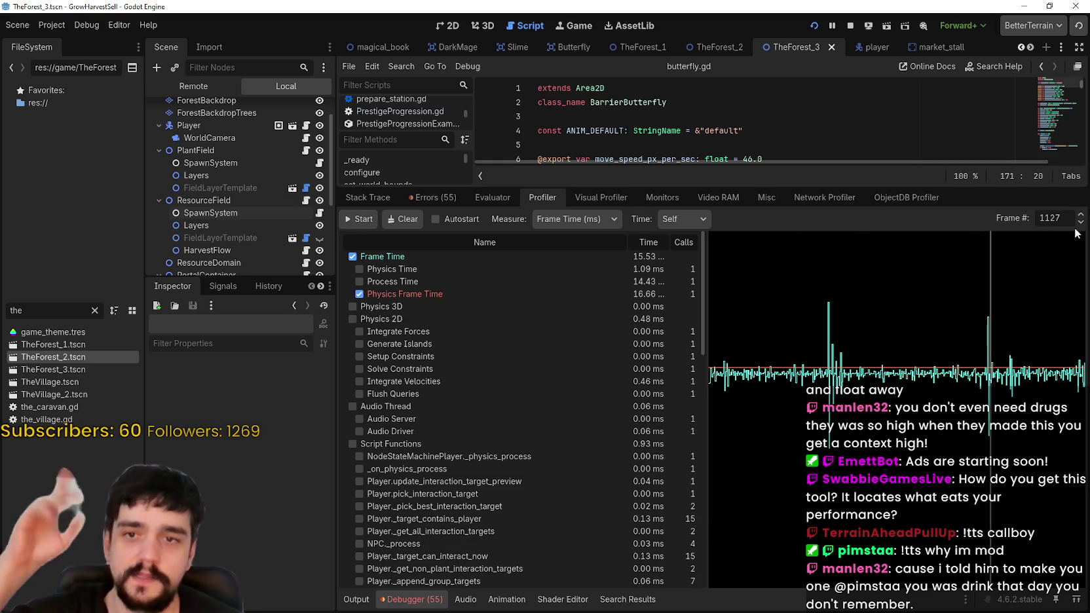
{"action": "left_click", "coordinate": [1082, 223]}
{"action": "left_click", "coordinate": [1081, 222]}
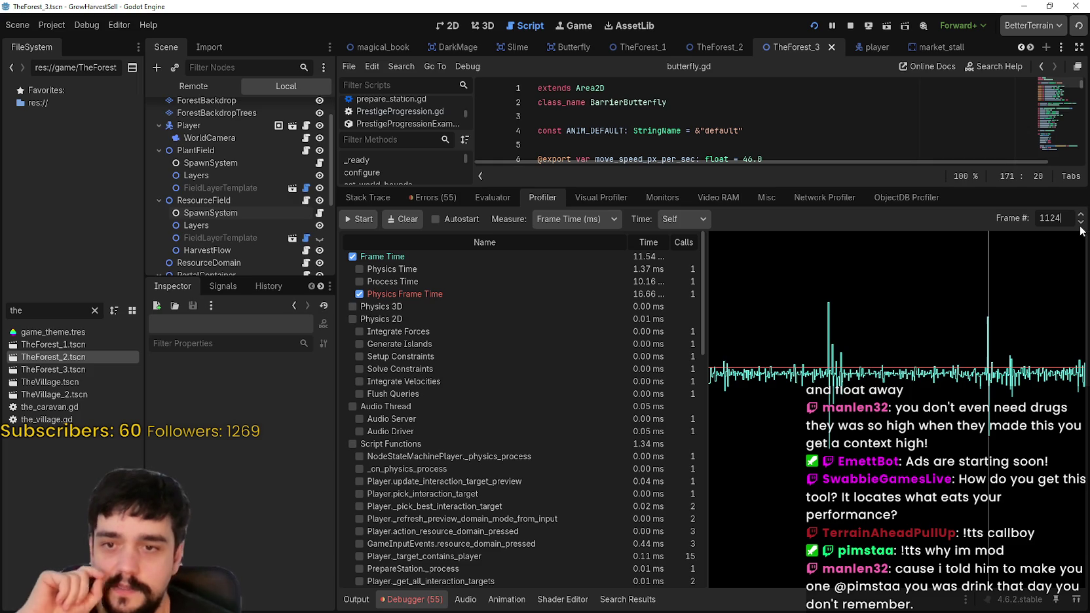
{"action": "left_click", "coordinate": [1080, 223]}
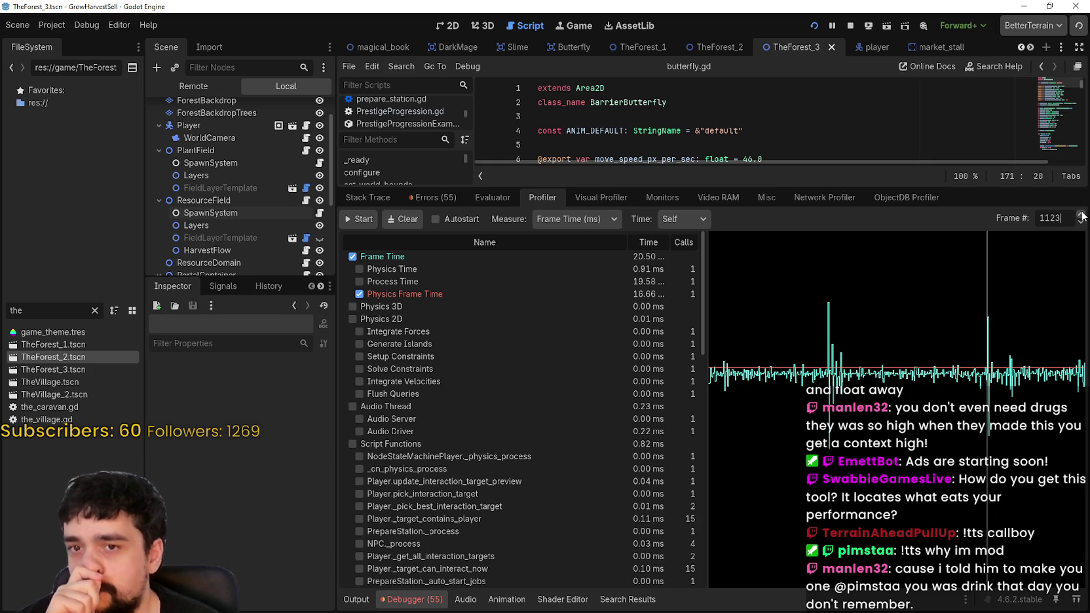
{"action": "left_click", "coordinate": [1081, 215]}
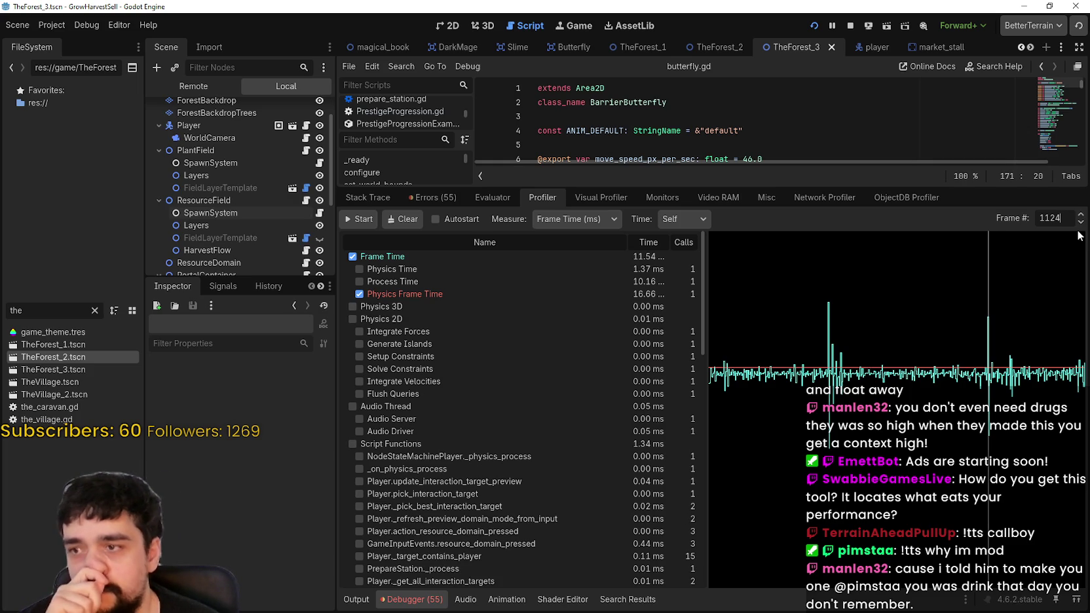
{"action": "left_click", "coordinate": [1081, 216]}
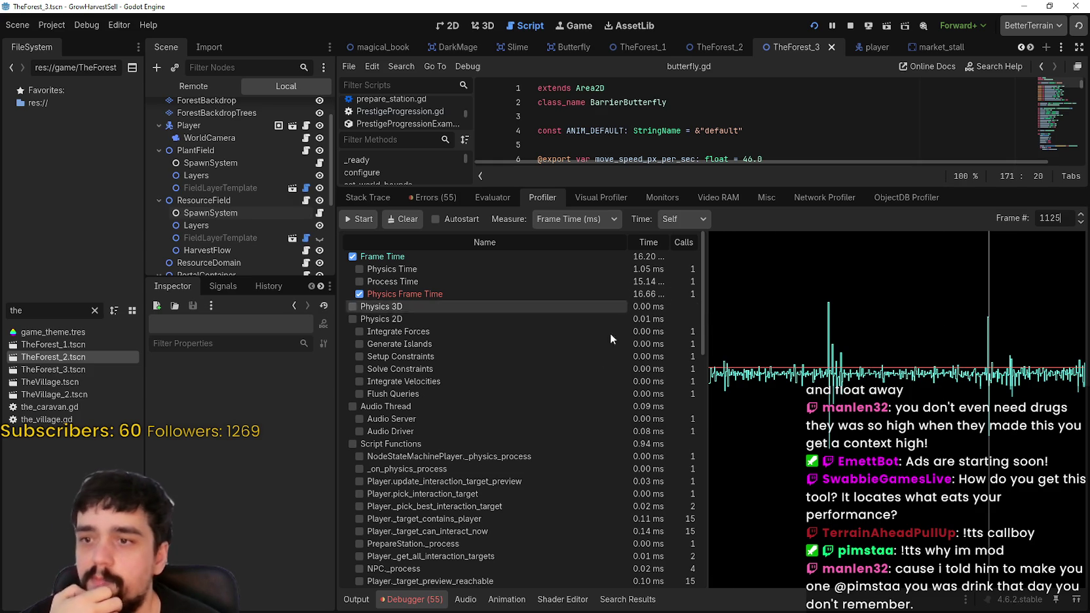
{"action": "scroll", "coordinate": [636, 521], "scroll_direction": "down", "scroll_amount": 10}
{"action": "scroll", "coordinate": [636, 517], "scroll_direction": "up", "scroll_amount": 10}
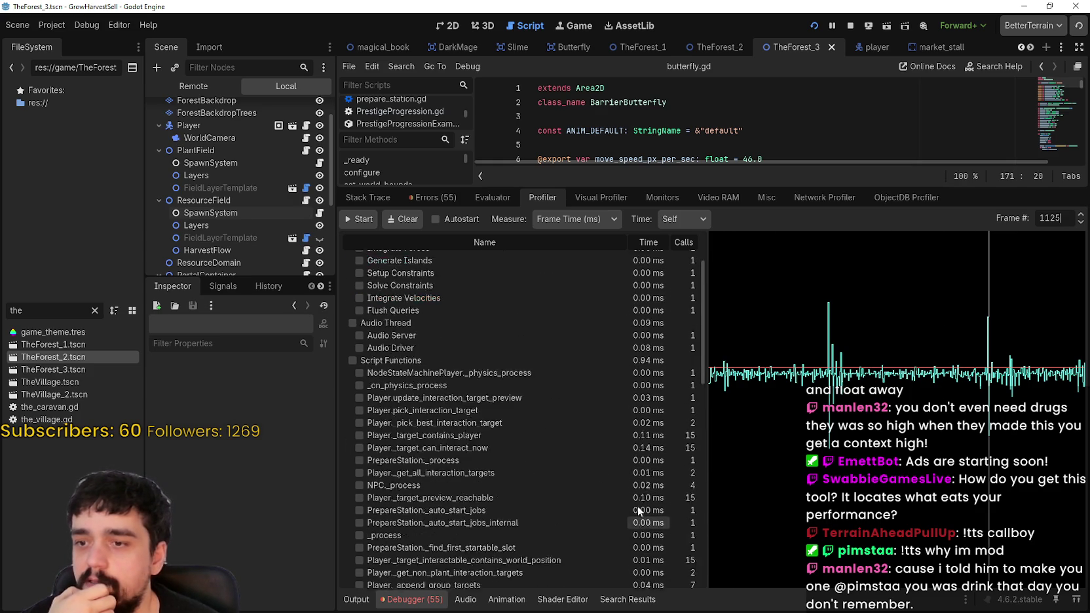
{"action": "left_click", "coordinate": [52, 24]}
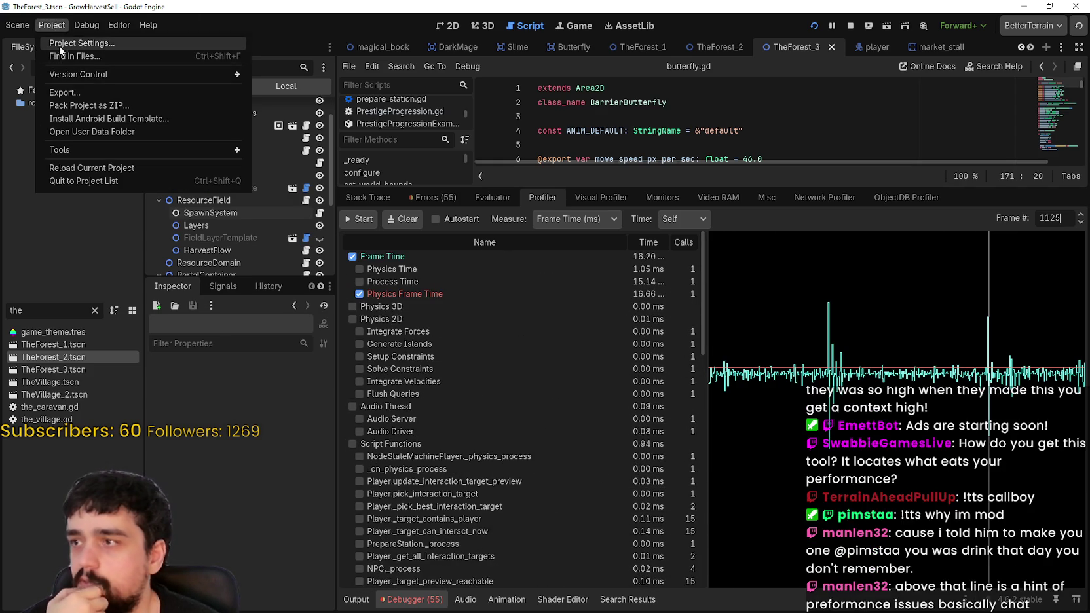
- Set Application > Run > Max FPS to 60 in the project settings
{"action": "left_click", "coordinate": [78, 44]}
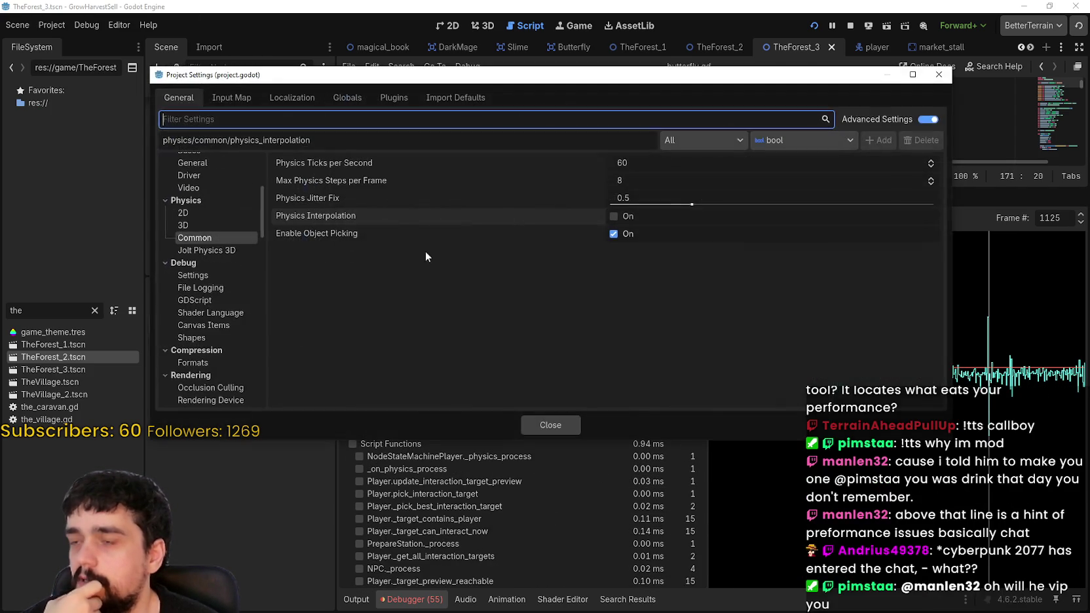
{"action": "scroll", "coordinate": [211, 224], "scroll_direction": "up", "scroll_amount": 3}
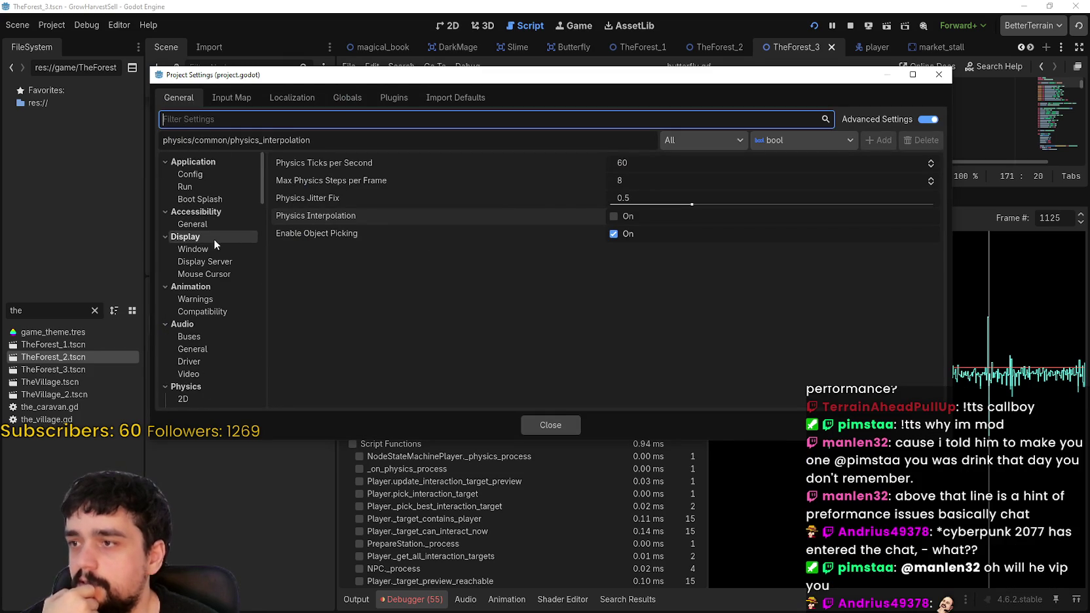
{"action": "left_click", "coordinate": [213, 247]}
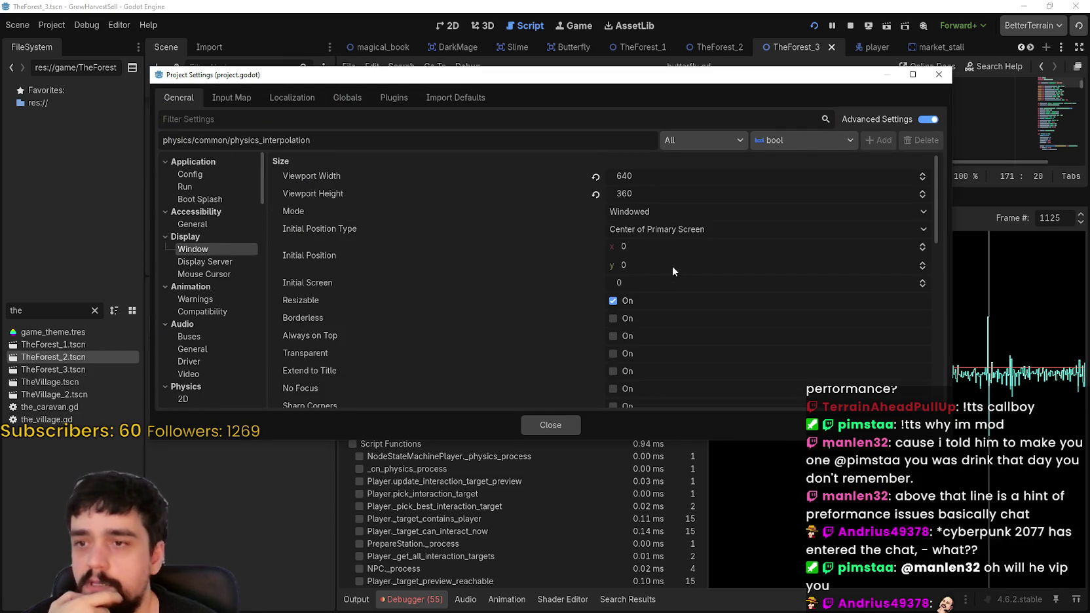
{"action": "scroll", "coordinate": [672, 266], "scroll_direction": "down", "scroll_amount": 10}
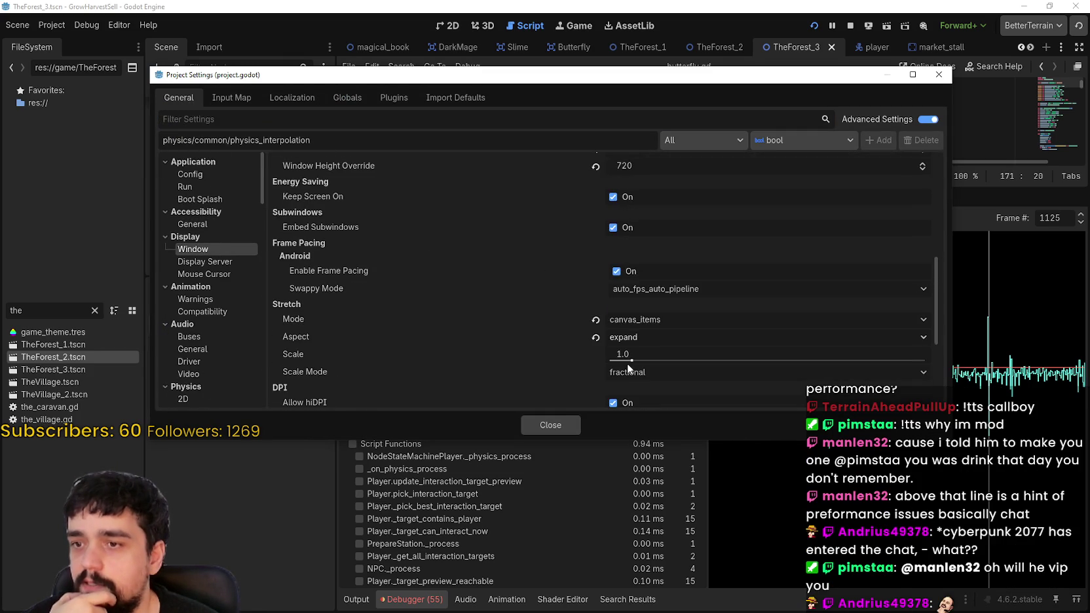
{"action": "scroll", "coordinate": [627, 363], "scroll_direction": "up", "scroll_amount": 3}
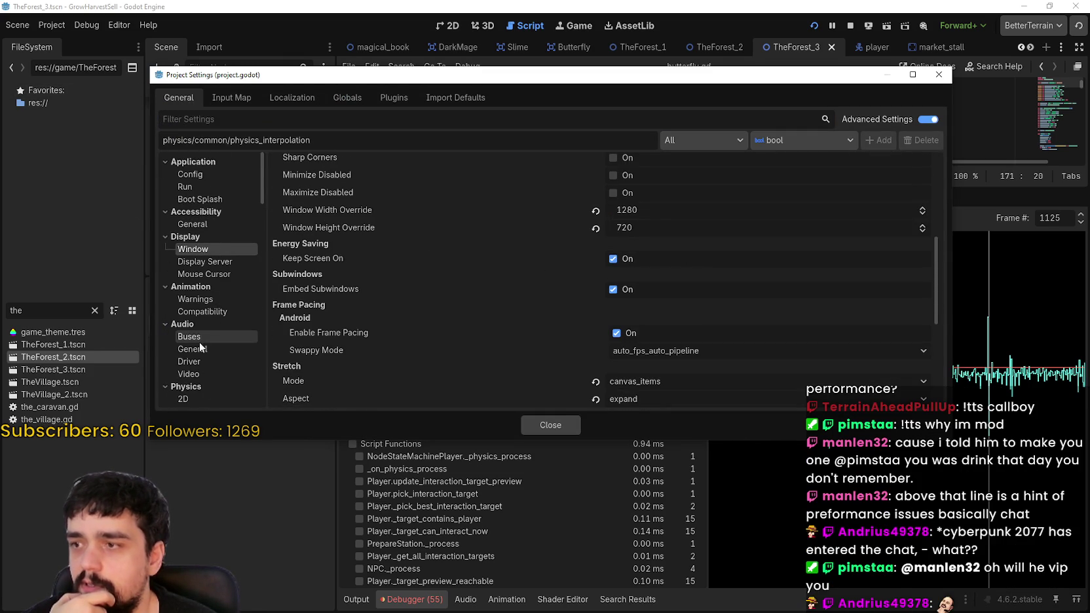
{"action": "left_click", "coordinate": [207, 174]}
{"action": "left_click", "coordinate": [196, 186]}
{"action": "left_click", "coordinate": [652, 303]}
{"action": "type", "text": "60"}
{"action": "key", "text": "Return"}
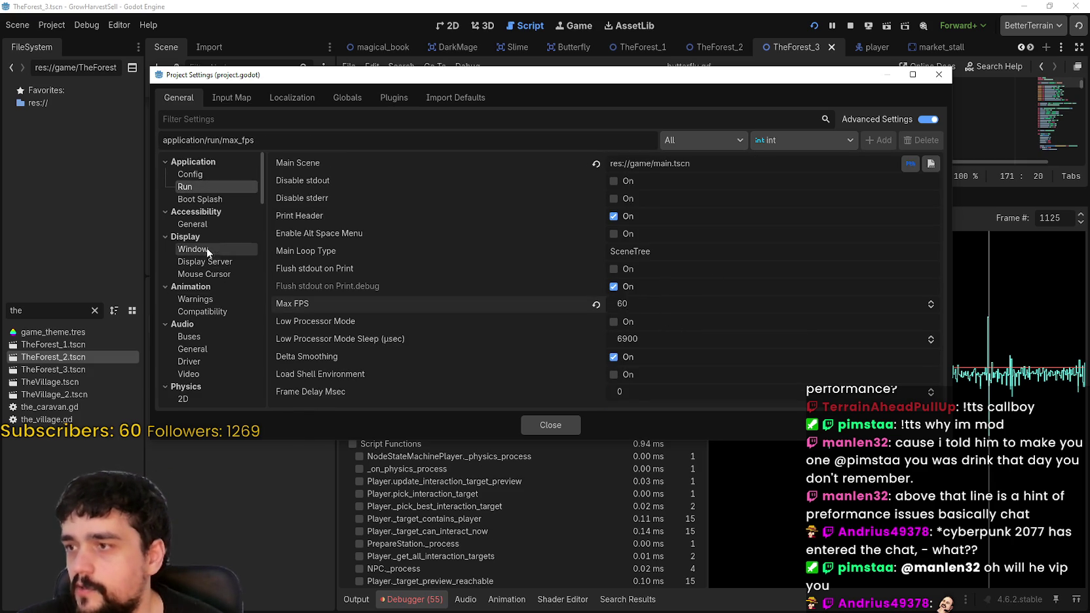
- Set Display > Window V-Sync Mode to Disabled and close the project settings
{"action": "left_click", "coordinate": [192, 249]}
{"action": "scroll", "coordinate": [612, 327], "scroll_direction": "down", "scroll_amount": 10}
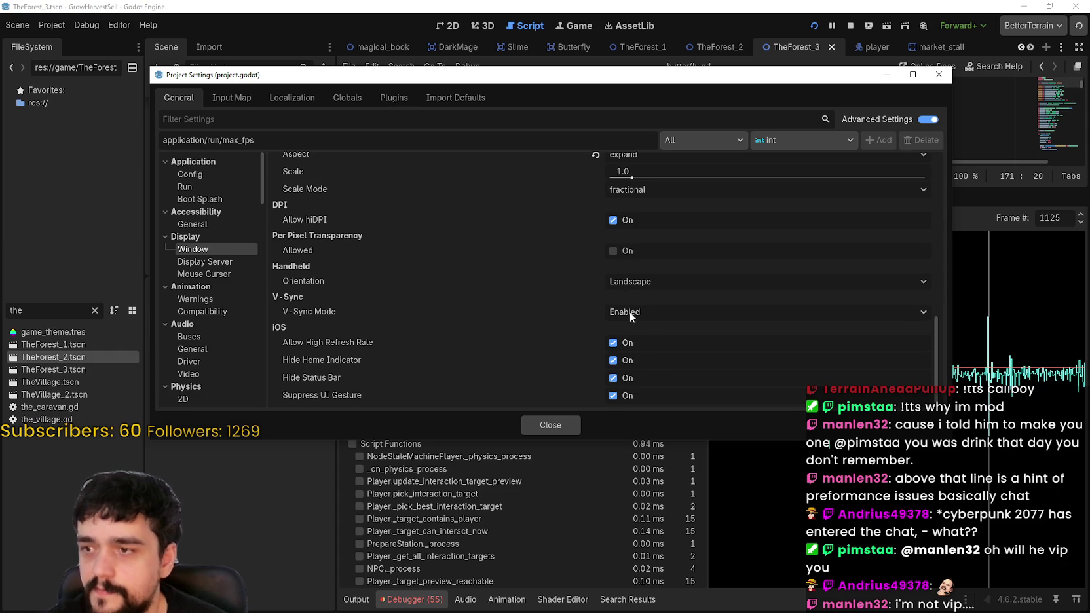
{"action": "left_click", "coordinate": [630, 312]}
{"action": "left_click", "coordinate": [660, 331]}
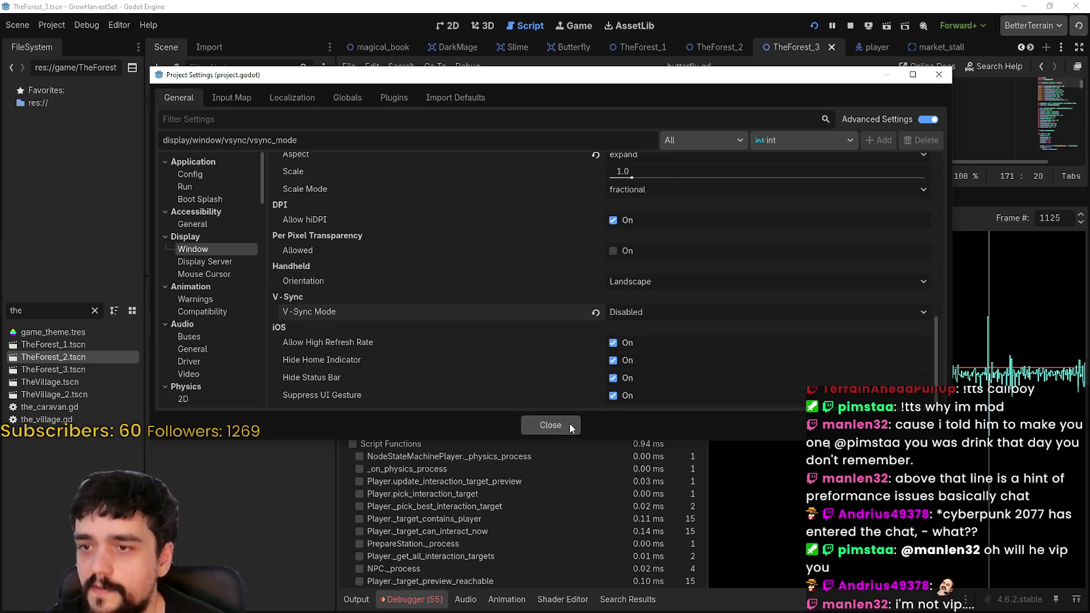
{"action": "left_click", "coordinate": [550, 425]}
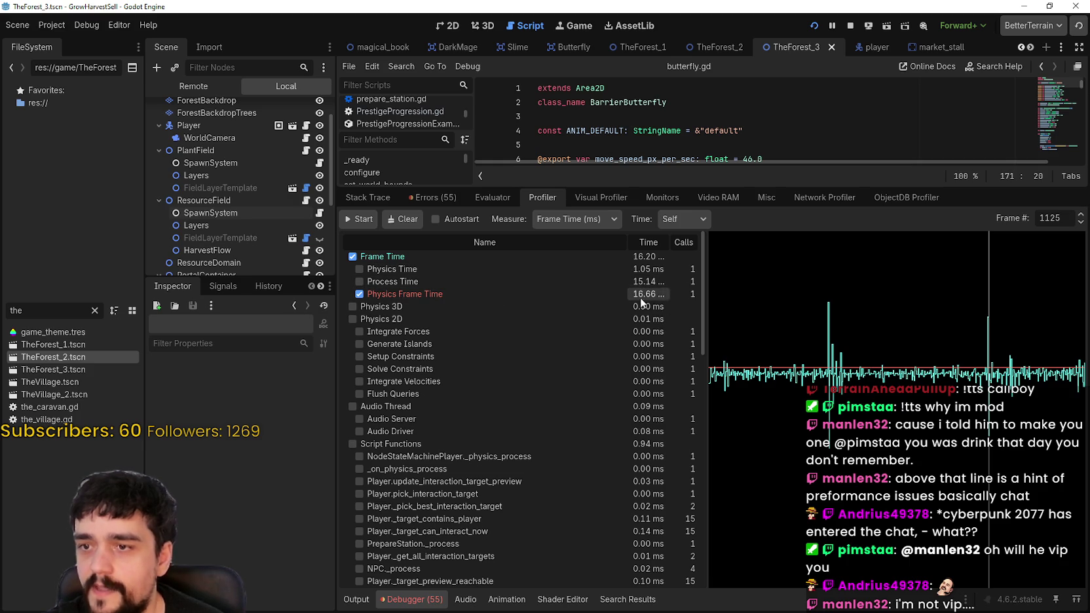
- Restart the running game and start playing from the title screen
{"action": "left_click", "coordinate": [850, 26]}
{"action": "left_click", "coordinate": [815, 25]}
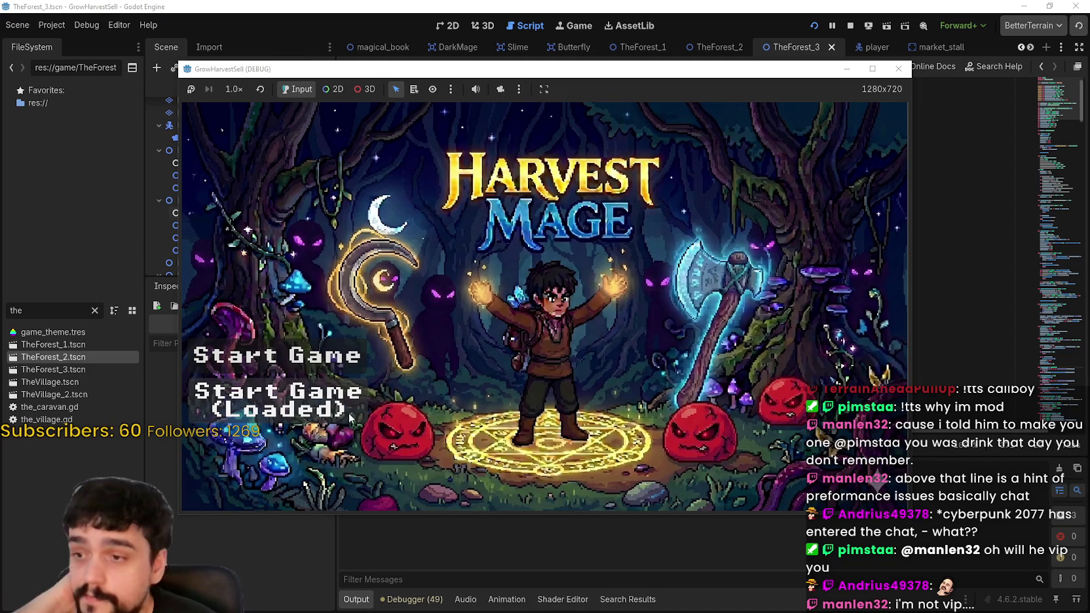
{"action": "left_click", "coordinate": [349, 416]}
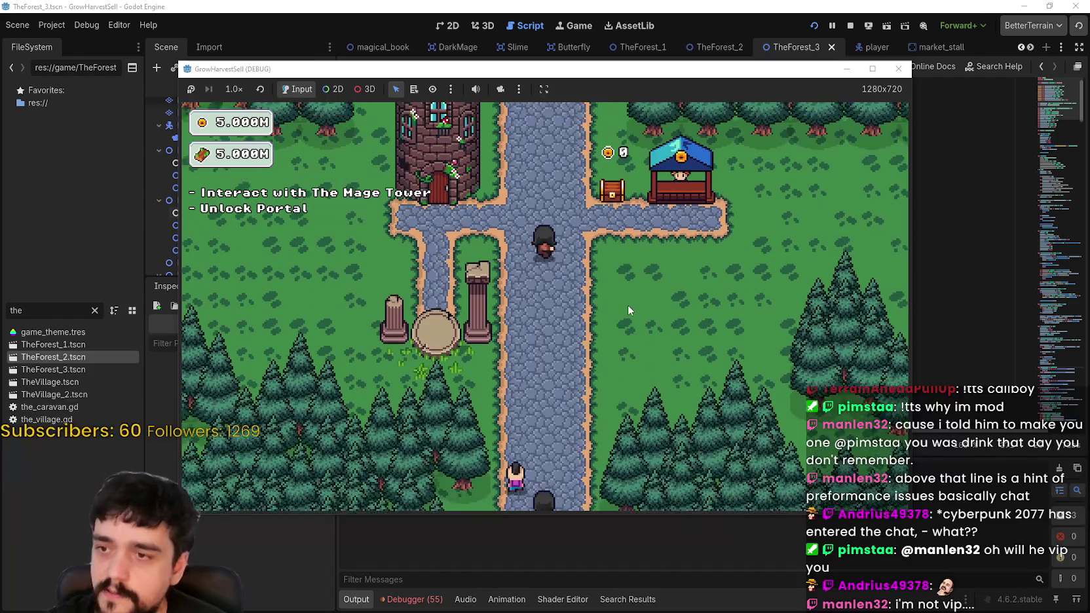
- Record a fresh profiler capture in the editor, stopping on frame 1078
{"action": "key", "text": "alt+Tab"}
{"action": "left_click", "coordinate": [412, 600]}
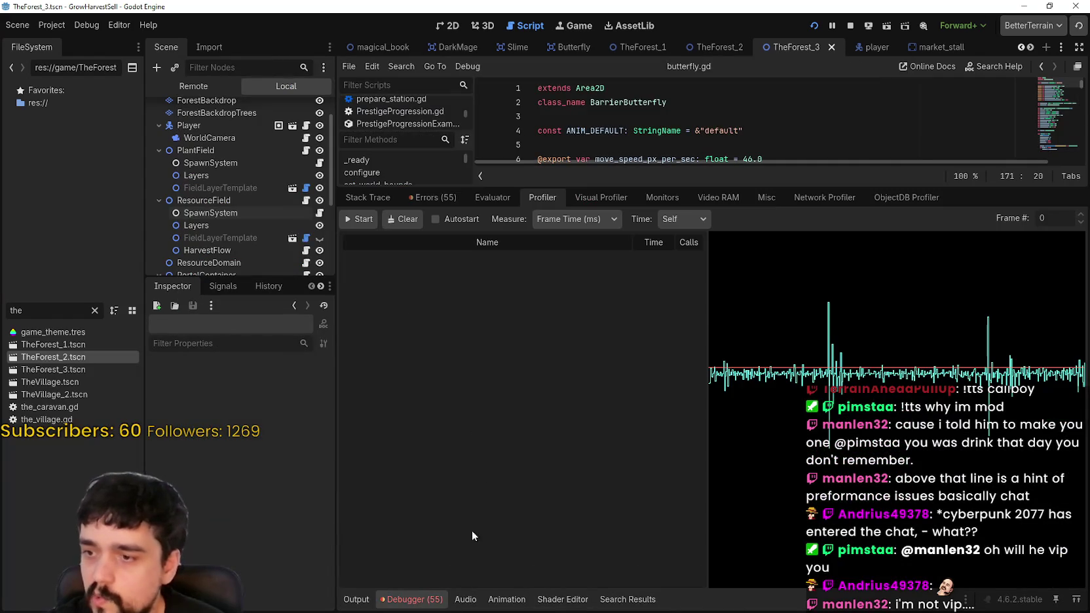
{"action": "left_click", "coordinate": [359, 219]}
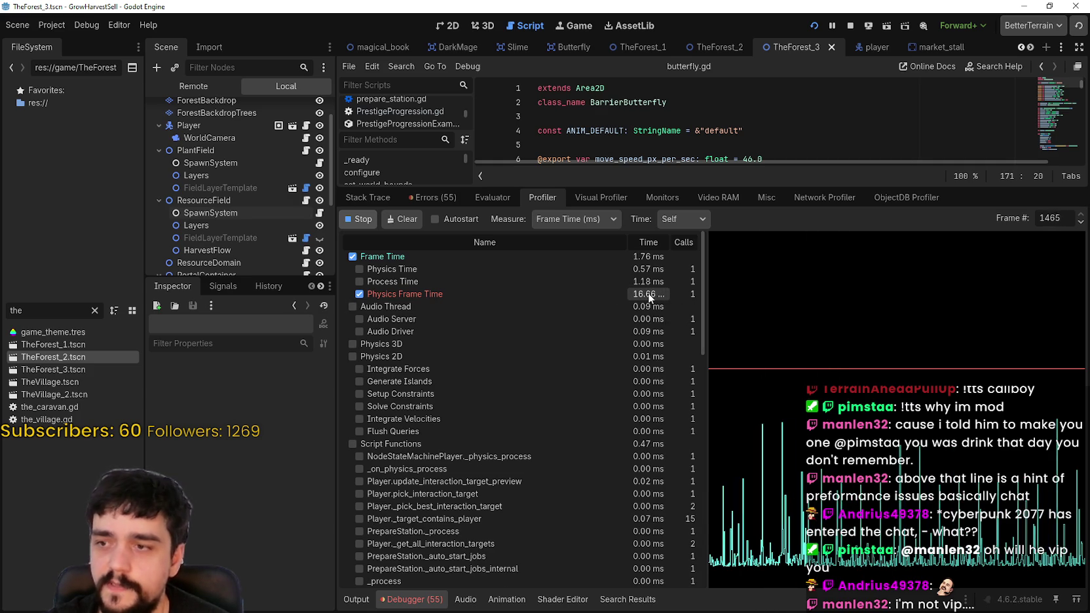
{"action": "scroll", "coordinate": [630, 506], "scroll_direction": "down", "scroll_amount": 10}
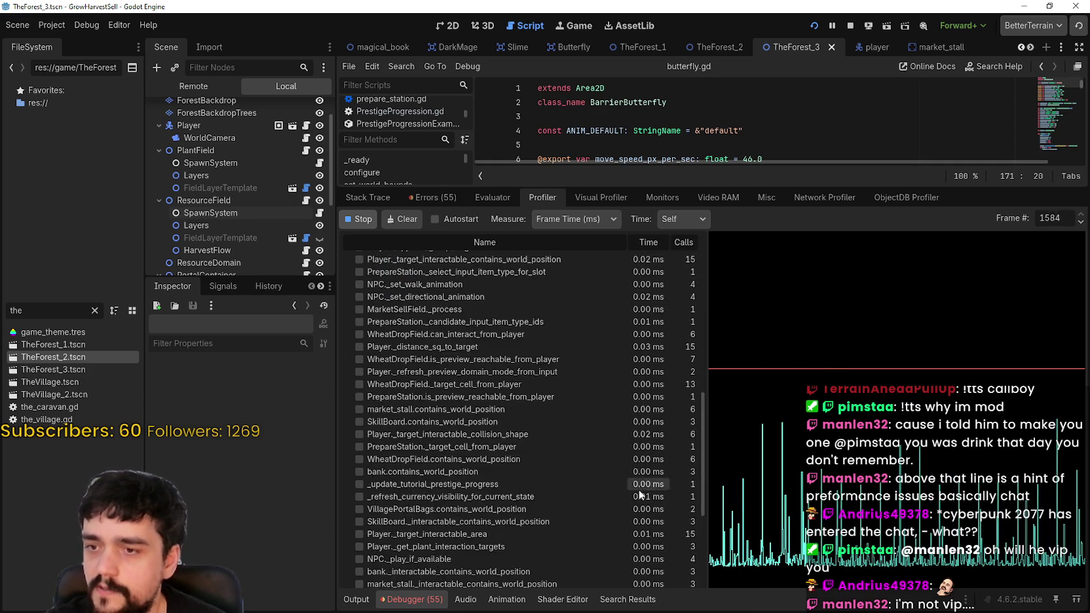
{"action": "scroll", "coordinate": [639, 527], "scroll_direction": "up", "scroll_amount": 10}
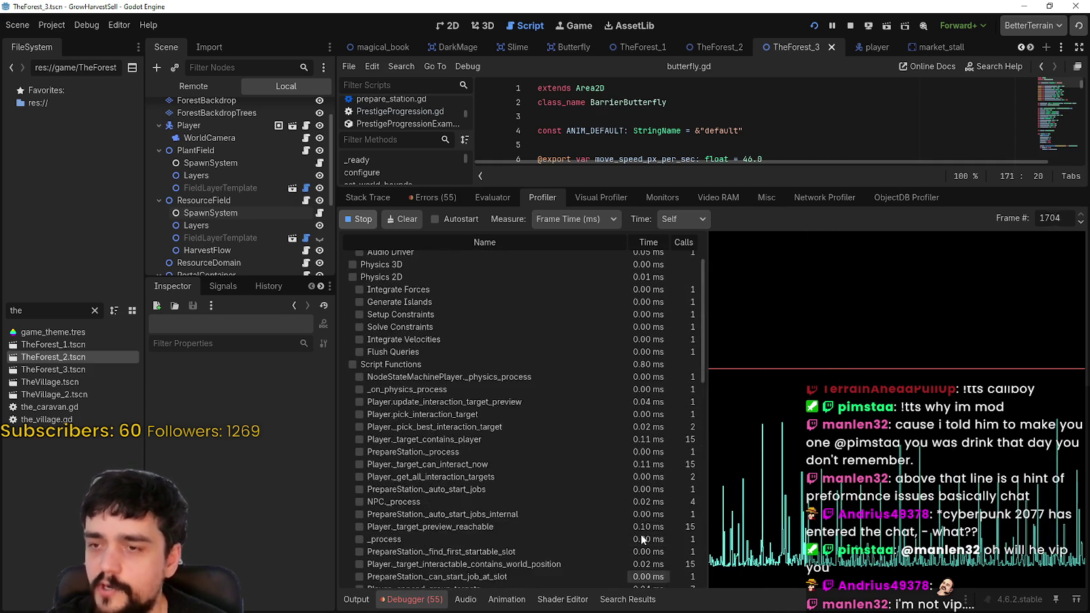
{"action": "scroll", "coordinate": [651, 330], "scroll_direction": "up", "scroll_amount": 2}
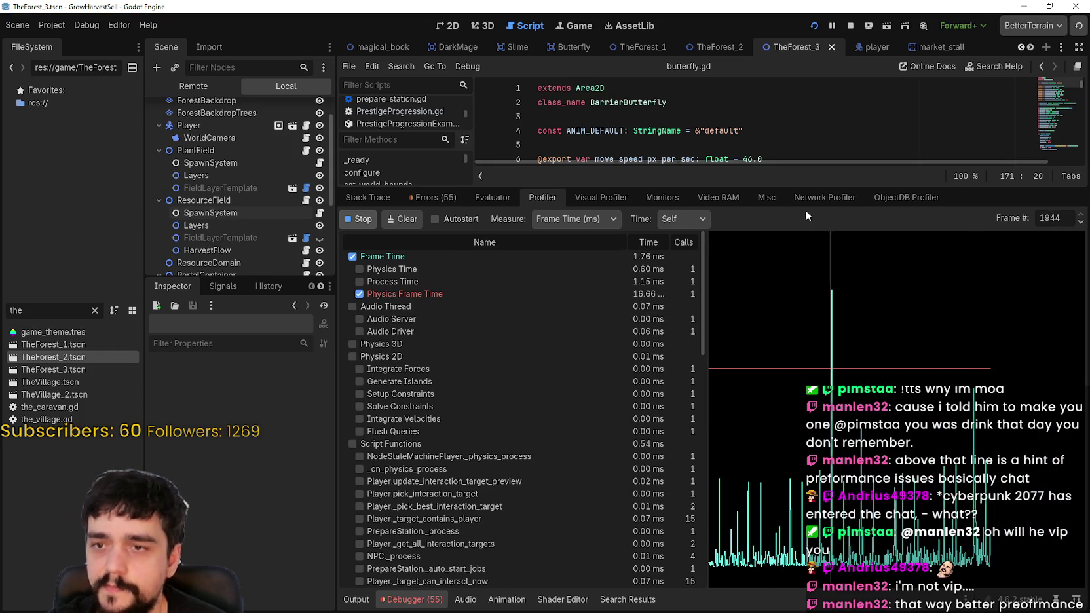
{"action": "scroll", "coordinate": [662, 541], "scroll_direction": "down", "scroll_amount": 4}
{"action": "scroll", "coordinate": [661, 542], "scroll_direction": "down", "scroll_amount": 8}
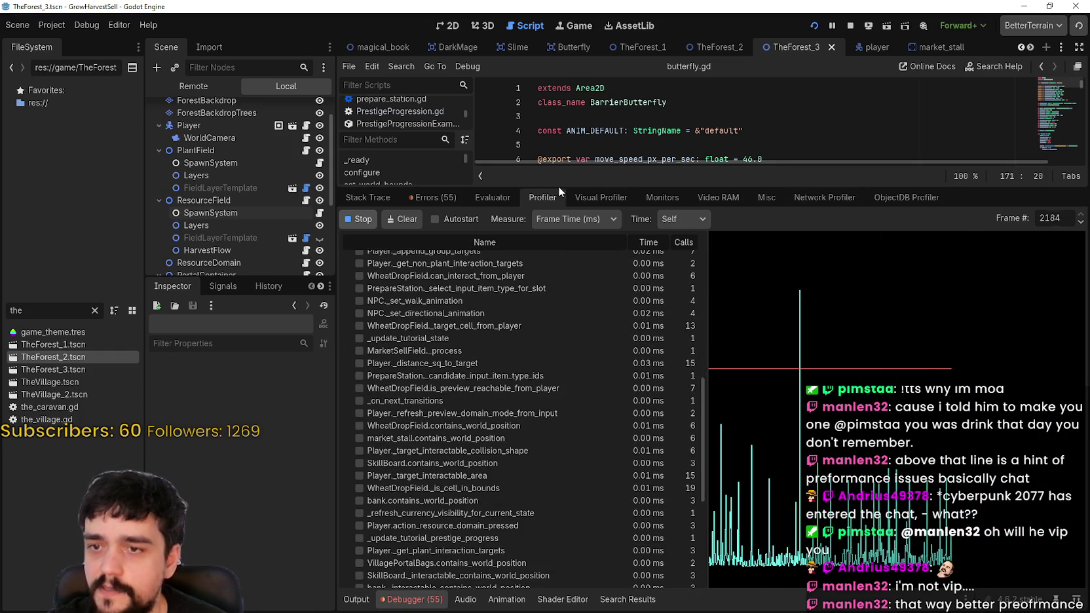
{"action": "left_click", "coordinate": [352, 215]}
- Select a spike on the profiler graph and step forward through the captured frames toward 1095
{"action": "left_click", "coordinate": [787, 324]}
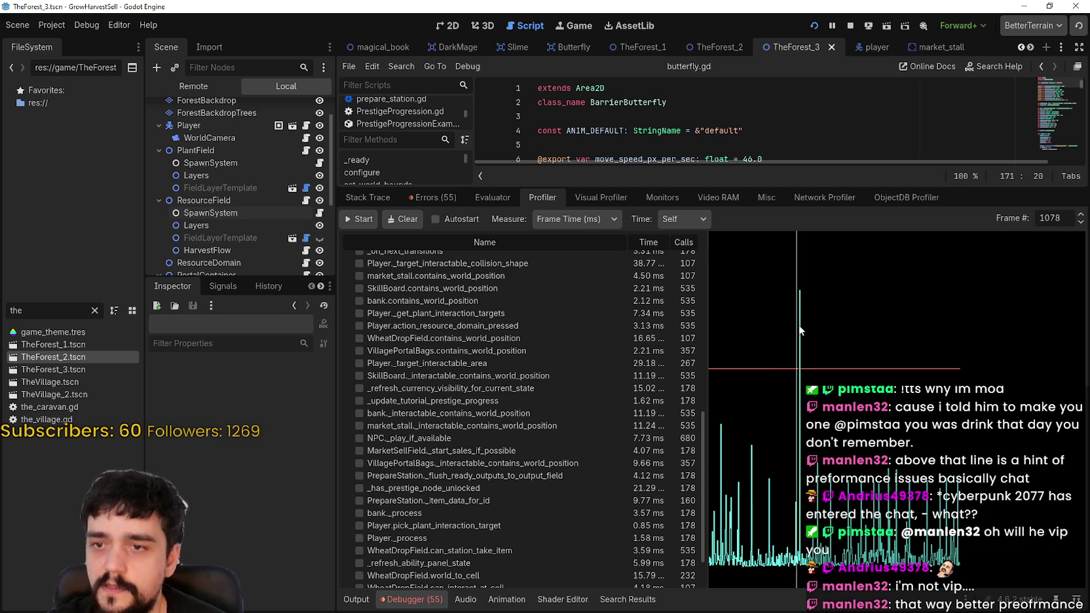
{"action": "left_click", "coordinate": [799, 325]}
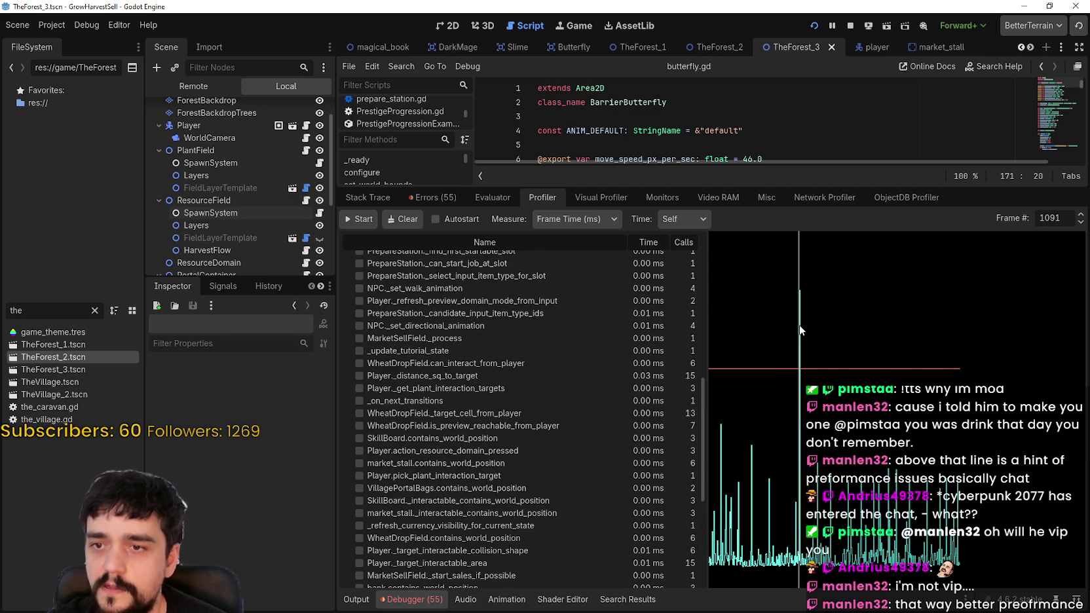
{"action": "left_click", "coordinate": [1080, 216]}
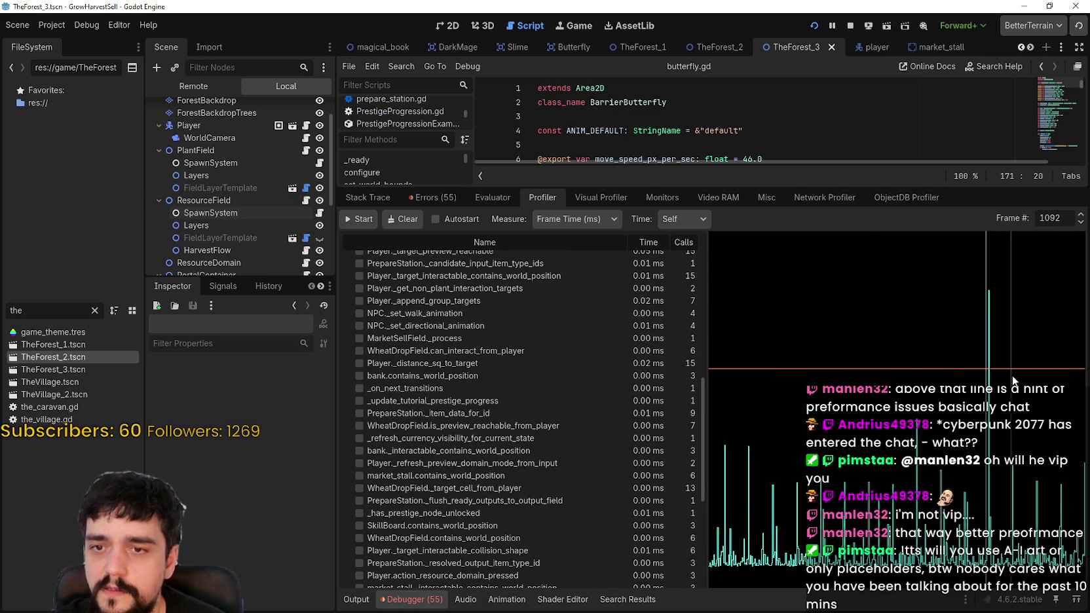
{"action": "left_click", "coordinate": [1081, 215]}
{"action": "left_click", "coordinate": [1081, 216]}
{"action": "left_click", "coordinate": [1081, 215]}
{"action": "left_click", "coordinate": [1081, 216]}
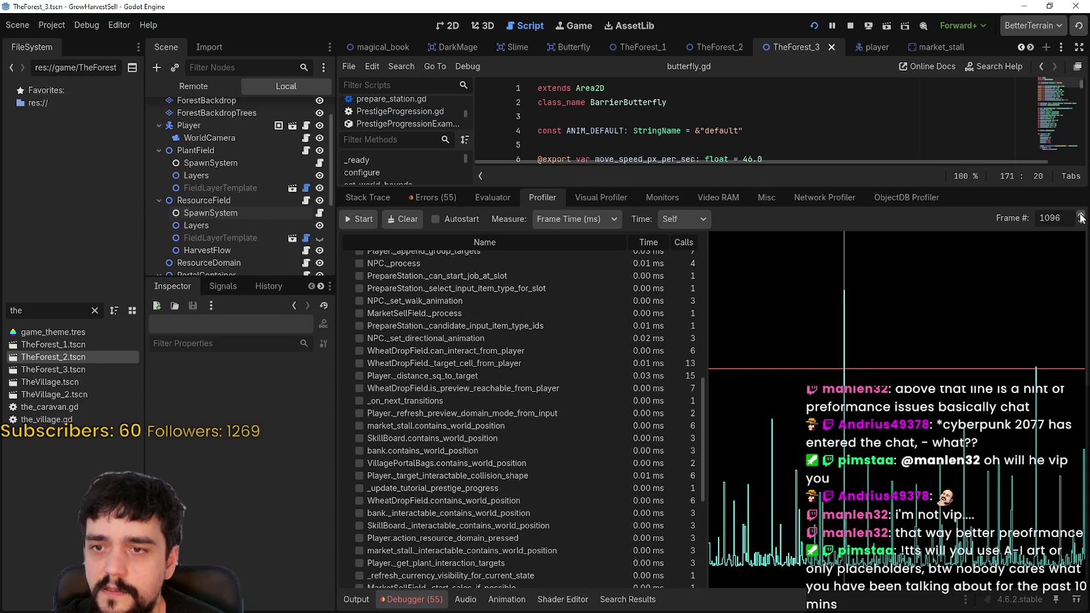
{"action": "scroll", "coordinate": [653, 363], "scroll_direction": "up", "scroll_amount": 10}
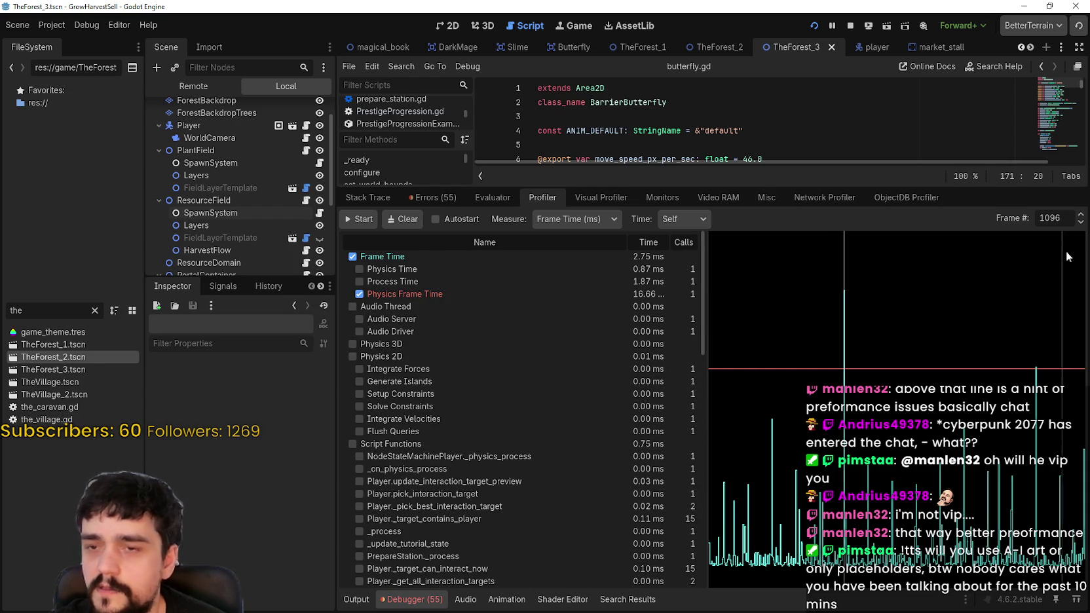
{"action": "left_click", "coordinate": [1081, 216]}
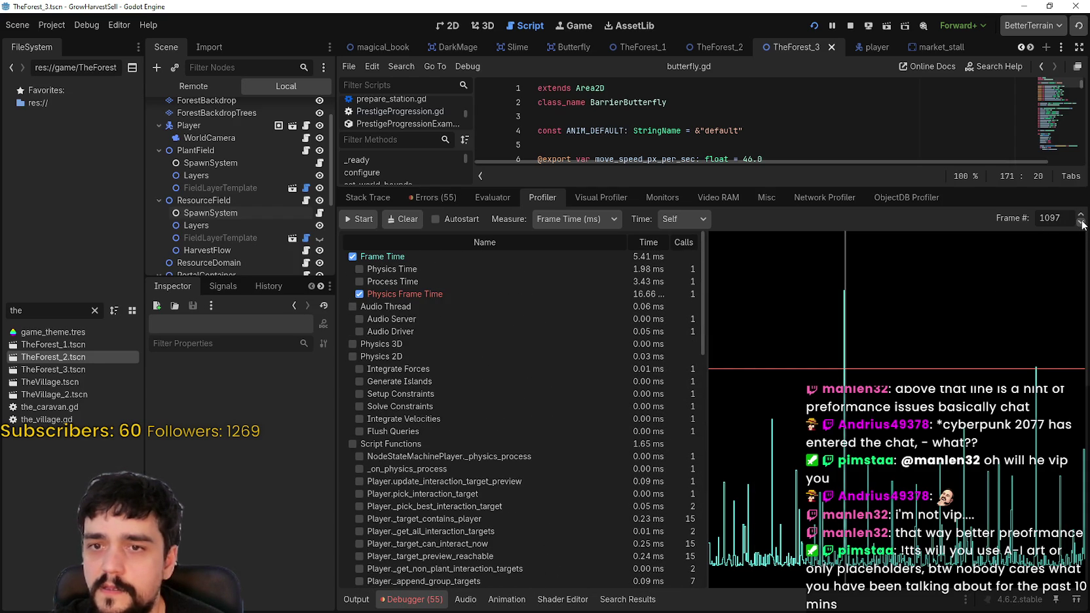
- Step back and forth between frames 1091 and 1096, settling on 1094, then view the monitors
{"action": "left_click", "coordinate": [1080, 222]}
{"action": "left_click", "coordinate": [1080, 223]}
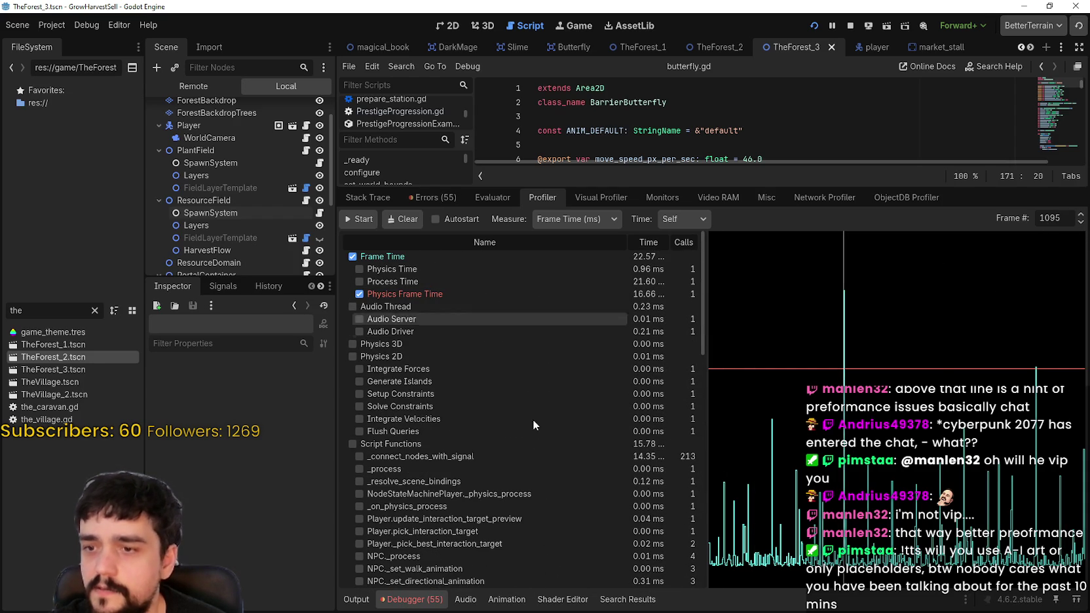
{"action": "scroll", "coordinate": [491, 458], "scroll_direction": "down", "scroll_amount": 3}
{"action": "mouse_move", "coordinate": [495, 377]}
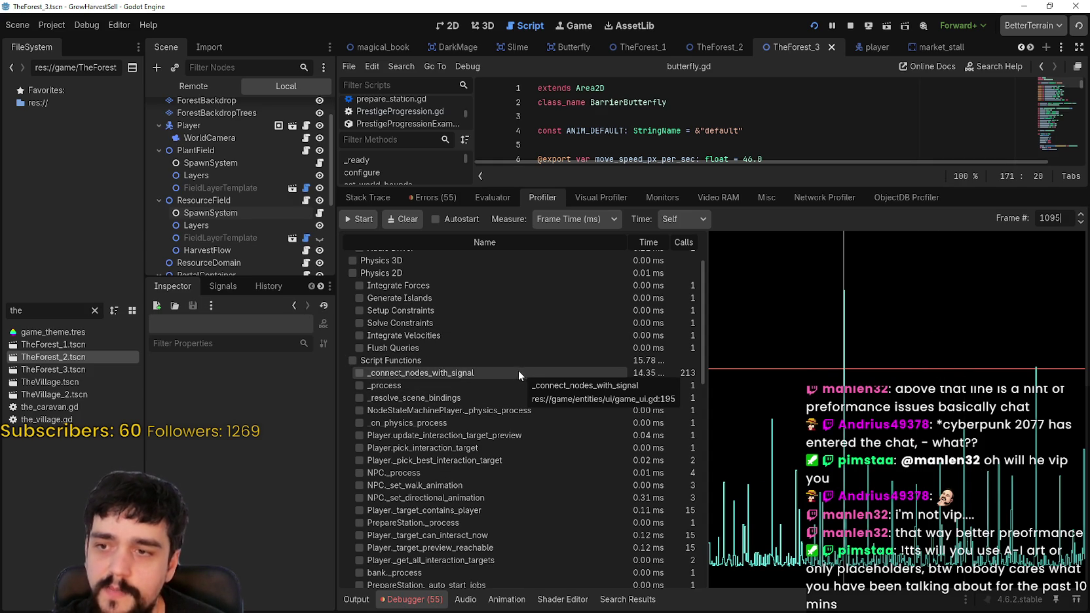
{"action": "left_click", "coordinate": [1080, 214]}
{"action": "left_click", "coordinate": [1081, 223]}
{"action": "left_click", "coordinate": [1081, 223]}
{"action": "left_click", "coordinate": [1080, 214]}
{"action": "left_click", "coordinate": [1081, 222]}
{"action": "left_click", "coordinate": [1081, 223]}
{"action": "left_click", "coordinate": [1081, 215]}
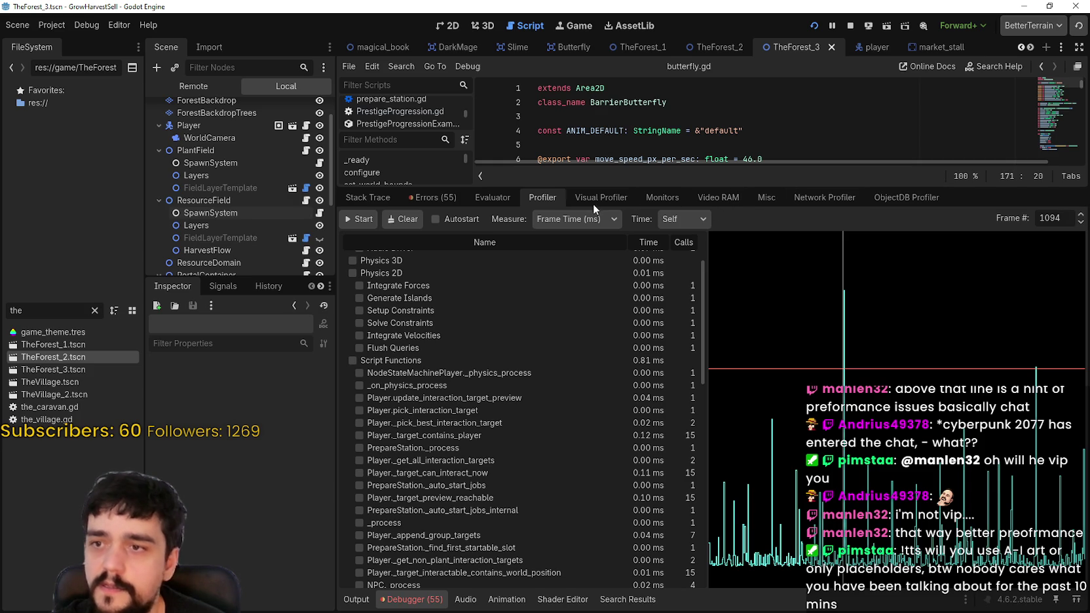
{"action": "left_click", "coordinate": [655, 197]}
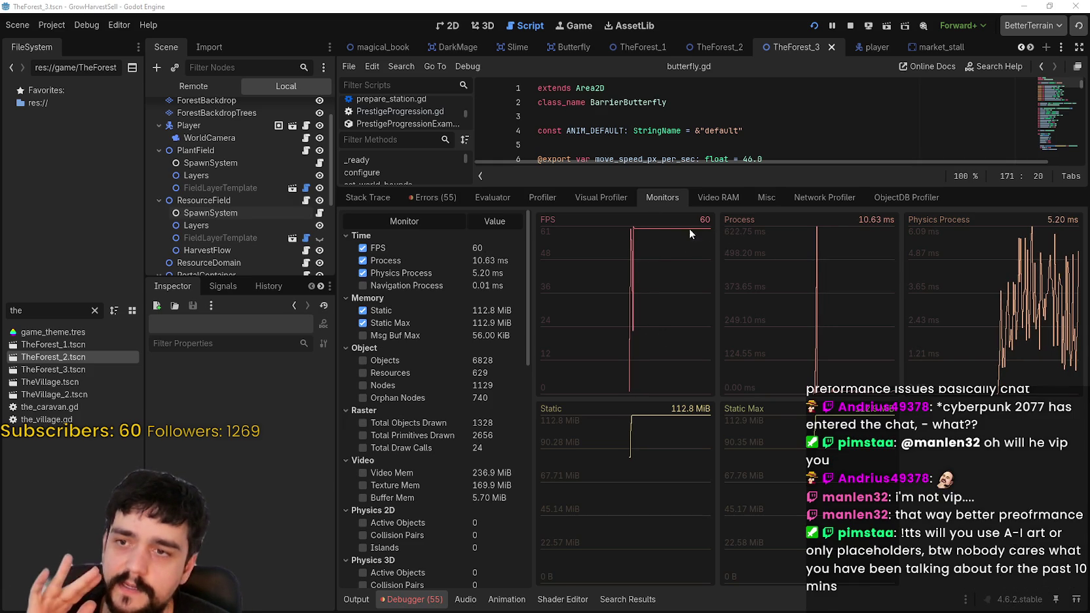
- Resize the debugger panel while checking the FPS and memory monitors, then return to the Profiler on frame 1094
{"action": "mouse_move", "coordinate": [753, 185]}
{"action": "left_mouse_down"}
{"action": "mouse_move", "coordinate": [792, 315]}
{"action": "mouse_move", "coordinate": [796, 515]}
{"action": "left_mouse_up"}
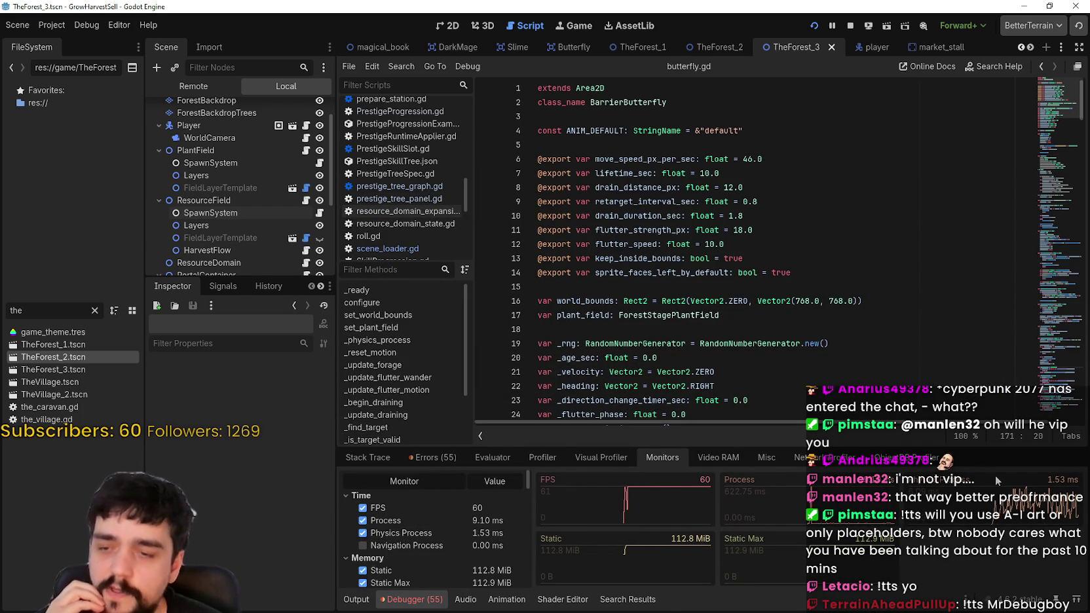
{"action": "left_click_drag", "start_coordinate": [922, 447], "coordinate": [765, 307]}
{"action": "left_click", "coordinate": [549, 319]}
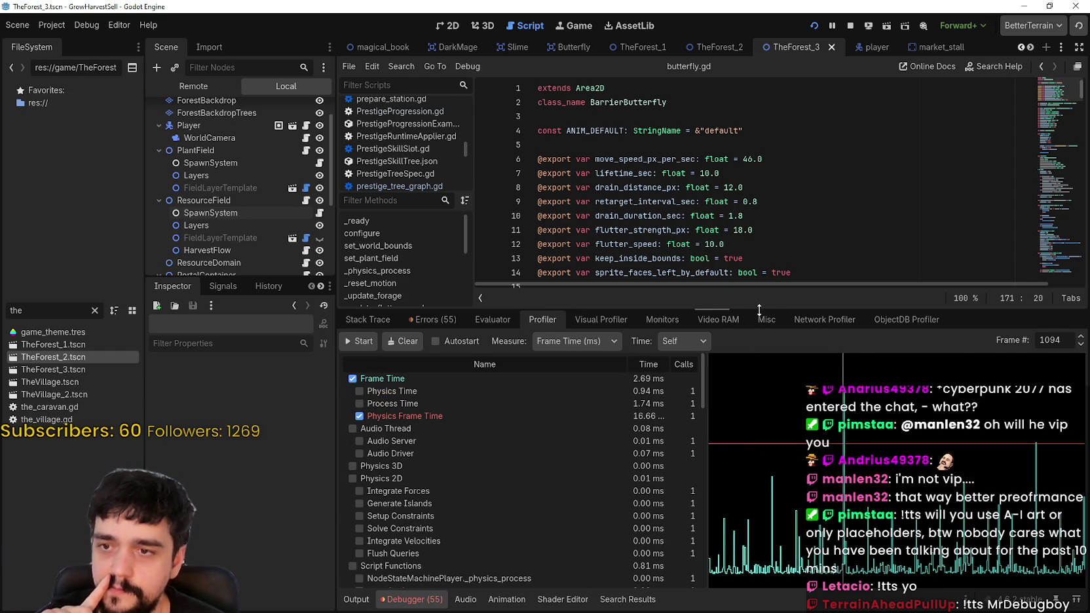
- Enlarge the debugger panel and advance the profiler to spike frame 1095
{"action": "left_click_drag", "start_coordinate": [758, 308], "coordinate": [758, 209]}
{"action": "scroll", "coordinate": [705, 300], "scroll_direction": "down", "scroll_amount": 1}
{"action": "scroll", "coordinate": [704, 300], "scroll_direction": "down", "scroll_amount": 4}
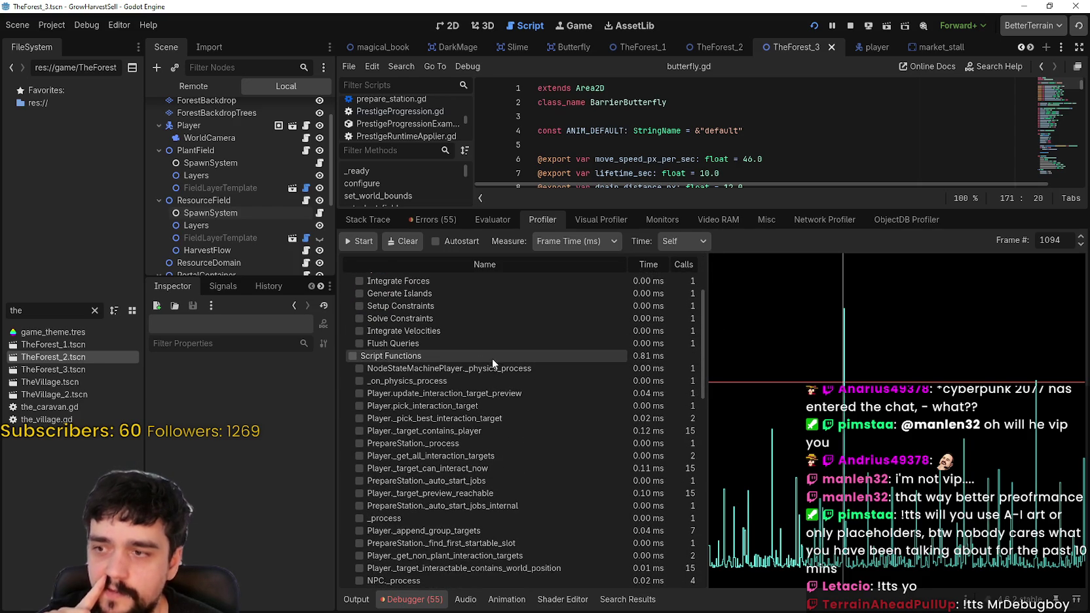
{"action": "left_click", "coordinate": [1081, 238]}
- Review per-function script times and graph _connect_nodes_with_signal (14.35 ms over 213 calls)
{"action": "scroll", "coordinate": [652, 358], "scroll_direction": "down", "scroll_amount": 2}
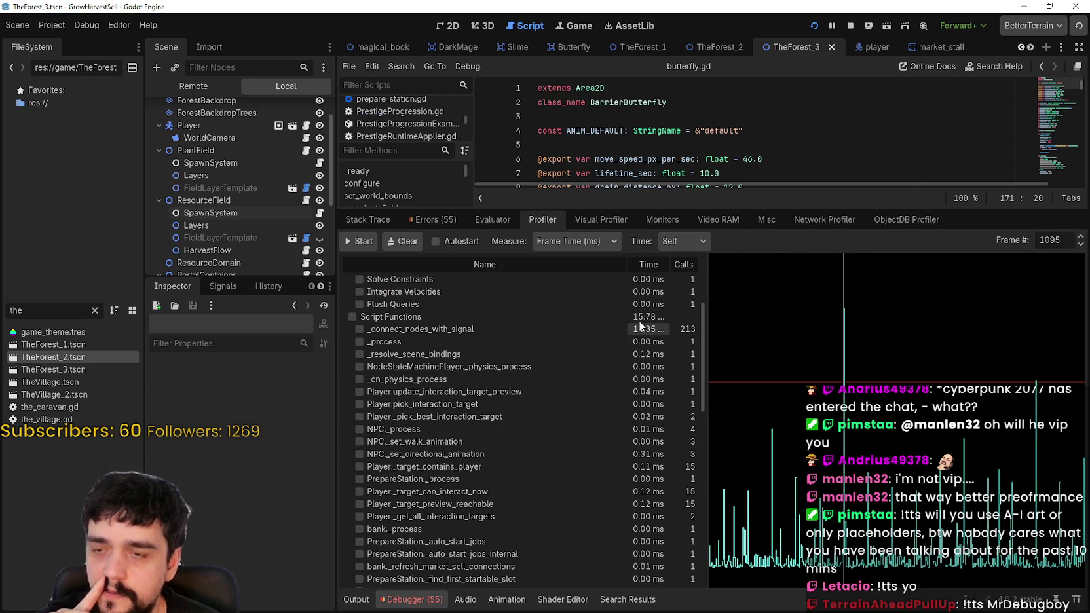
{"action": "scroll", "coordinate": [640, 341], "scroll_direction": "up", "scroll_amount": 5}
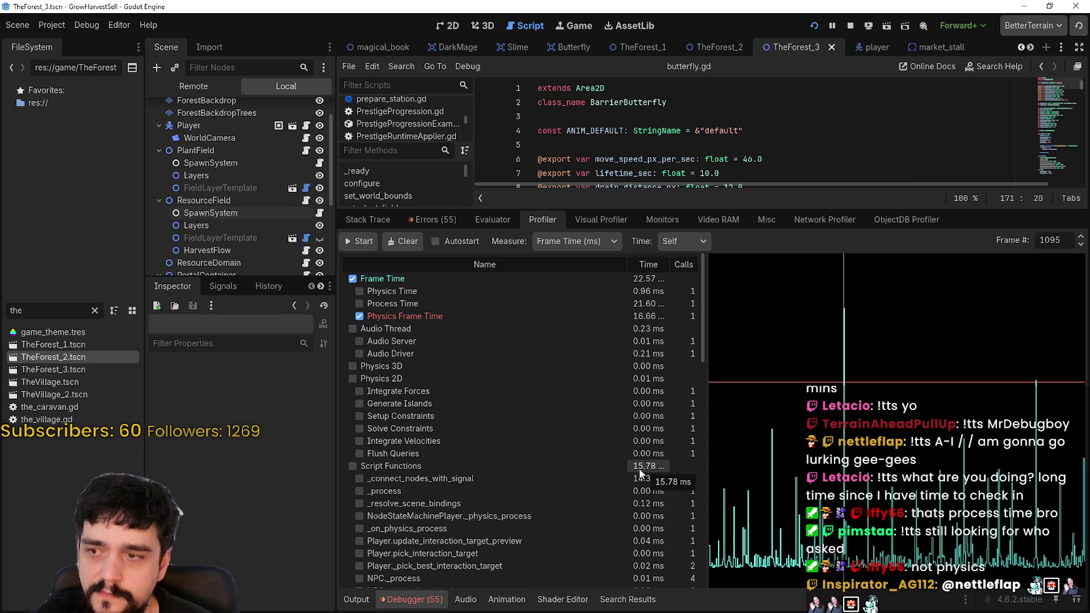
{"action": "scroll", "coordinate": [628, 522], "scroll_direction": "down", "scroll_amount": 3}
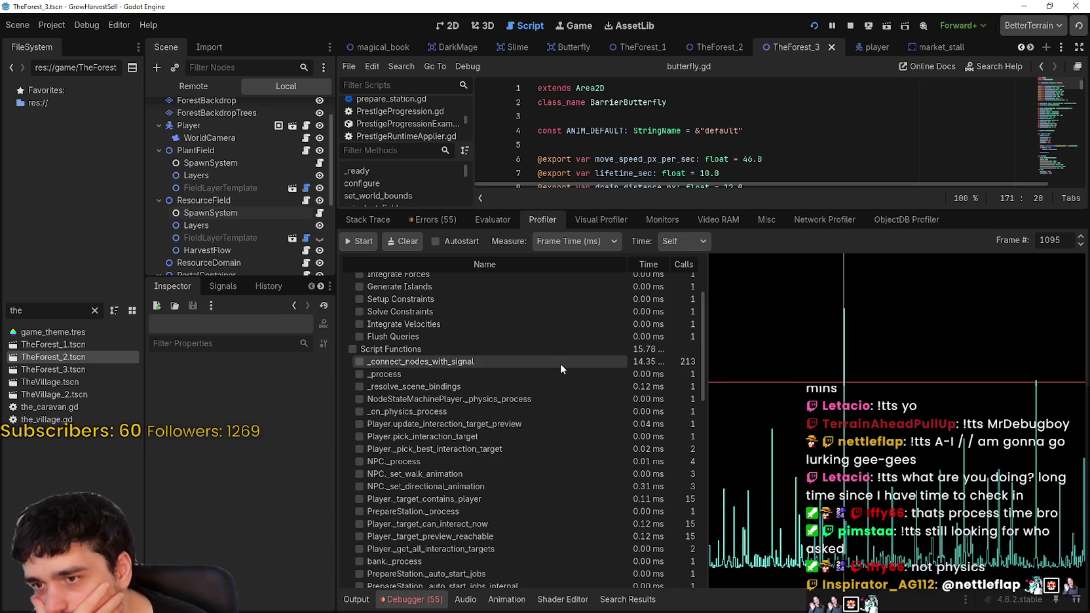
{"action": "scroll", "coordinate": [558, 367], "scroll_direction": "up", "scroll_amount": 3}
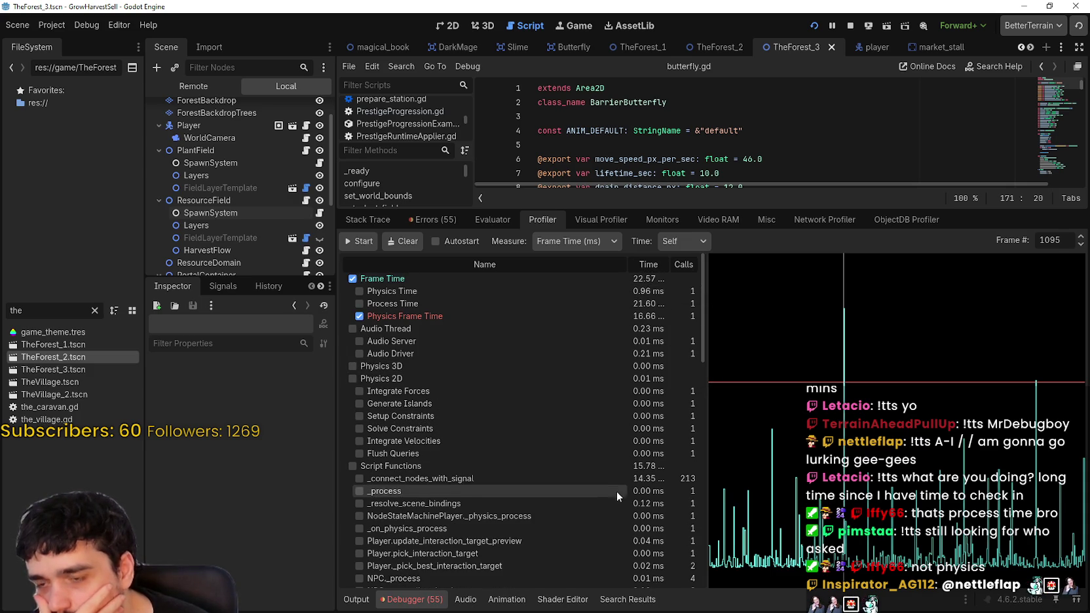
{"action": "scroll", "coordinate": [616, 492], "scroll_direction": "down", "scroll_amount": 2}
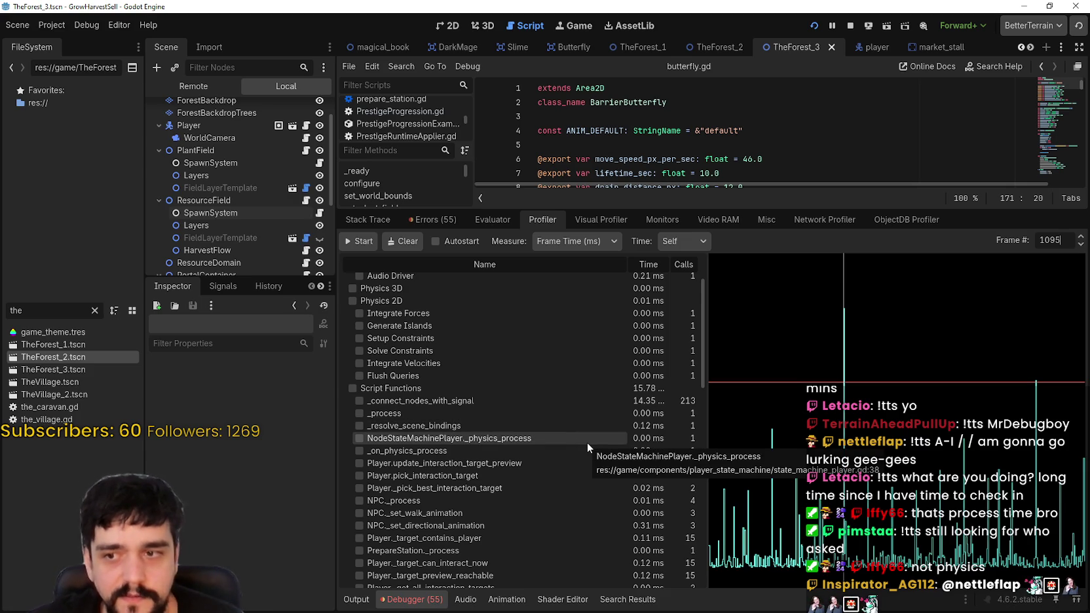
{"action": "scroll", "coordinate": [587, 440], "scroll_direction": "up", "scroll_amount": 3}
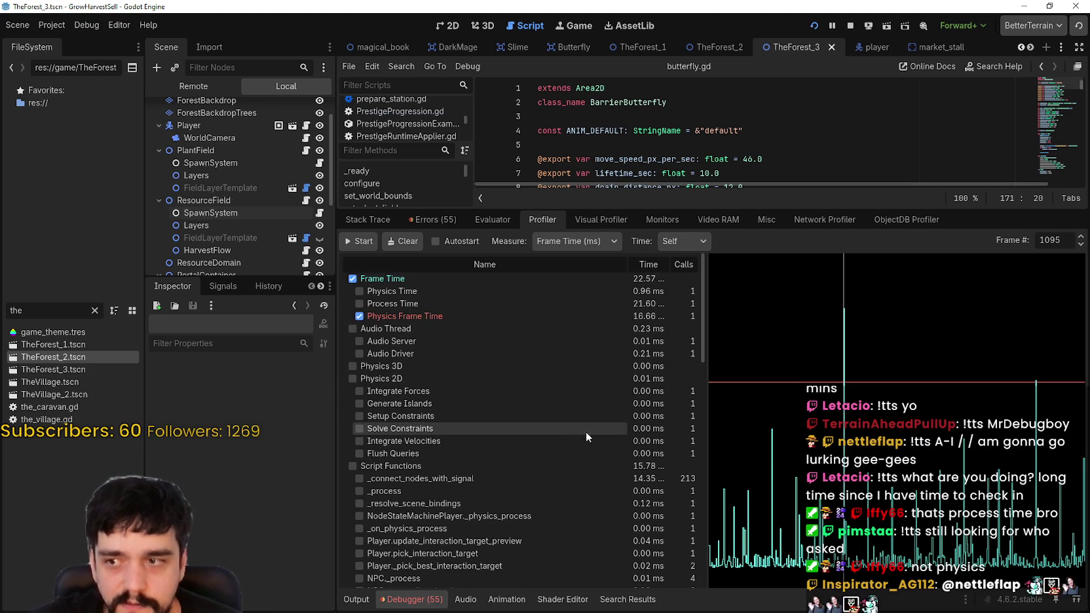
{"action": "left_click", "coordinate": [545, 478]}
- Remove _connect_nodes_with_signal from the graph and shrink the debugger to show more of butterfly.gd
{"action": "left_click", "coordinate": [536, 477]}
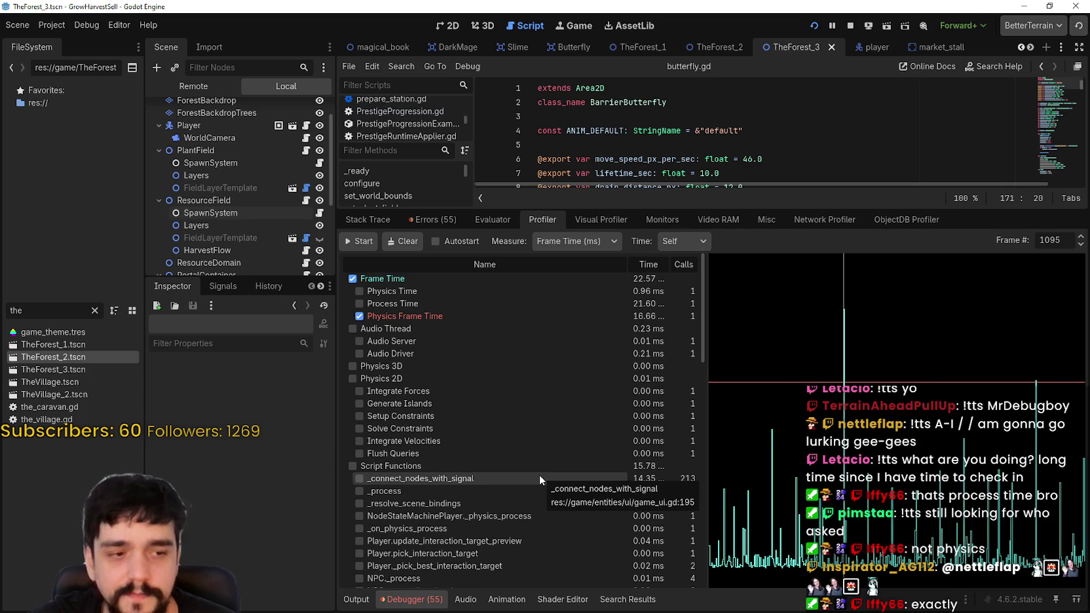
{"action": "left_click_drag", "start_coordinate": [876, 206], "coordinate": [544, 359]}
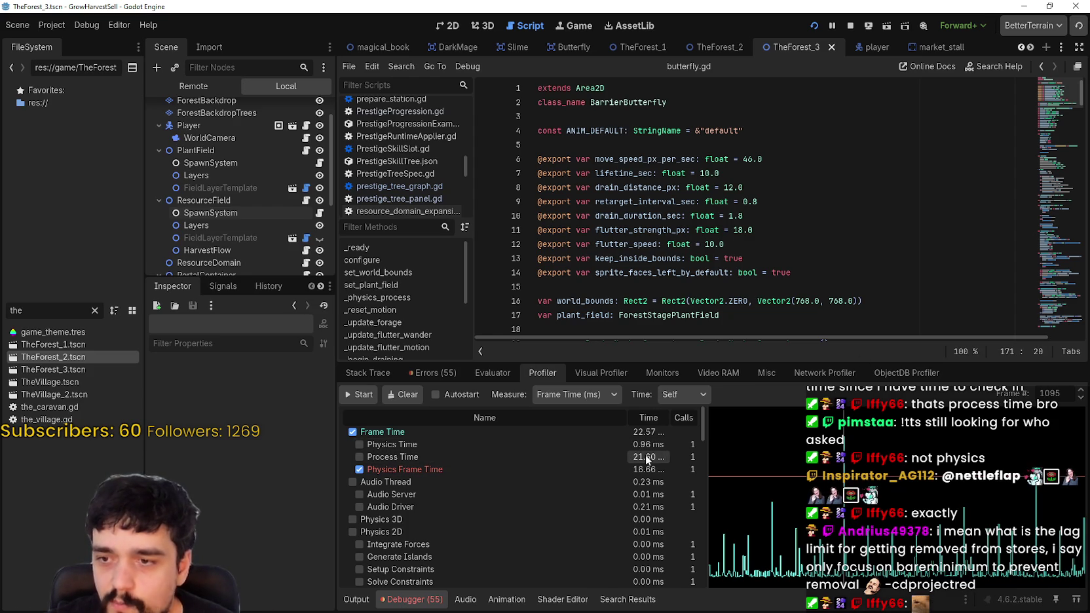
- Open the Visual Profiler from Monitors and make its area taller
{"action": "scroll", "coordinate": [637, 551], "scroll_direction": "down", "scroll_amount": 5}
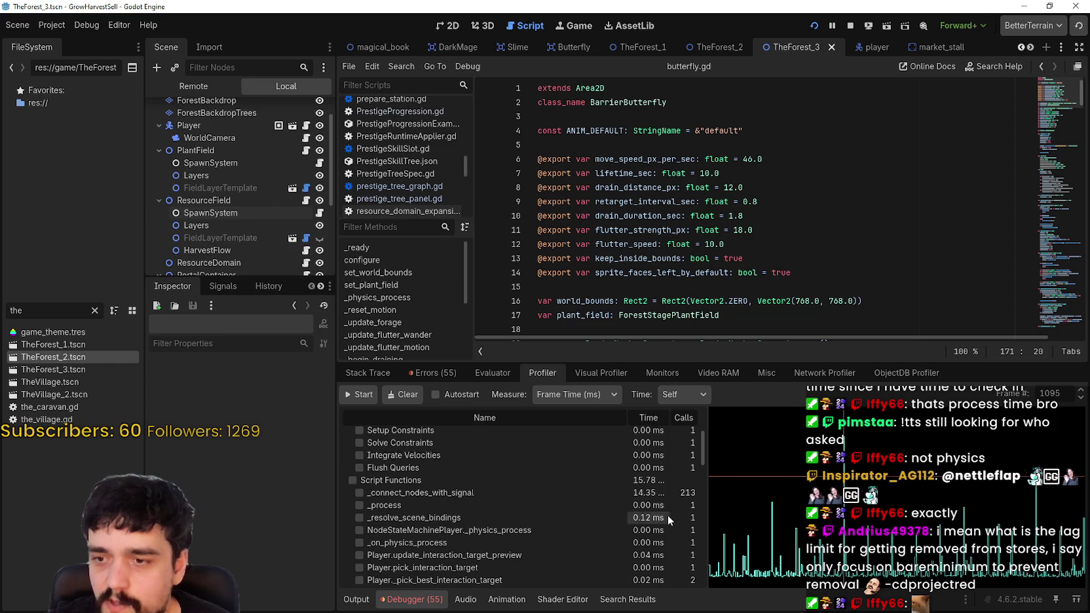
{"action": "scroll", "coordinate": [668, 511], "scroll_direction": "up", "scroll_amount": 5}
{"action": "left_click", "coordinate": [662, 371]}
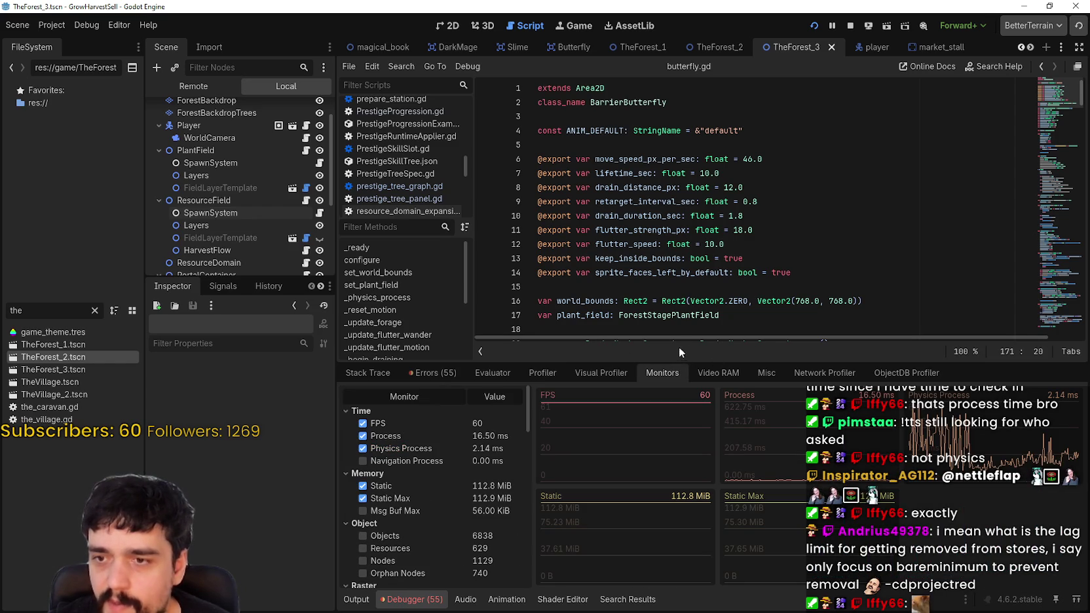
{"action": "left_click", "coordinate": [601, 372]}
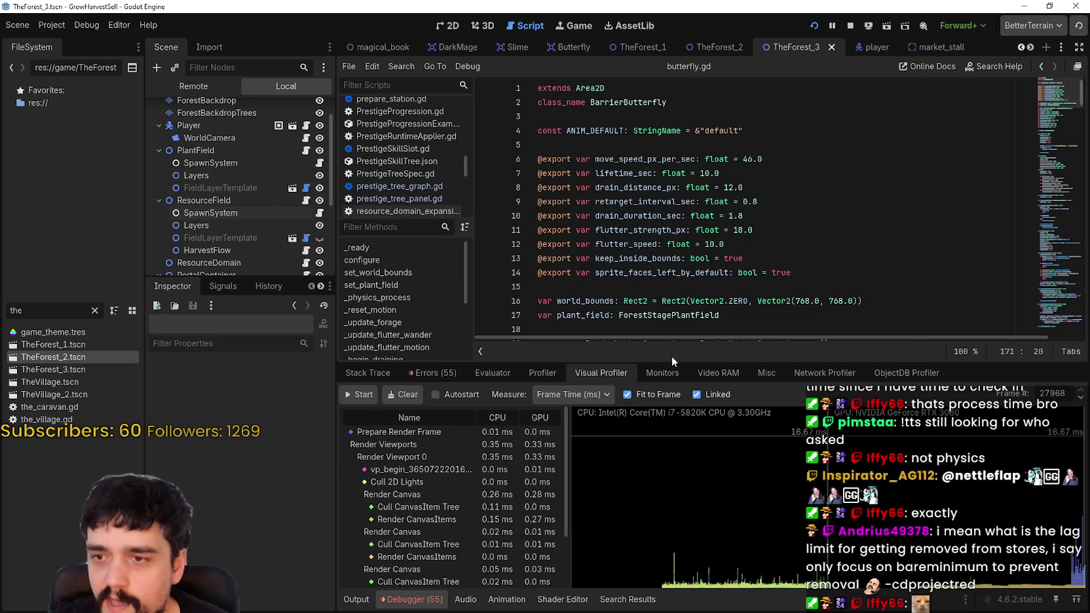
{"action": "left_click_drag", "start_coordinate": [672, 360], "coordinate": [400, 250]}
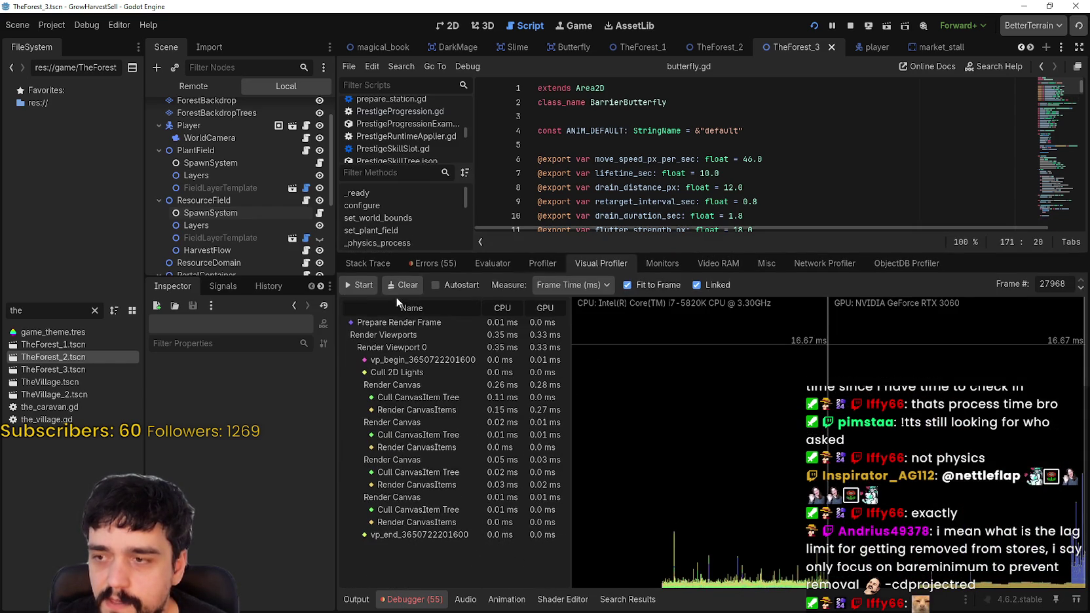
- Record a render timing capture, inspect frame 13244, then stop recording
{"action": "left_click", "coordinate": [369, 288]}
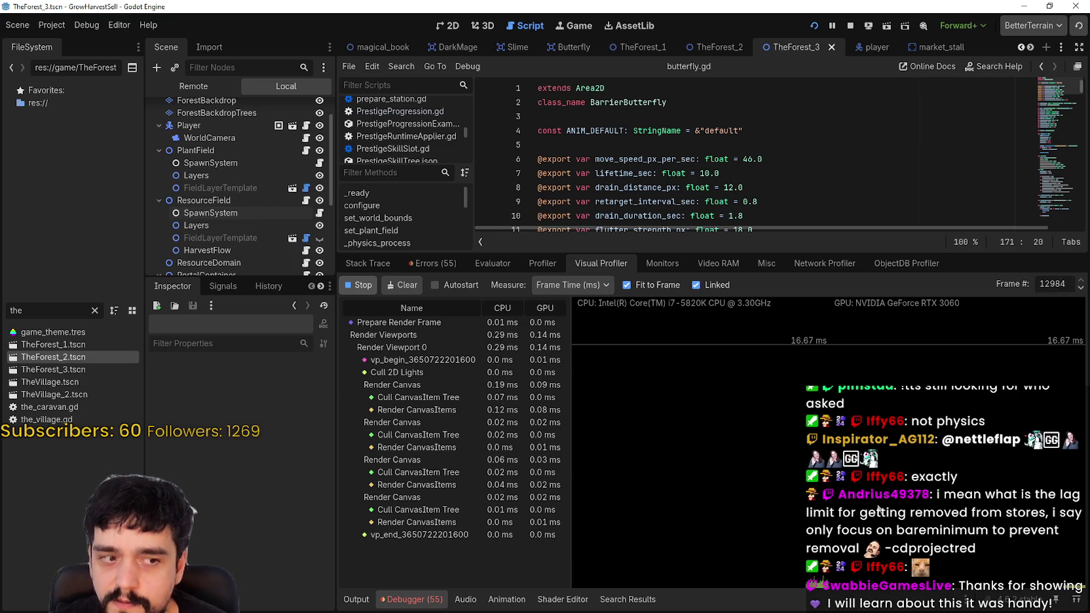
{"action": "left_click", "coordinate": [813, 571]}
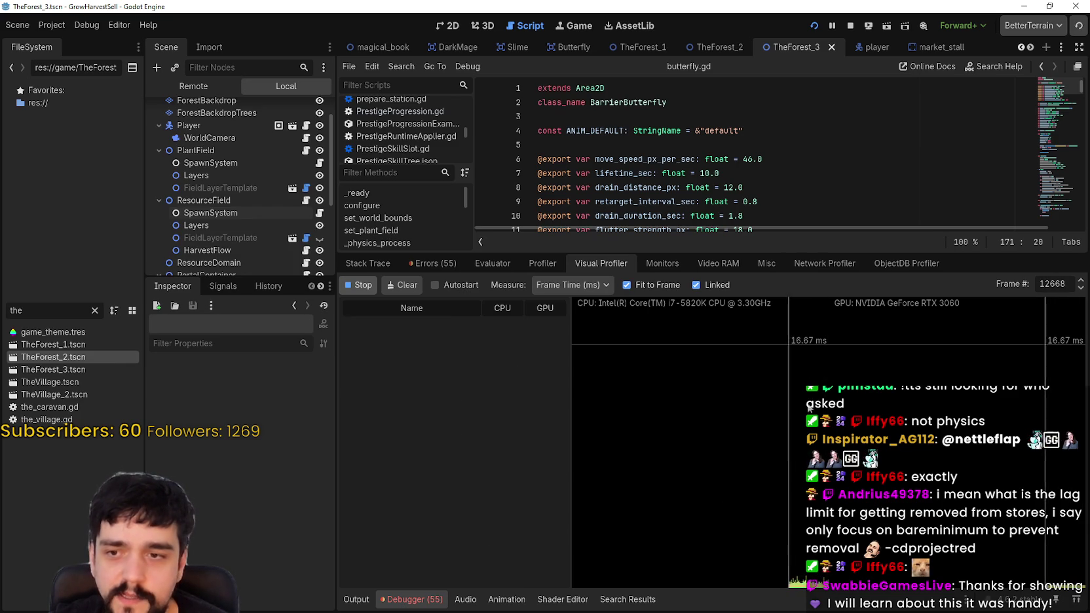
{"action": "left_click", "coordinate": [818, 582]}
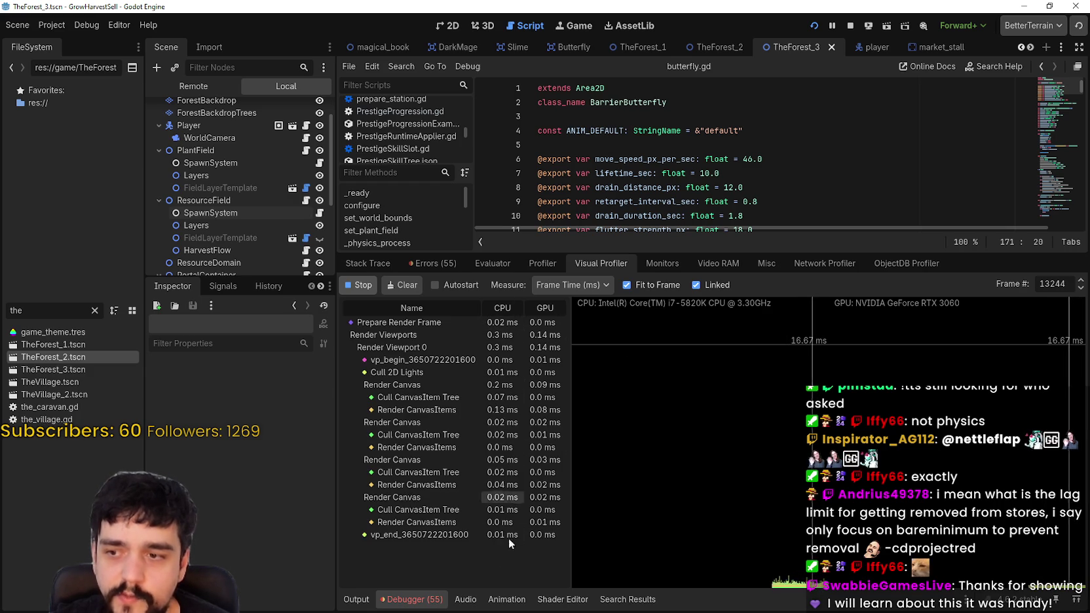
{"action": "left_click", "coordinate": [360, 285]}
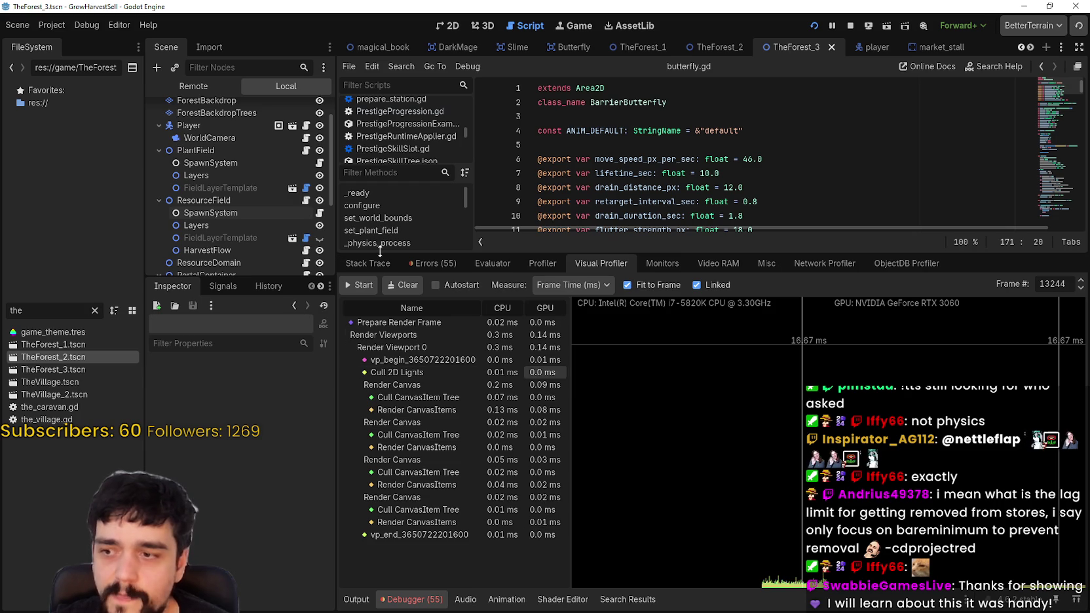
- Inspect recorded frames 12801 and 13175 in the Visual Profiler, then step up toward frame 13552
{"action": "left_click", "coordinate": [542, 262]}
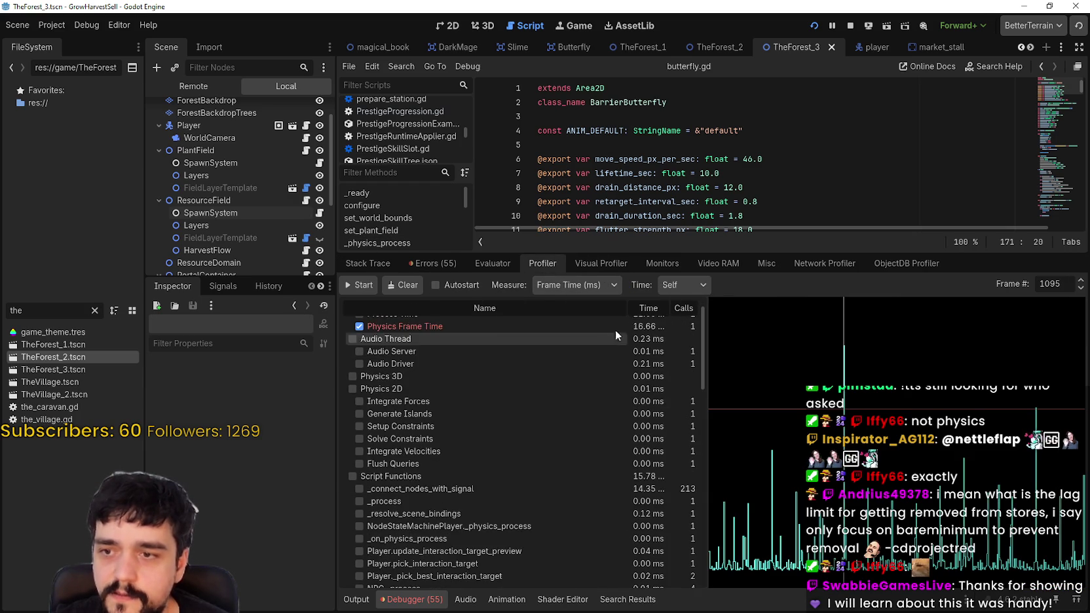
{"action": "scroll", "coordinate": [583, 374], "scroll_direction": "up", "scroll_amount": 1}
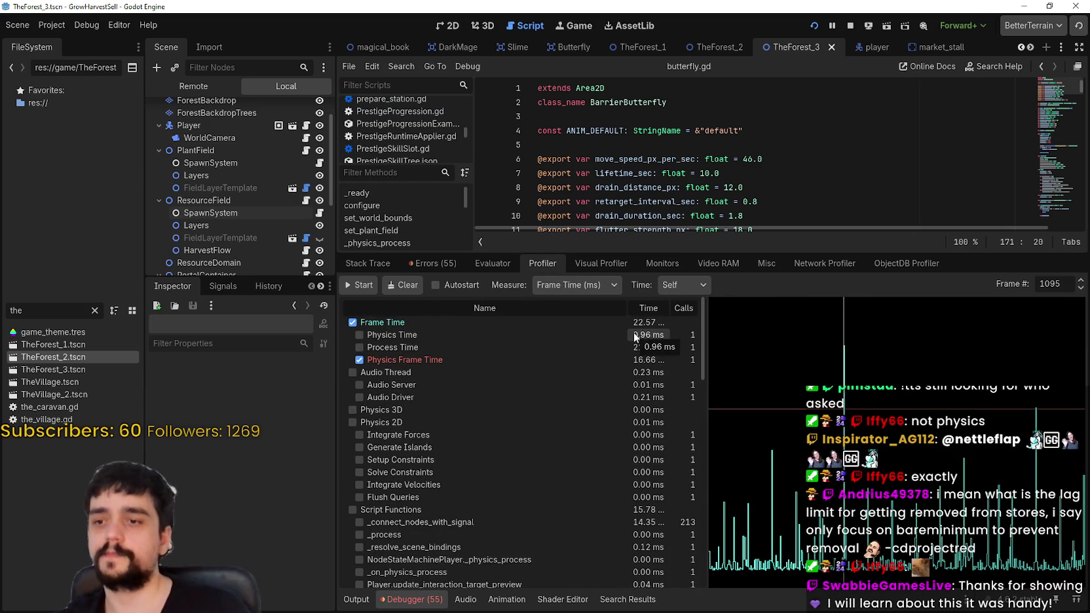
{"action": "left_click", "coordinate": [607, 262]}
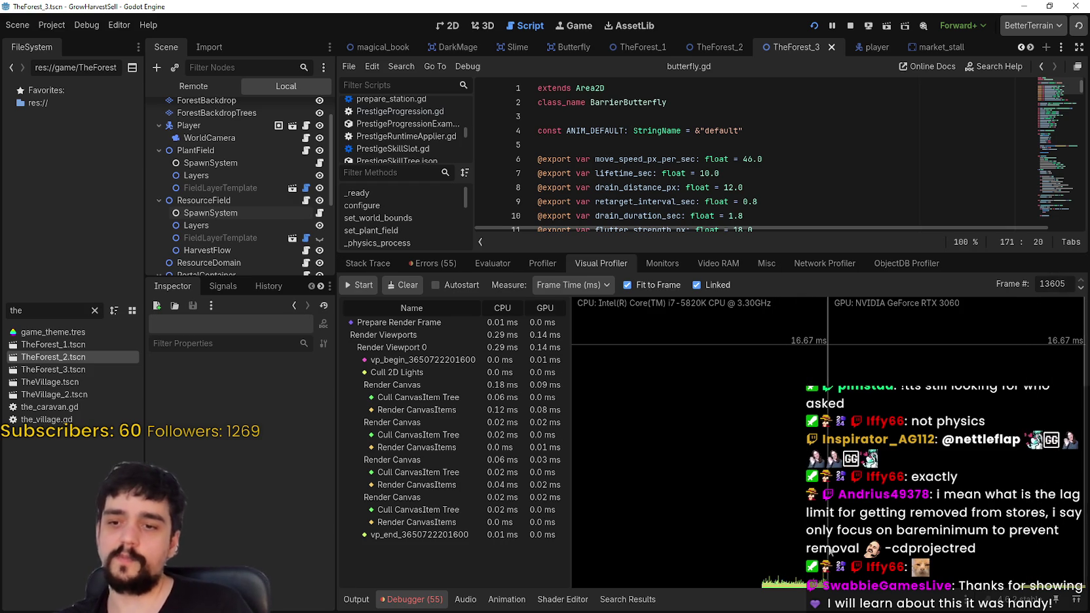
{"action": "left_click", "coordinate": [771, 544]}
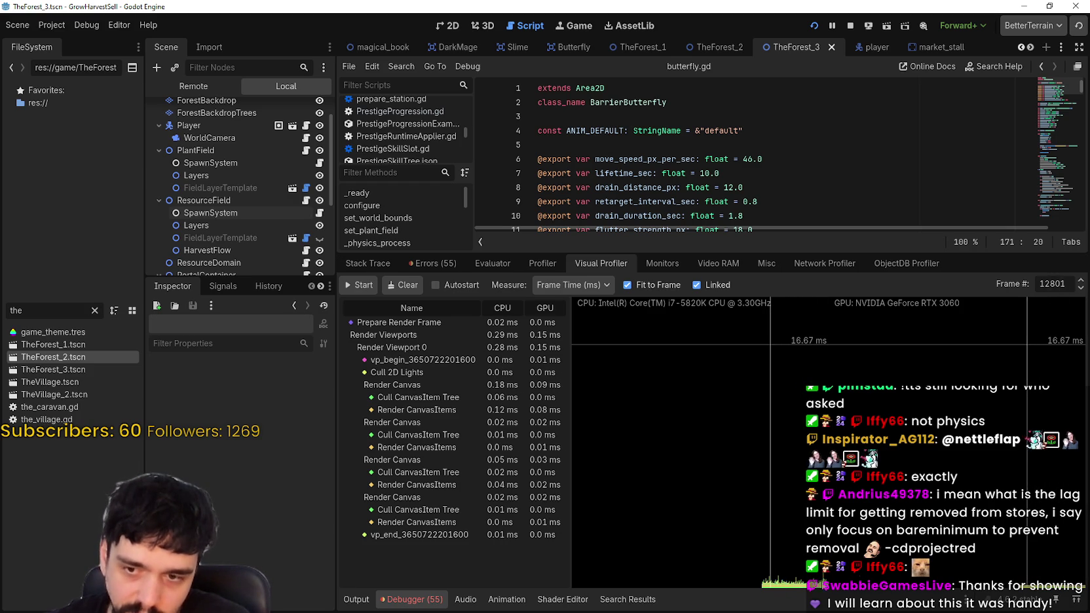
{"action": "left_click_drag", "start_coordinate": [763, 592], "coordinate": [824, 590]}
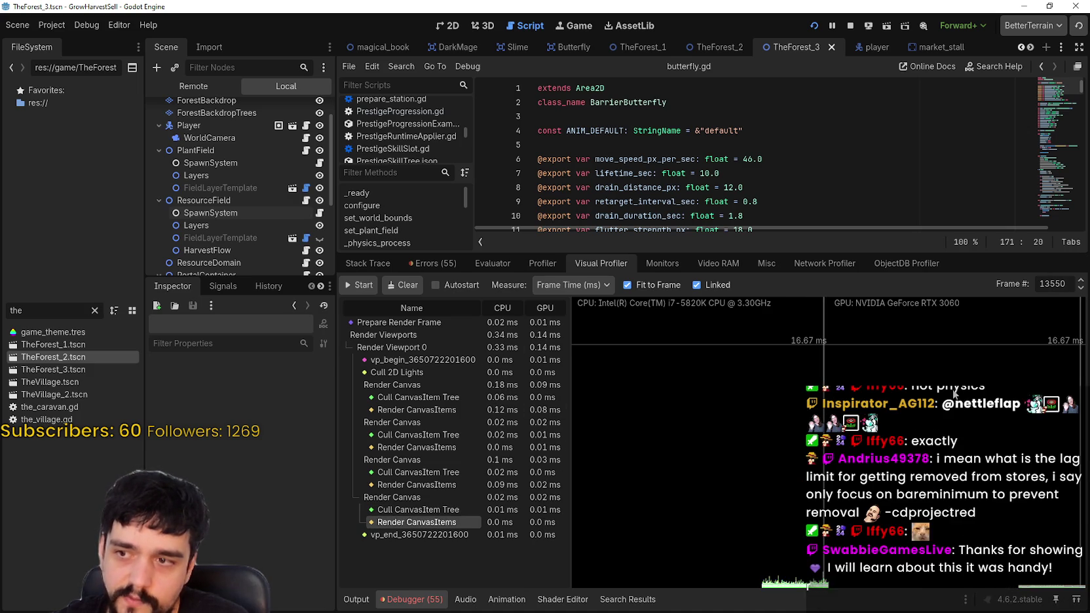
{"action": "left_click", "coordinate": [1082, 282]}
{"action": "scroll", "coordinate": [1079, 291], "scroll_direction": "down", "scroll_amount": 4}
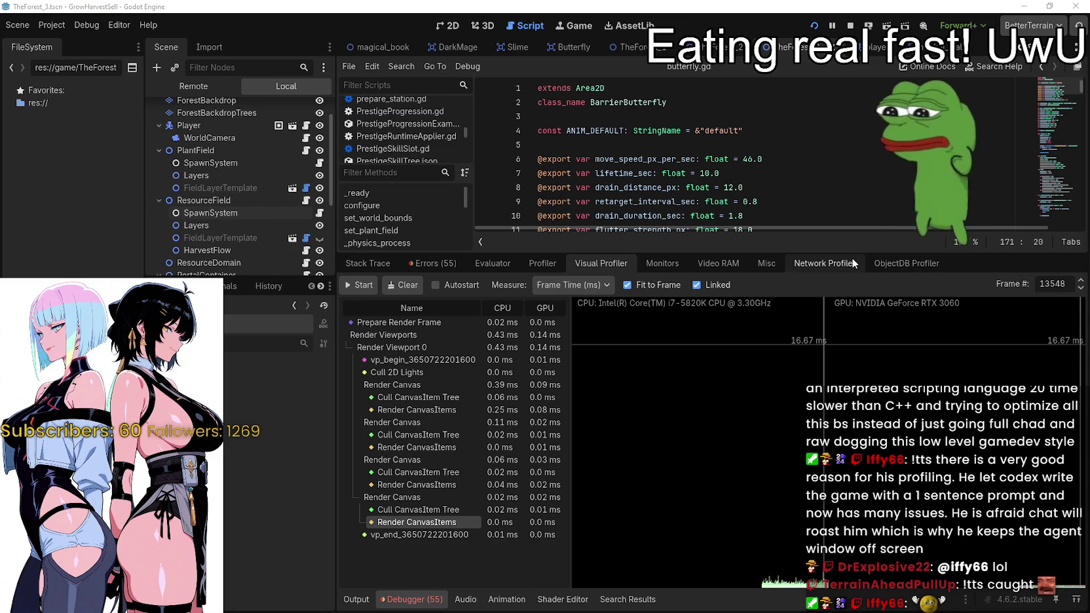
- Give the script editor more room over the debugger while the game runs, then switch to the itch.io browser
{"action": "left_click_drag", "start_coordinate": [851, 253], "coordinate": [851, 397]}
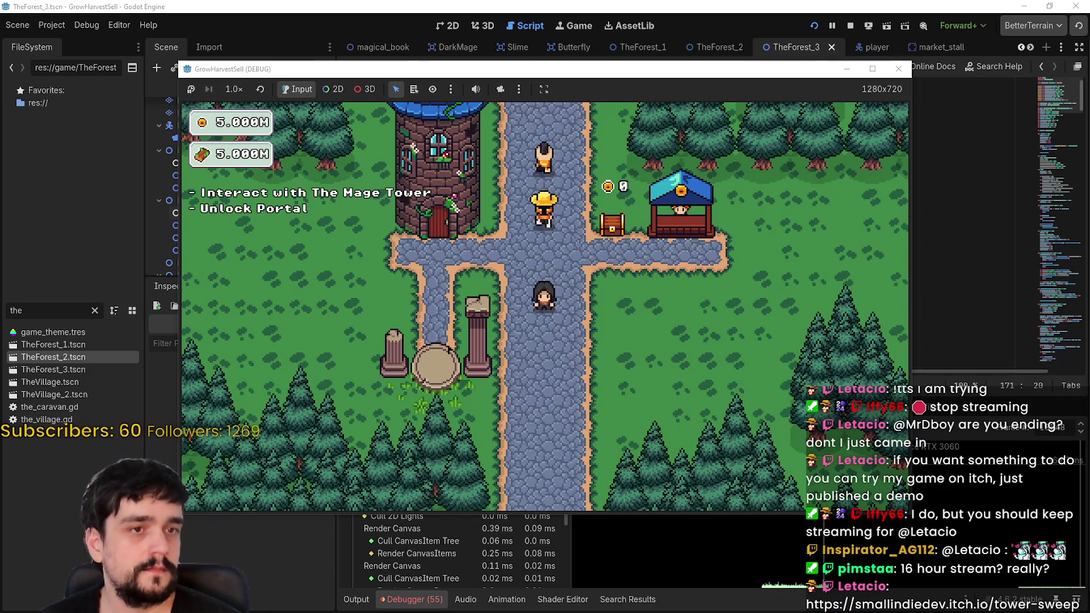
{"action": "key", "text": "alt+Tab"}
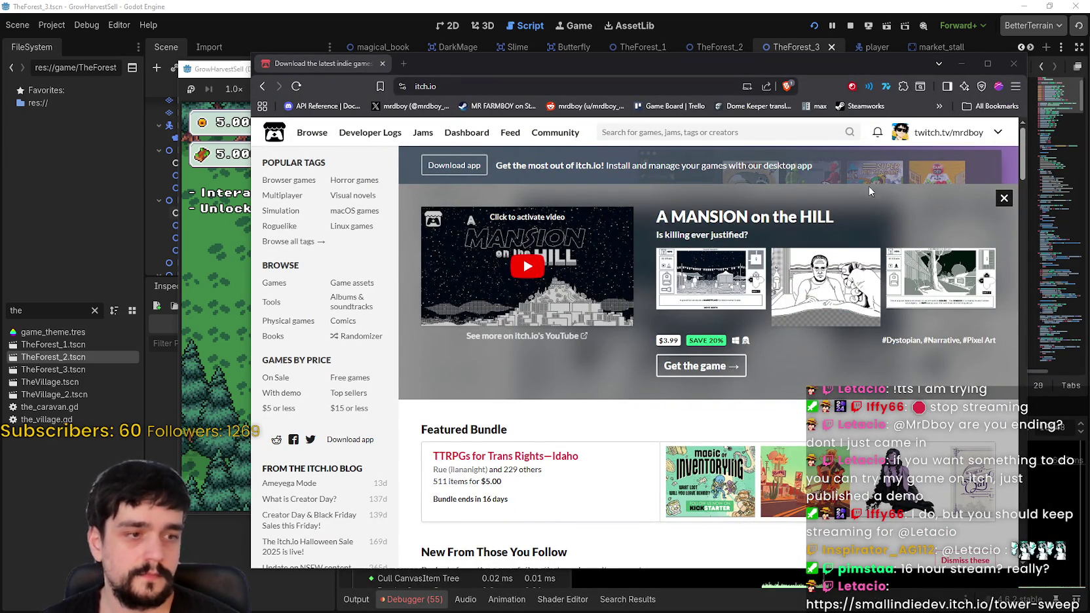
- Search itch.io for 'tower Sweep' and open the Tower Sweeper game page from the results
{"action": "left_click", "coordinate": [703, 130]}
{"action": "type", "text": "tower"}
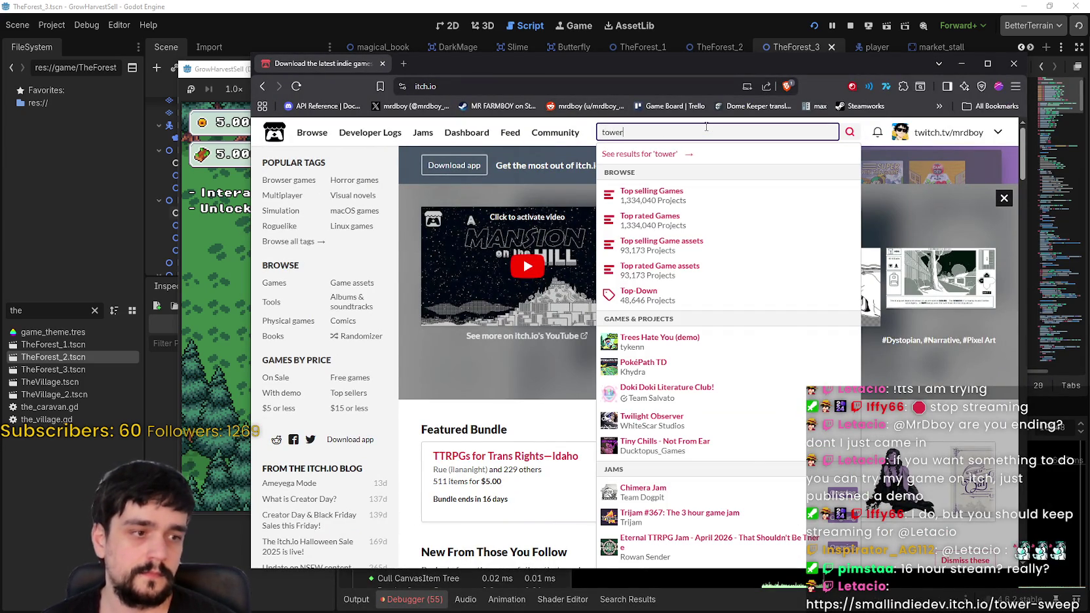
{"action": "type", "text": "-swee"}
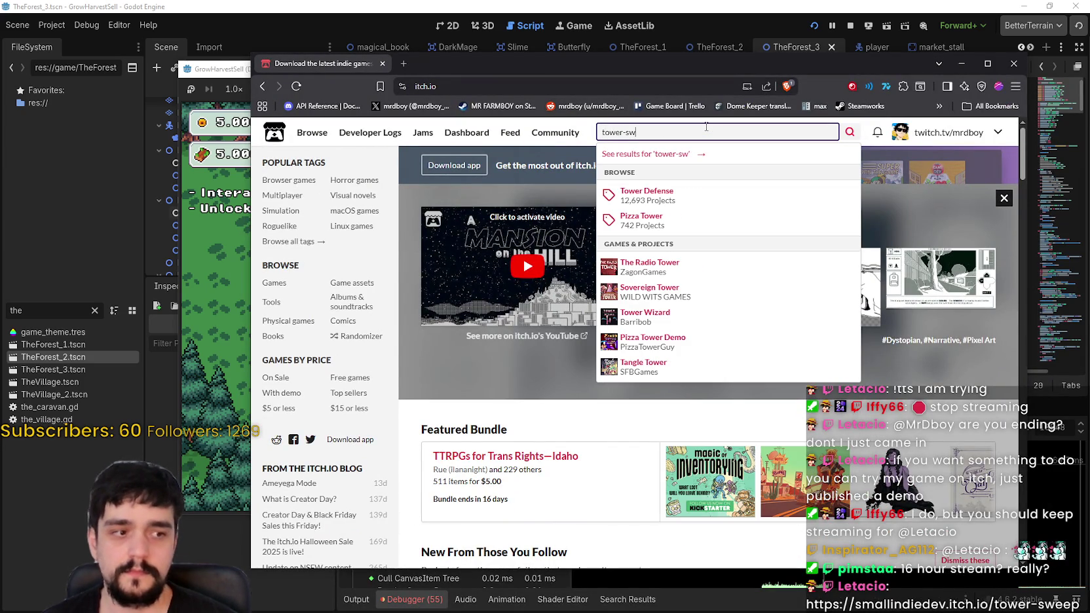
{"action": "type", "text": "p"}
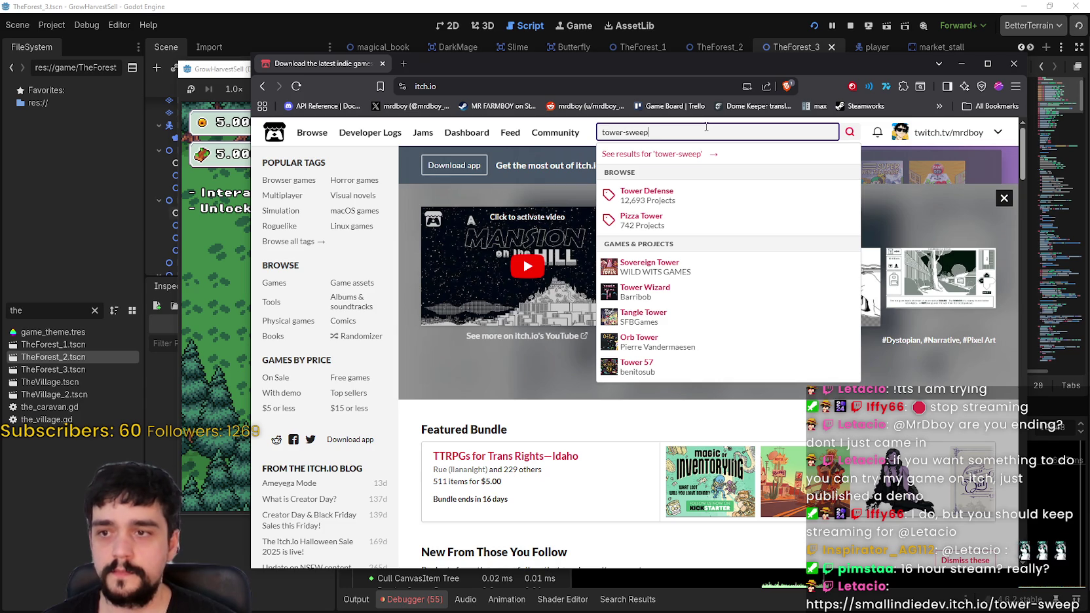
{"action": "key", "text": "BackSpace"}
{"action": "key", "text": "BackSpace"}
{"action": "key", "text": "BackSpace"}
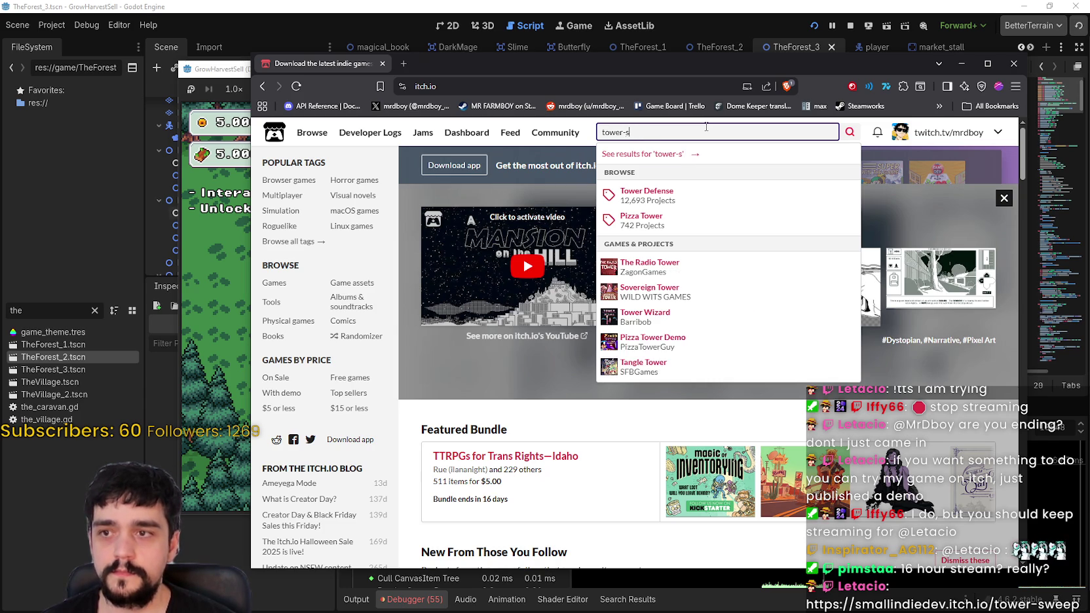
{"action": "type", "text": "S"}
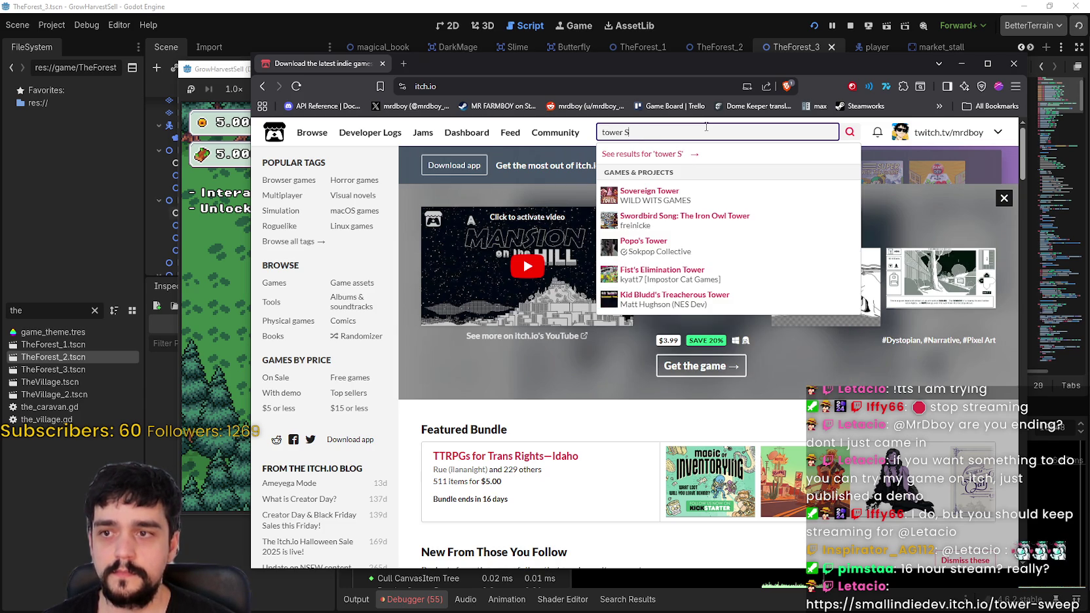
{"action": "type", "text": "weep"}
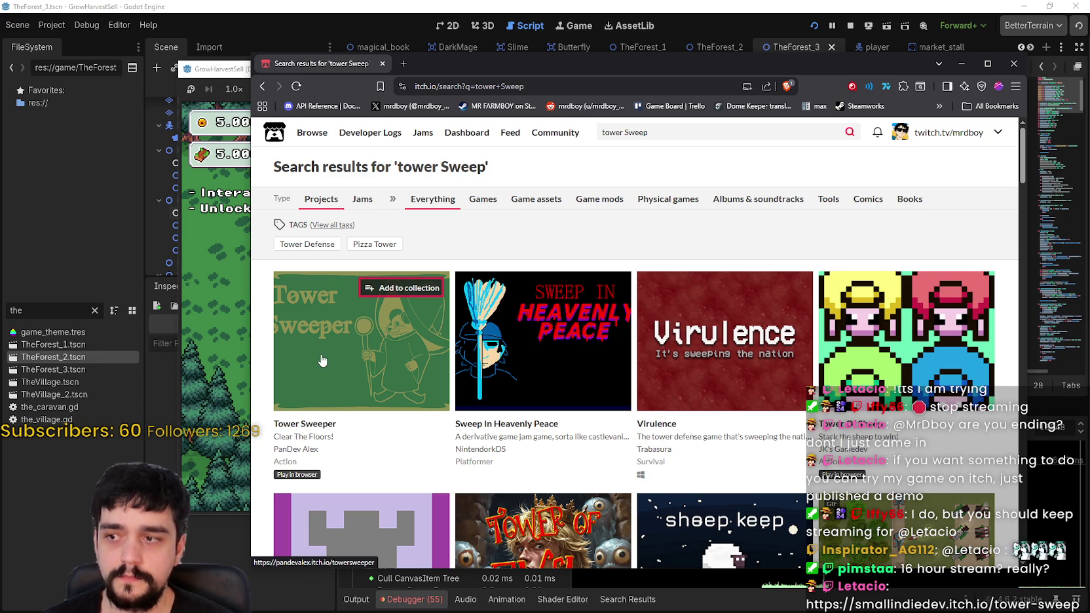
{"action": "mouse_move", "coordinate": [321, 359]}
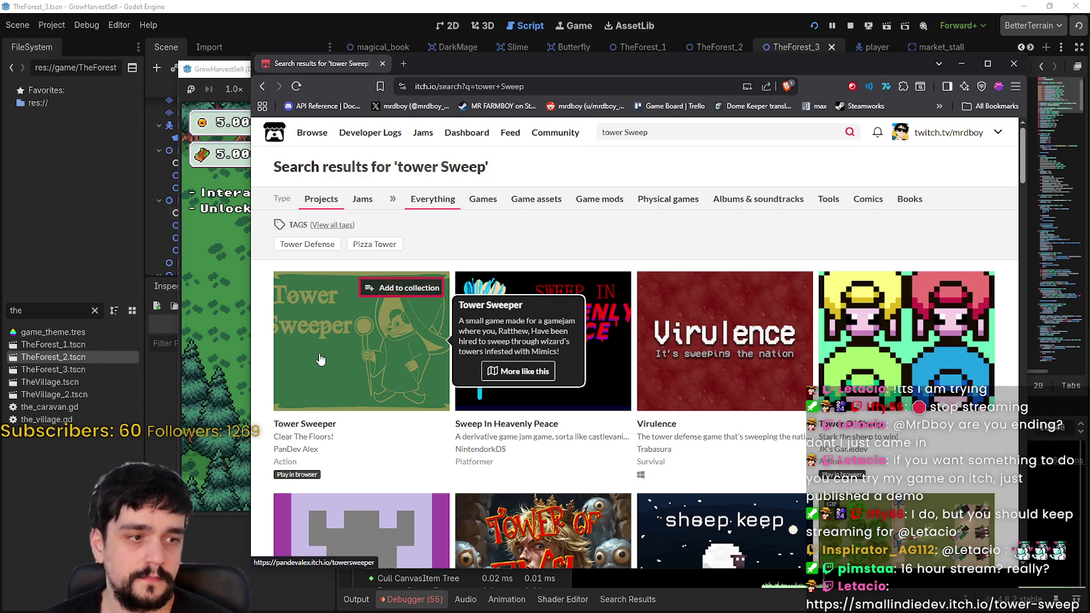
{"action": "scroll", "coordinate": [320, 356], "scroll_direction": "down", "scroll_amount": 2}
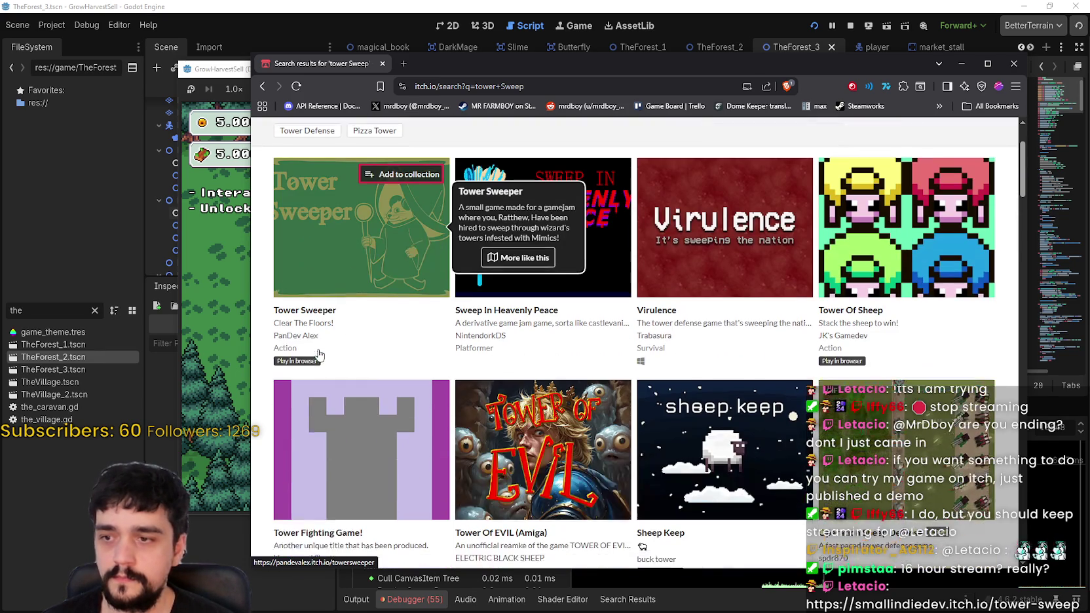
{"action": "scroll", "coordinate": [320, 355], "scroll_direction": "down", "scroll_amount": 2}
{"action": "scroll", "coordinate": [319, 355], "scroll_direction": "up", "scroll_amount": 5}
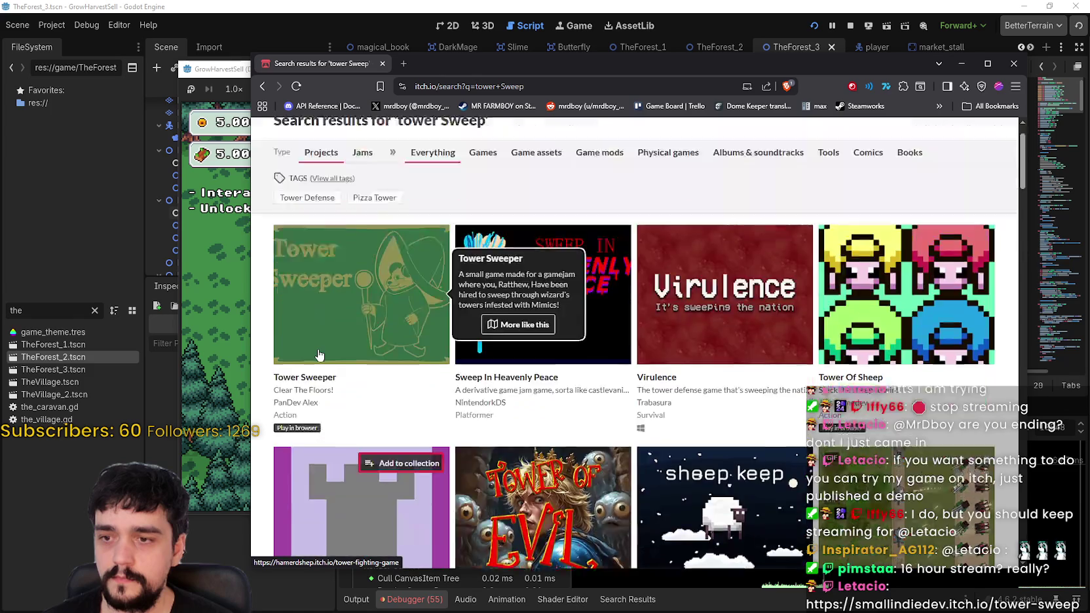
{"action": "left_click", "coordinate": [334, 343]}
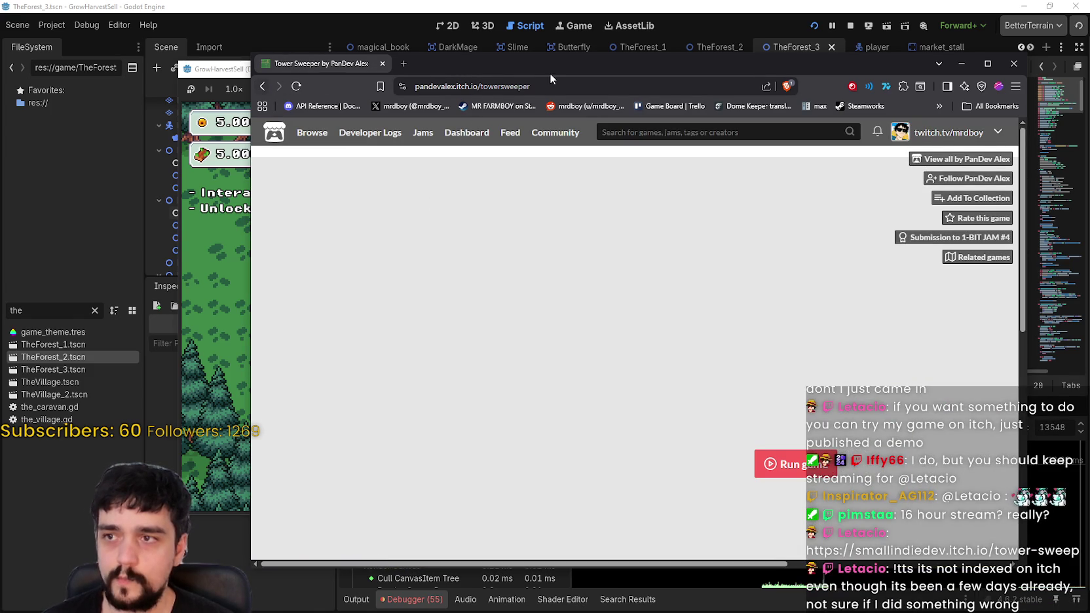
- Edit the address bar to the developer's tower-sweep page URL and load it
{"action": "left_click", "coordinate": [558, 85]}
{"action": "key", "text": "BackSpace"}
{"action": "key", "text": "BackSpace"}
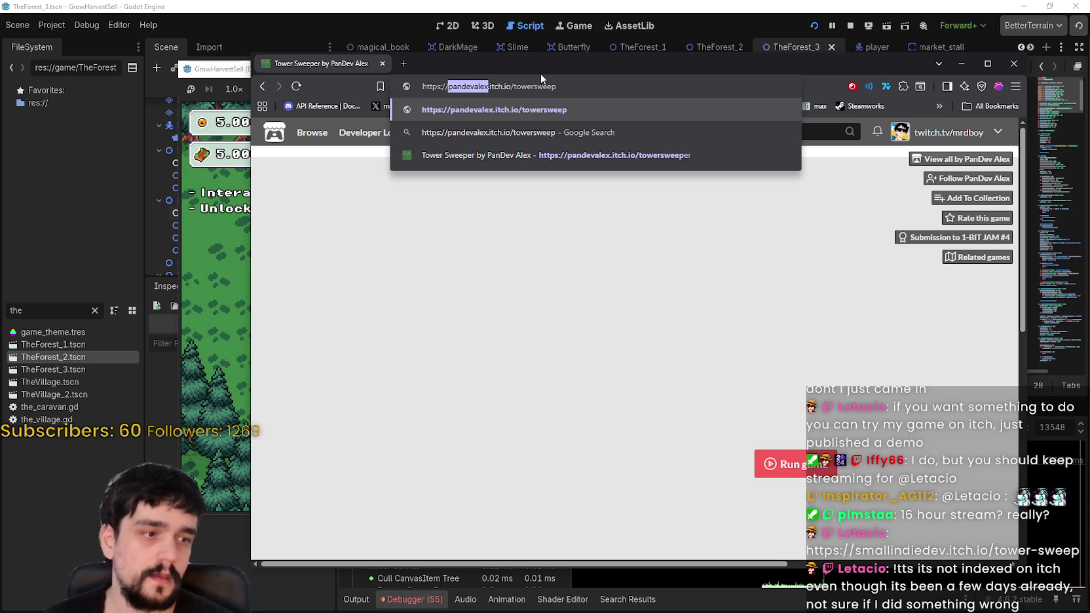
{"action": "type", "text": "smallindie"}
{"action": "type", "text": "dev"}
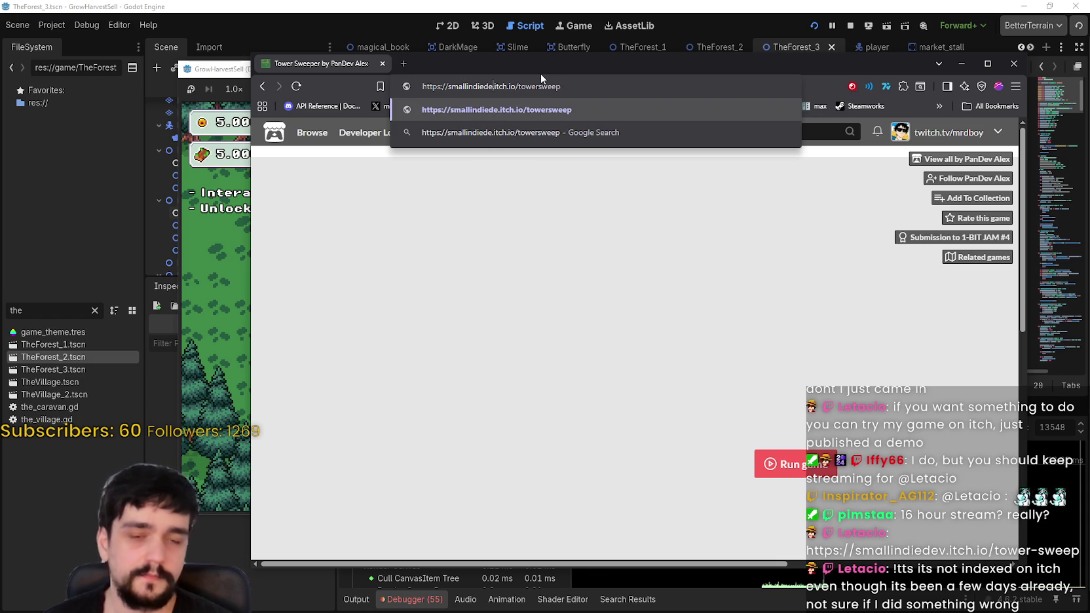
{"action": "key", "text": "Return"}
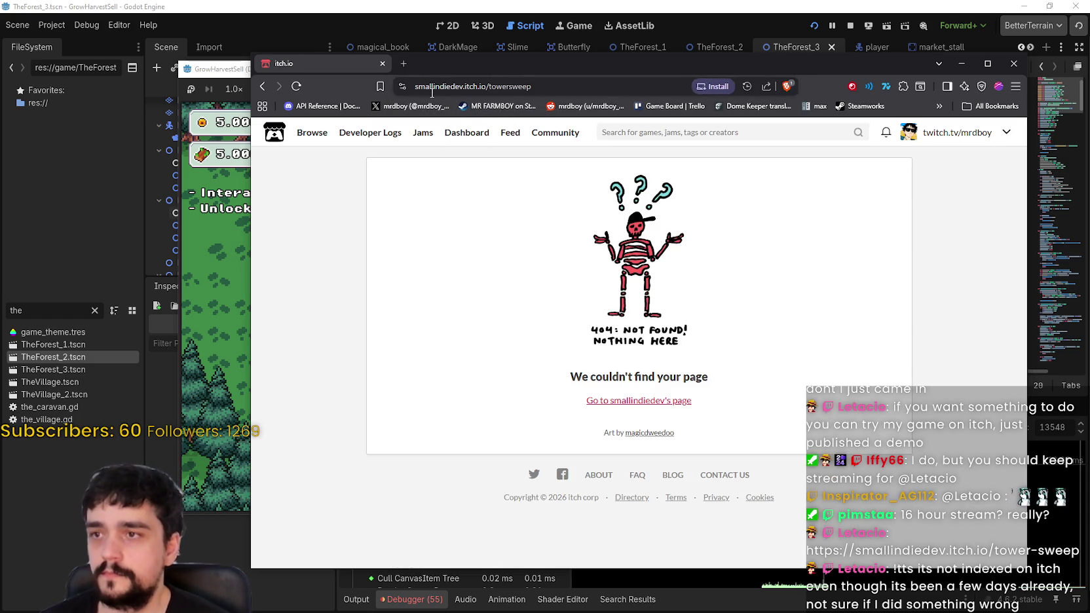
{"action": "double_click", "coordinate": [441, 87]}
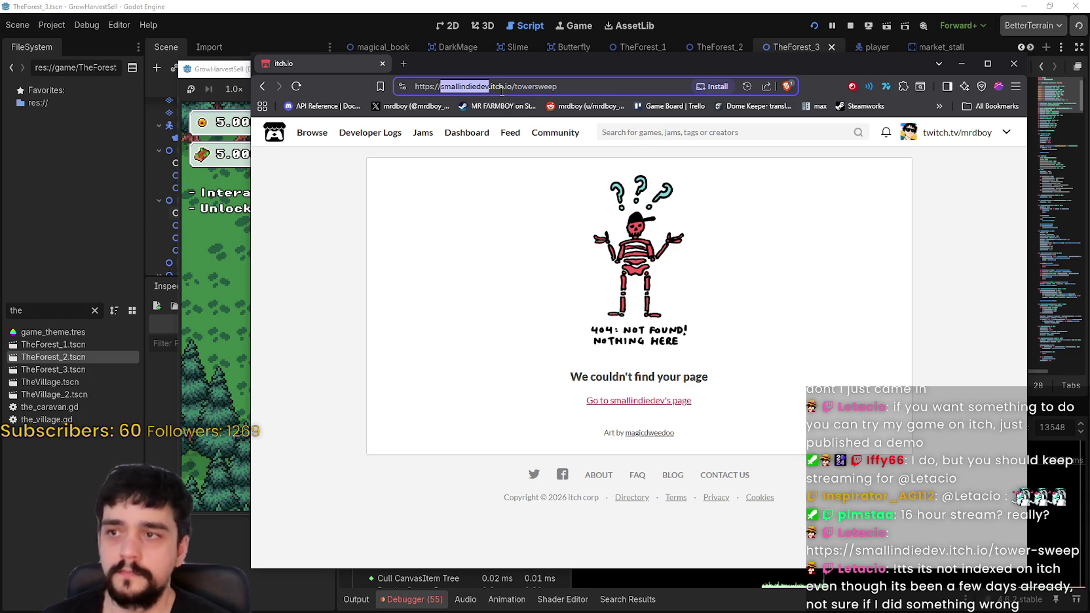
{"action": "type", "text": "smallindiedev"}
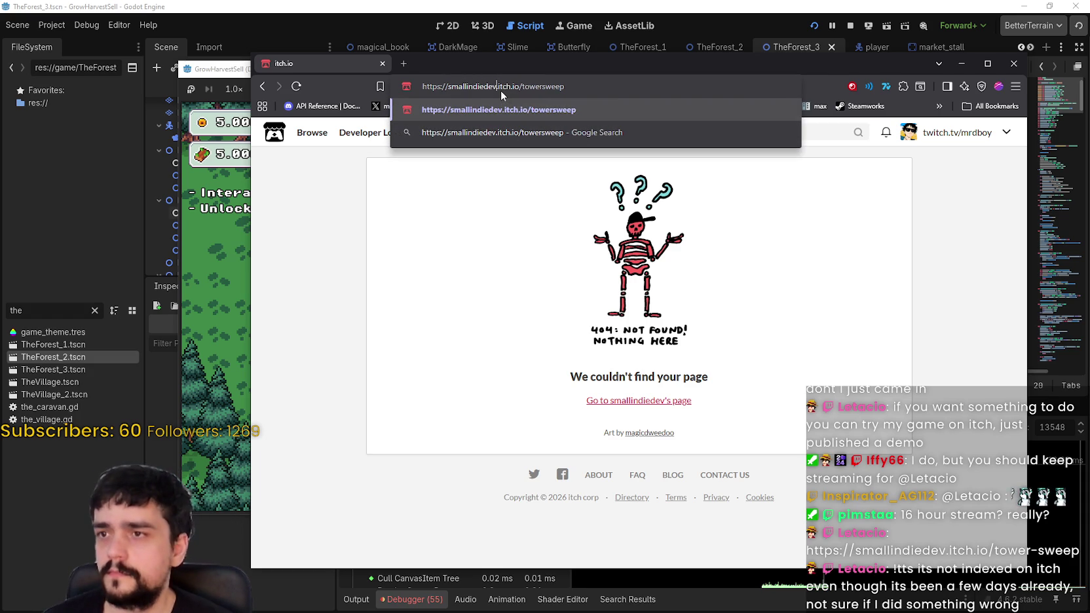
{"action": "key", "text": "Return"}
{"action": "left_click", "coordinate": [502, 92]}
{"action": "left_click", "coordinate": [502, 93]}
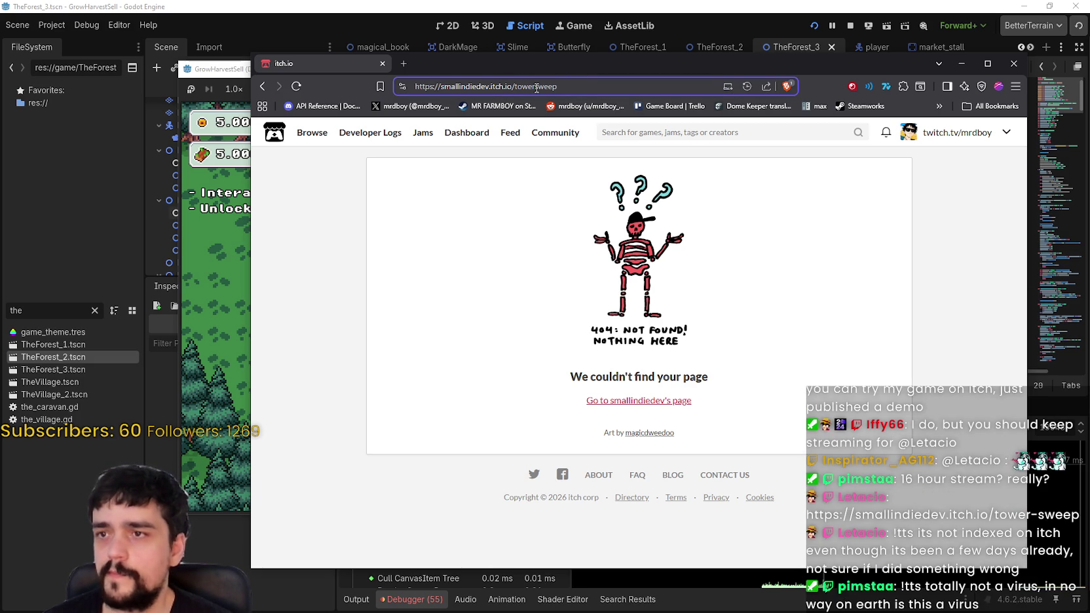
{"action": "type", "text": "-"}
{"action": "key", "text": "Return"}
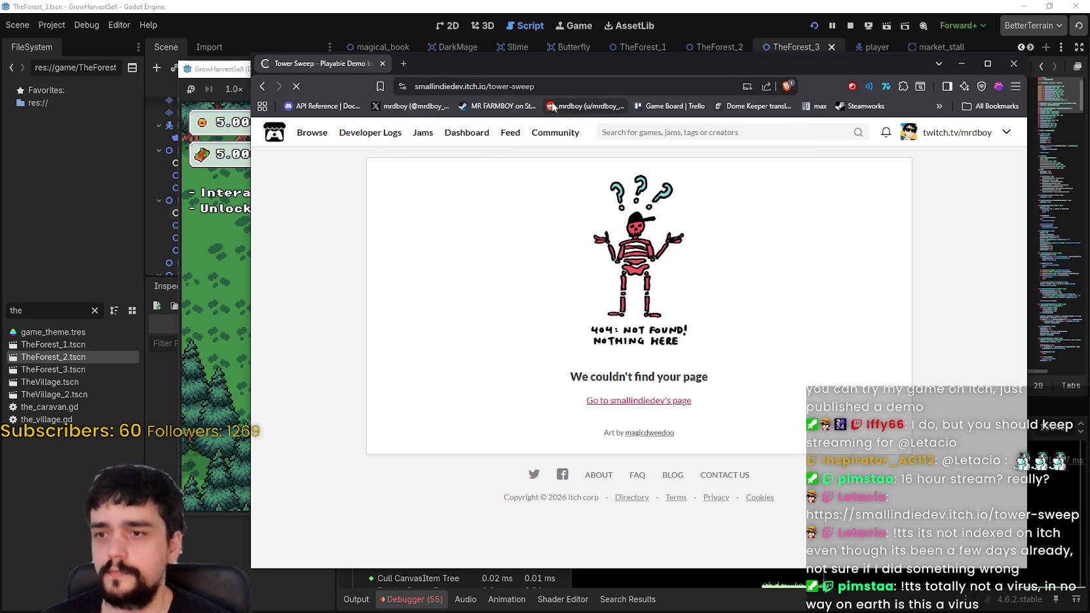
- Run the Tower Sweep browser game, maximize the window, and follow the developer
{"action": "scroll", "coordinate": [702, 388], "scroll_direction": "down", "scroll_amount": 6}
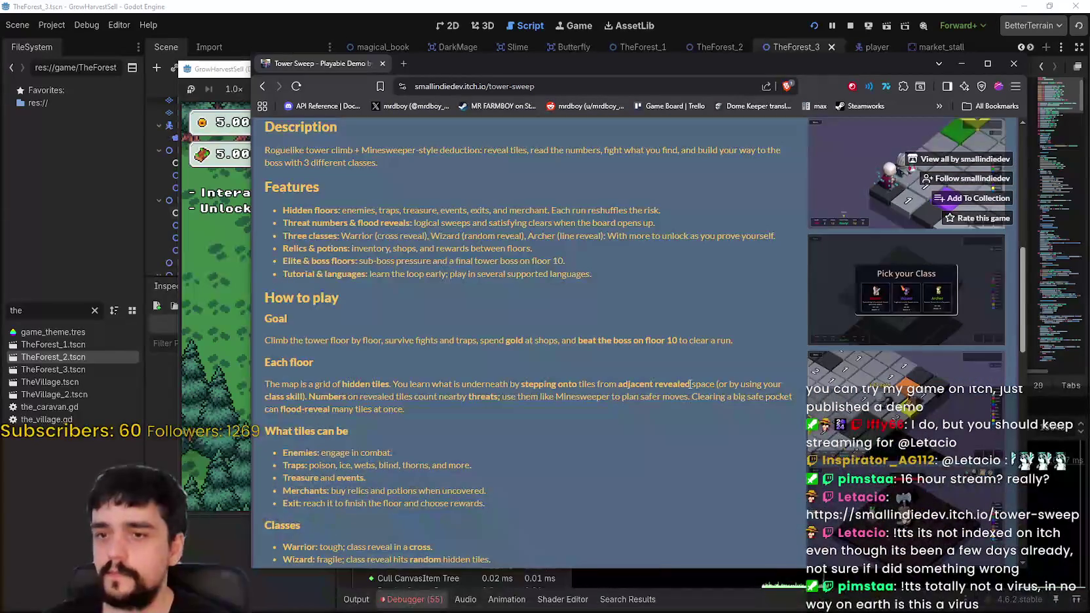
{"action": "scroll", "coordinate": [679, 378], "scroll_direction": "down", "scroll_amount": 3}
{"action": "scroll", "coordinate": [675, 376], "scroll_direction": "down", "scroll_amount": 2}
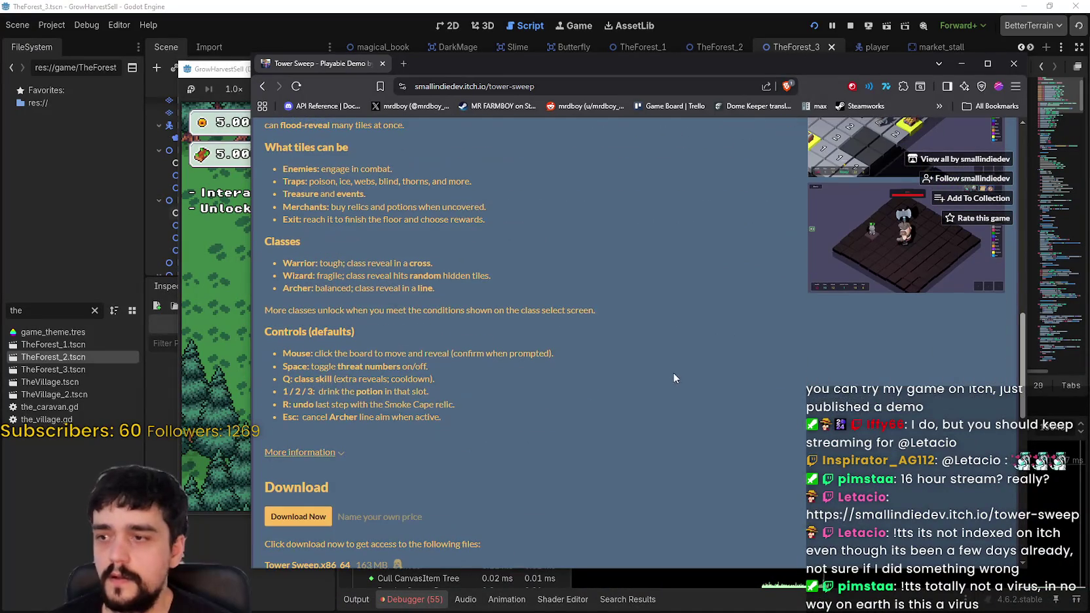
{"action": "scroll", "coordinate": [681, 376], "scroll_direction": "down", "scroll_amount": 3}
{"action": "scroll", "coordinate": [676, 377], "scroll_direction": "down", "scroll_amount": 4}
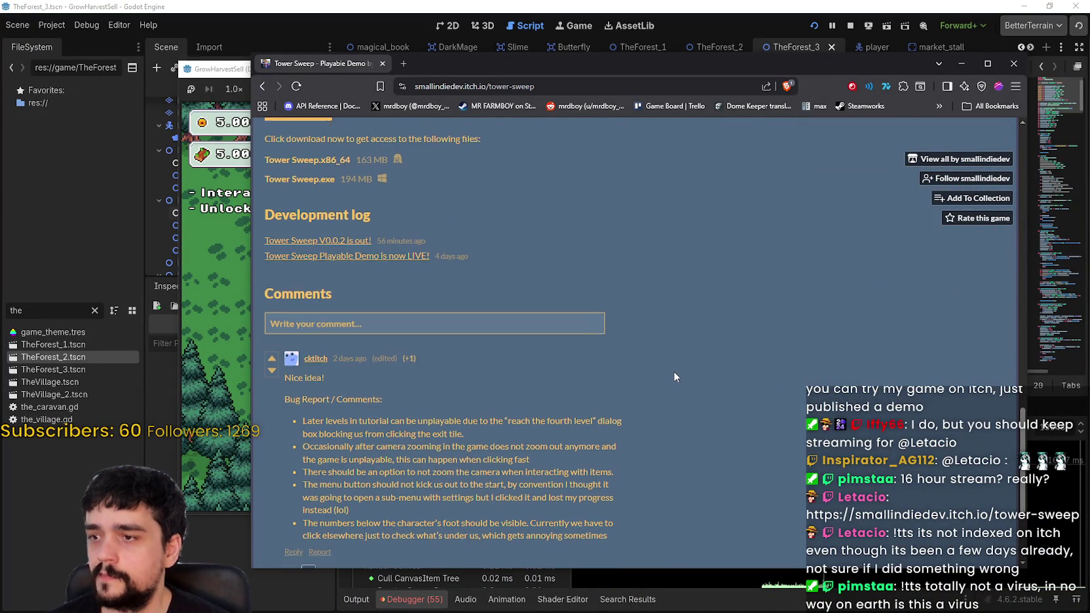
{"action": "scroll", "coordinate": [675, 376], "scroll_direction": "down", "scroll_amount": 4}
{"action": "scroll", "coordinate": [673, 376], "scroll_direction": "up", "scroll_amount": 6}
{"action": "scroll", "coordinate": [673, 419], "scroll_direction": "up", "scroll_amount": 15}
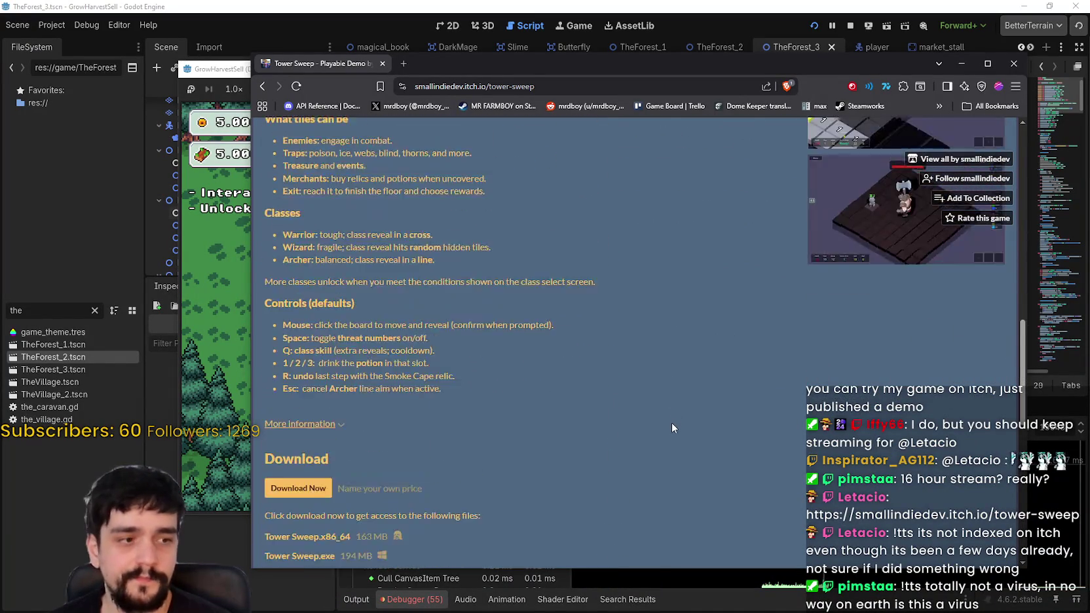
{"action": "scroll", "coordinate": [652, 372], "scroll_direction": "up", "scroll_amount": 2}
{"action": "left_click", "coordinate": [653, 372]}
{"action": "left_click", "coordinate": [993, 65]}
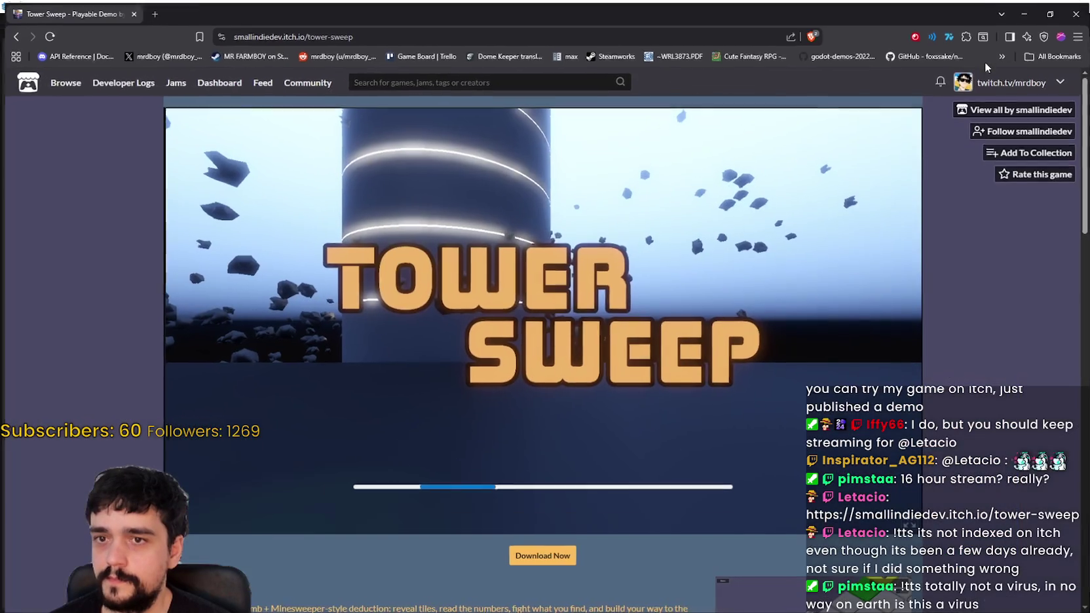
{"action": "left_click", "coordinate": [1016, 133]}
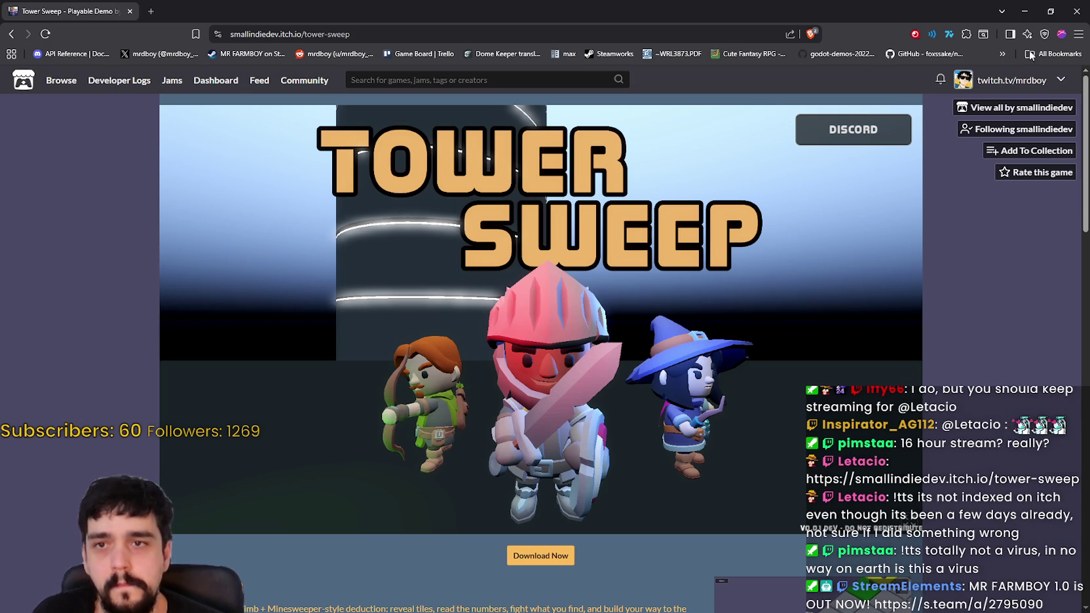
{"action": "key", "text": "alt+f"}
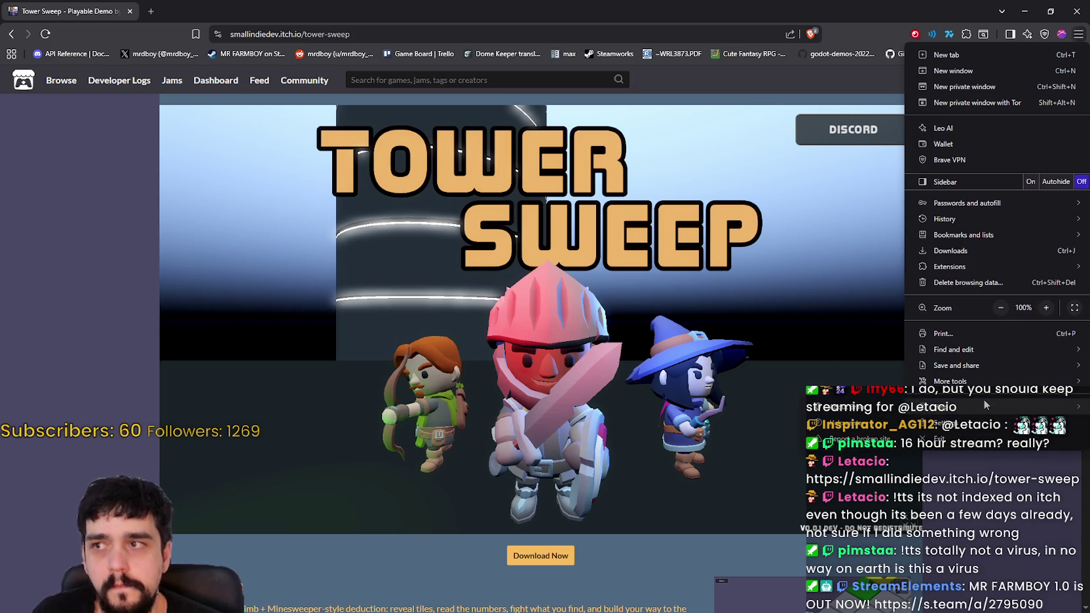
- Dismiss the browser menu and developer tools, then open and leave the game's Settings screen
{"action": "key", "text": "F12"}
{"action": "left_click", "coordinate": [592, 296]}
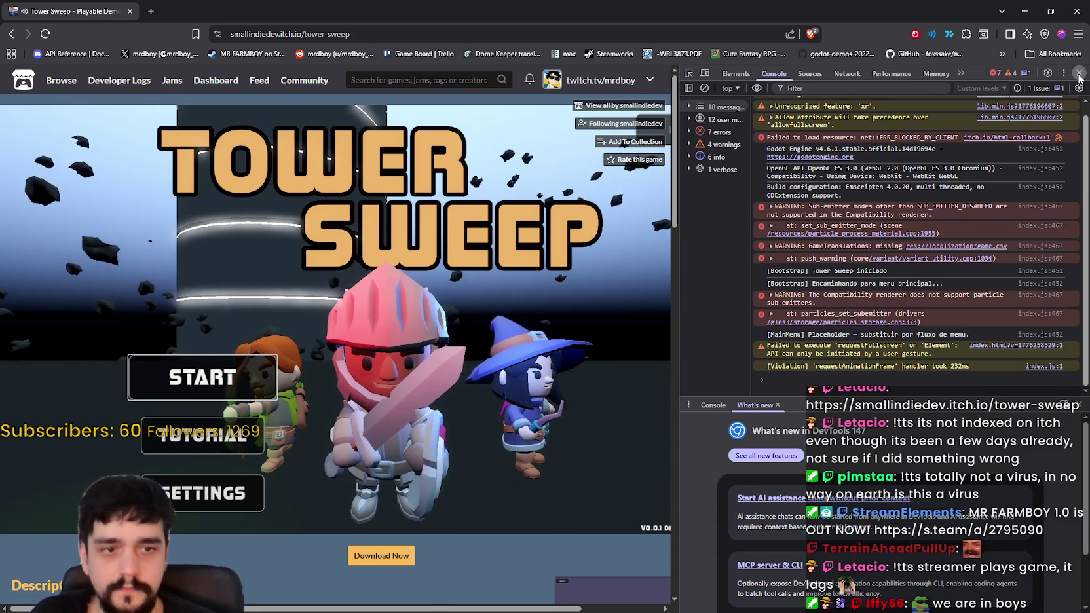
{"action": "left_click", "coordinate": [1078, 74]}
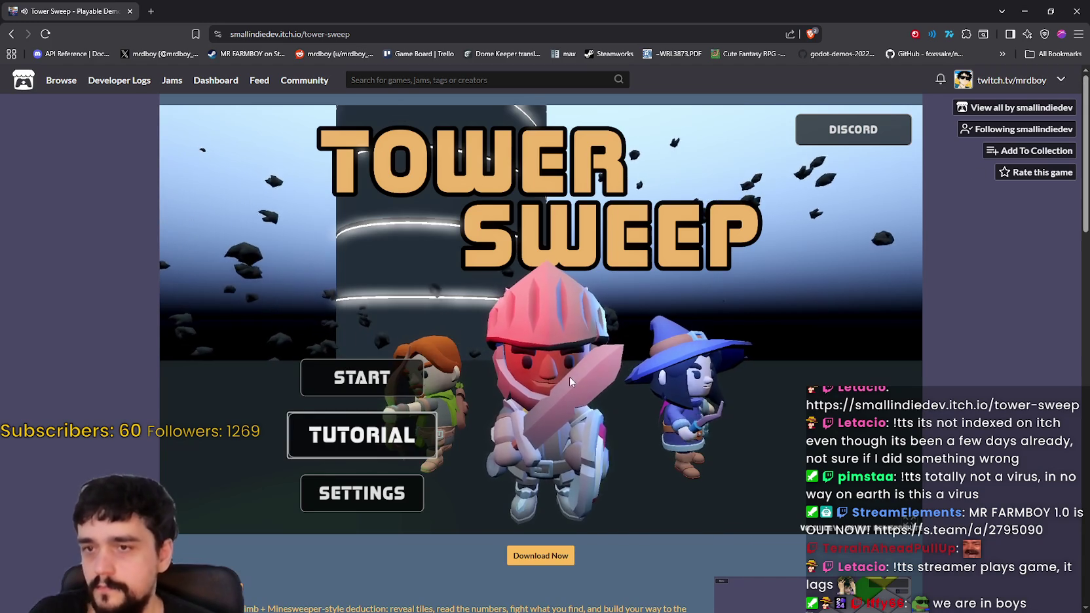
{"action": "left_click", "coordinate": [362, 492]}
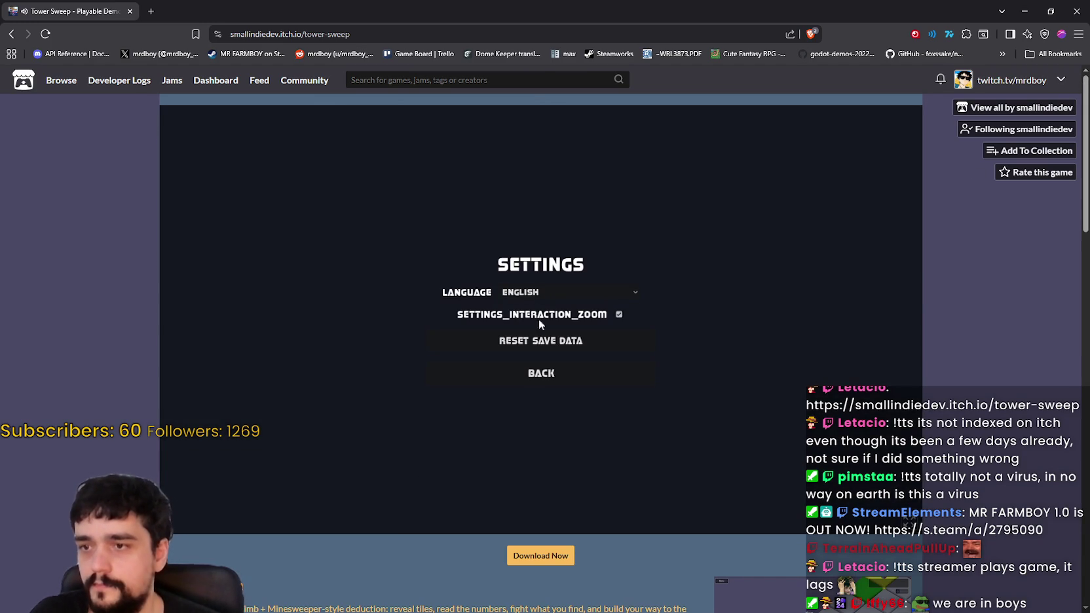
{"action": "left_click", "coordinate": [533, 383]}
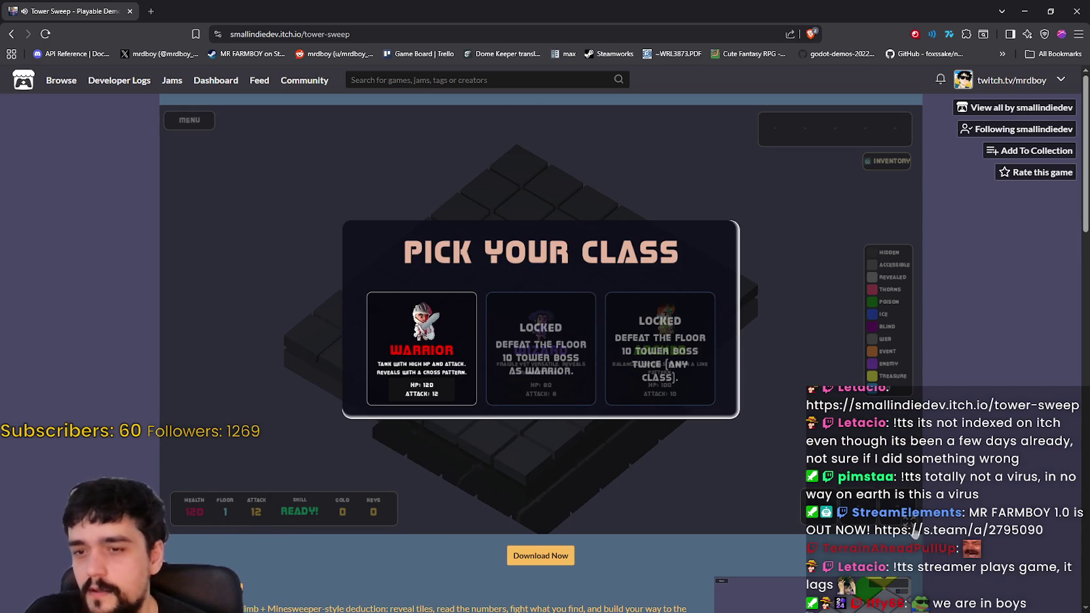
- Go full screen, pick the Warrior class and drop the knight onto the first-floor starting tile
{"action": "left_click", "coordinate": [914, 524]}
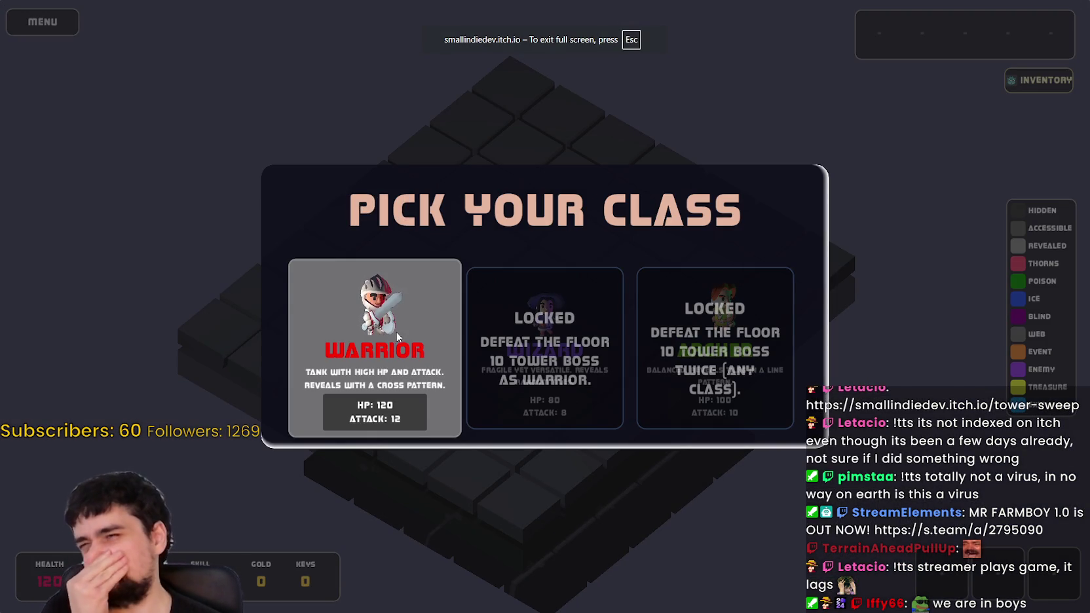
{"action": "left_click", "coordinate": [401, 357]}
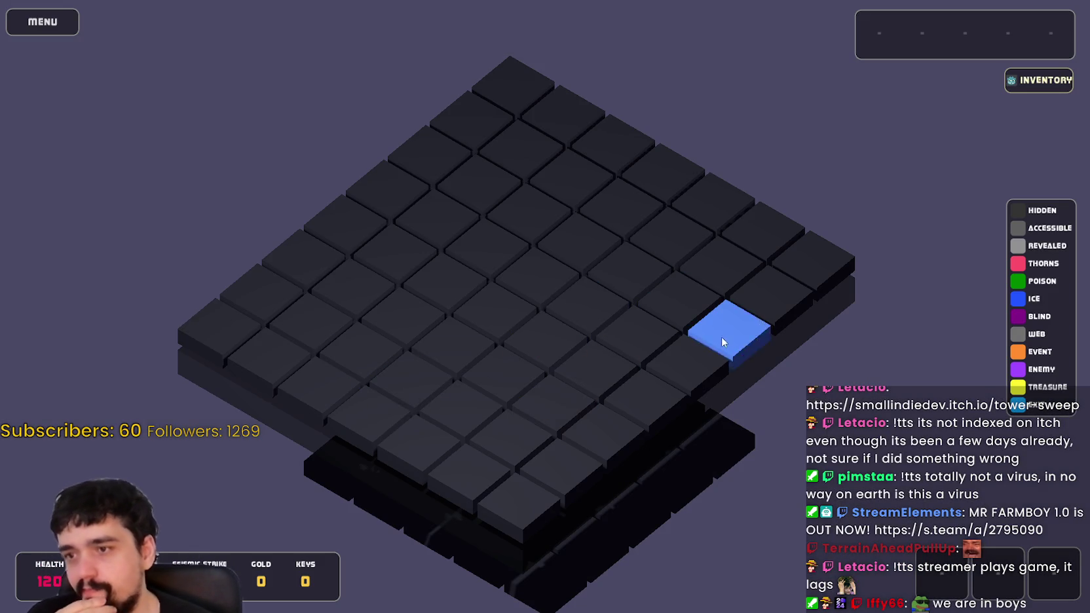
{"action": "left_click", "coordinate": [675, 369]}
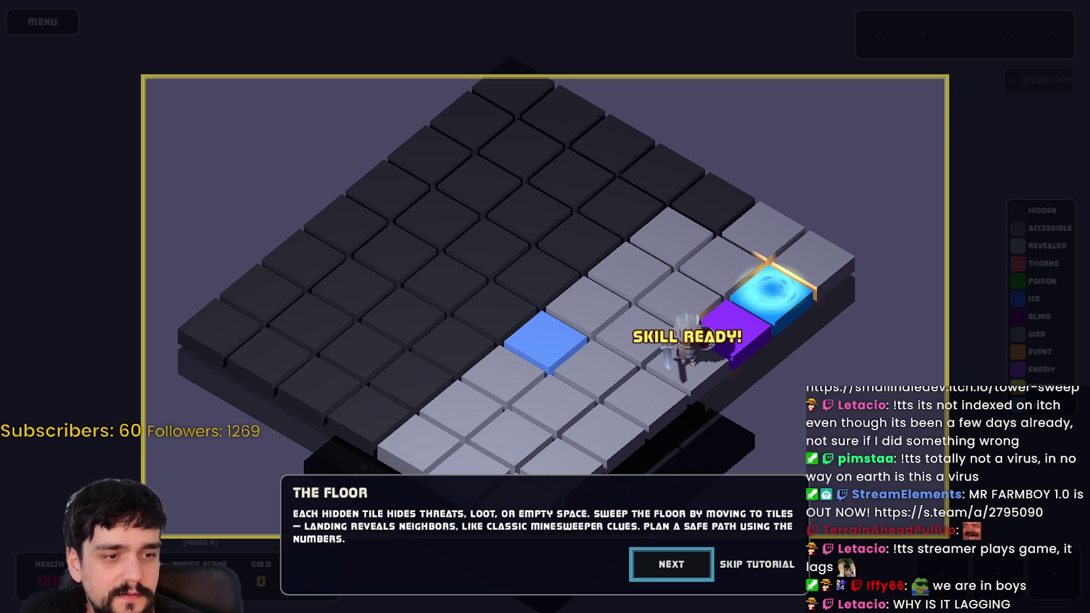
- Cast Seismic Strike, step through the stats and relics tutorial, defeat the purple-tile enemy, and step onto the exit
{"action": "key", "text": "q"}
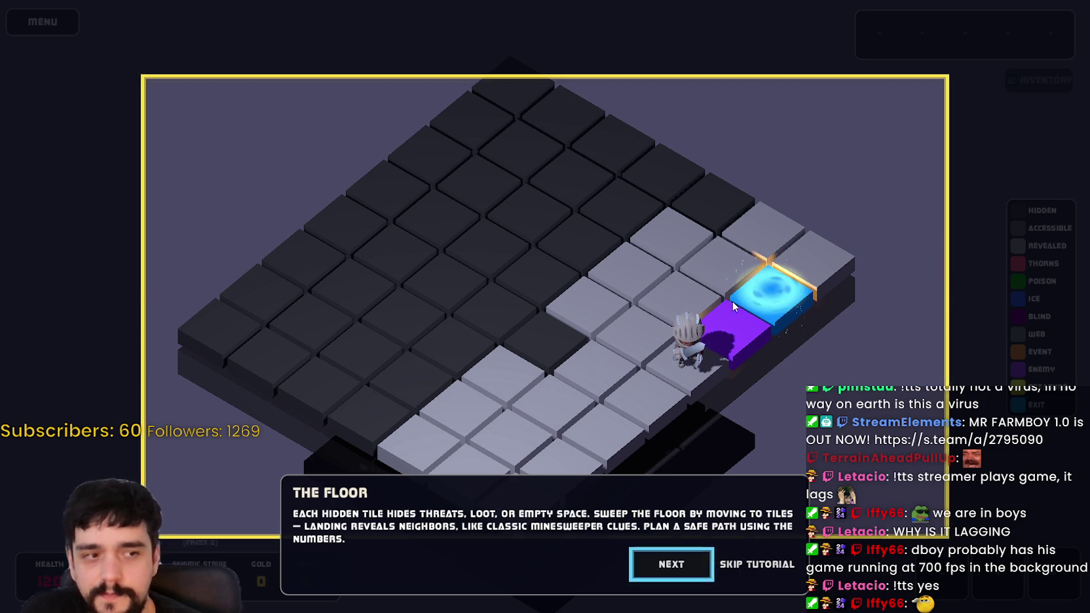
{"action": "left_click", "coordinate": [659, 564]}
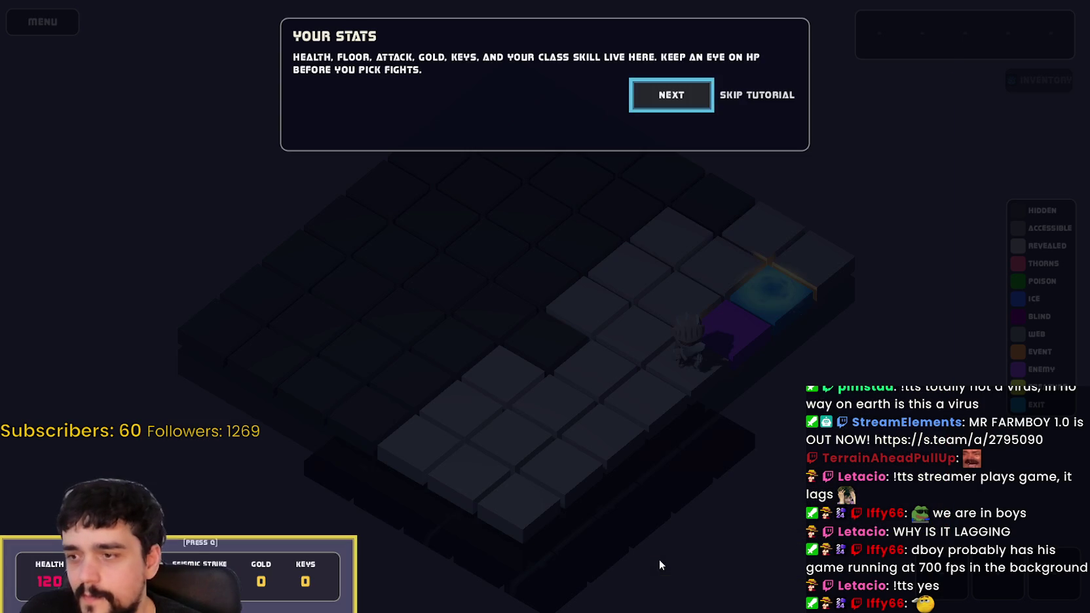
{"action": "left_click", "coordinate": [653, 100]}
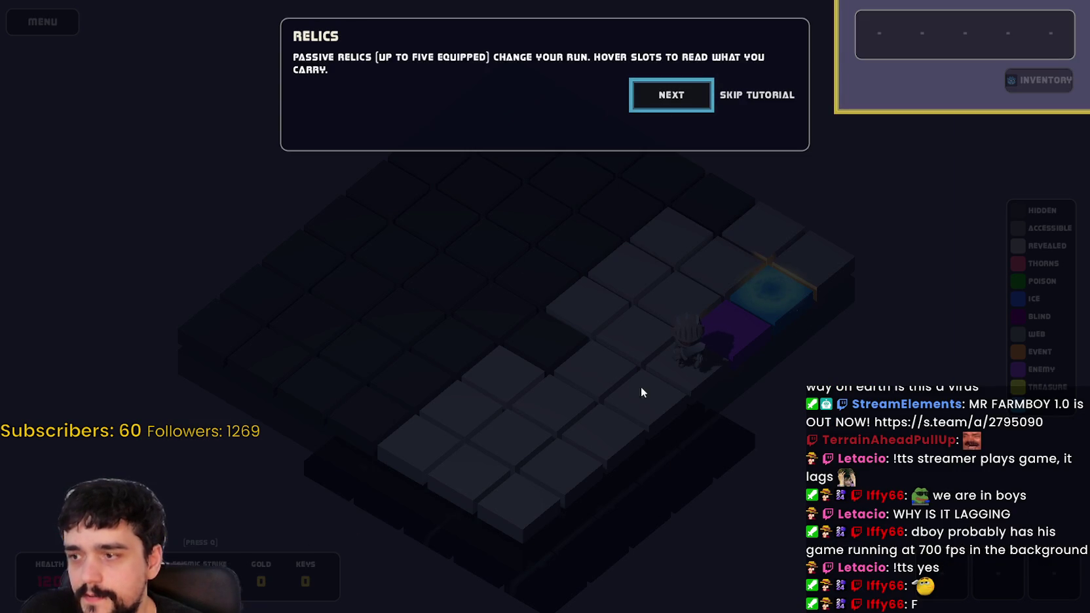
{"action": "left_click", "coordinate": [676, 100]}
{"action": "left_click", "coordinate": [675, 95]}
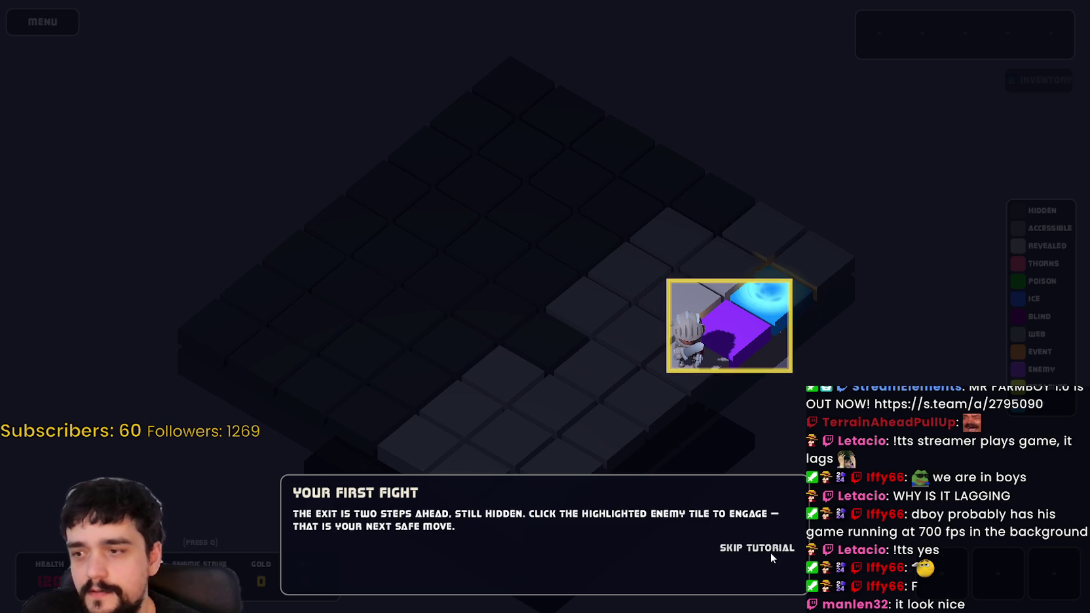
{"action": "left_click", "coordinate": [752, 302]}
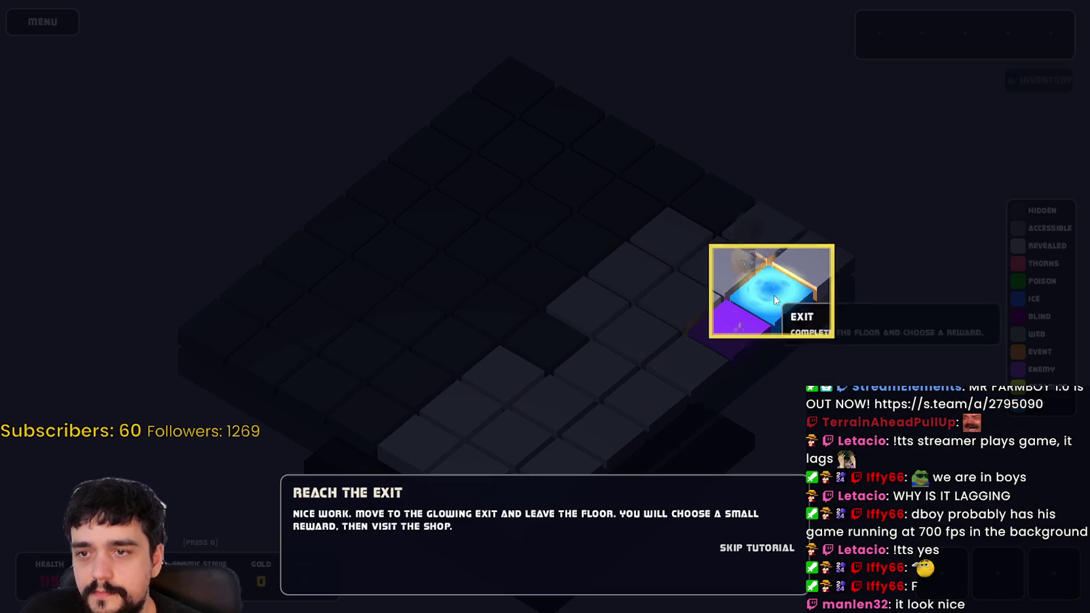
{"action": "left_click", "coordinate": [775, 300]}
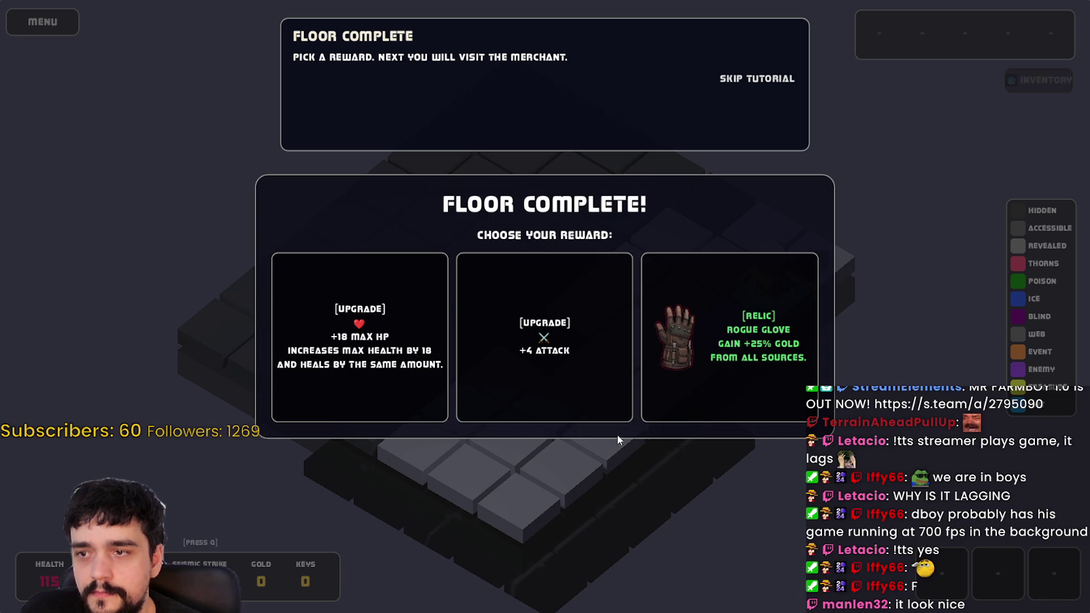
- Take the Rogue Glove reward, land on the merchant floor and open the merchant's wares
{"action": "left_click", "coordinate": [711, 358]}
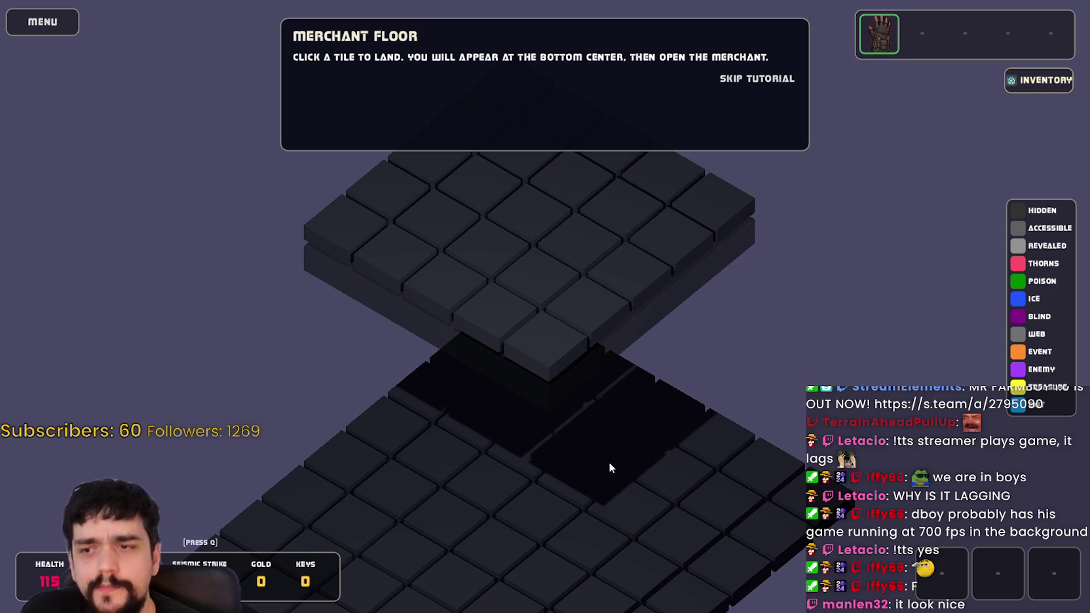
{"action": "left_click", "coordinate": [586, 308]}
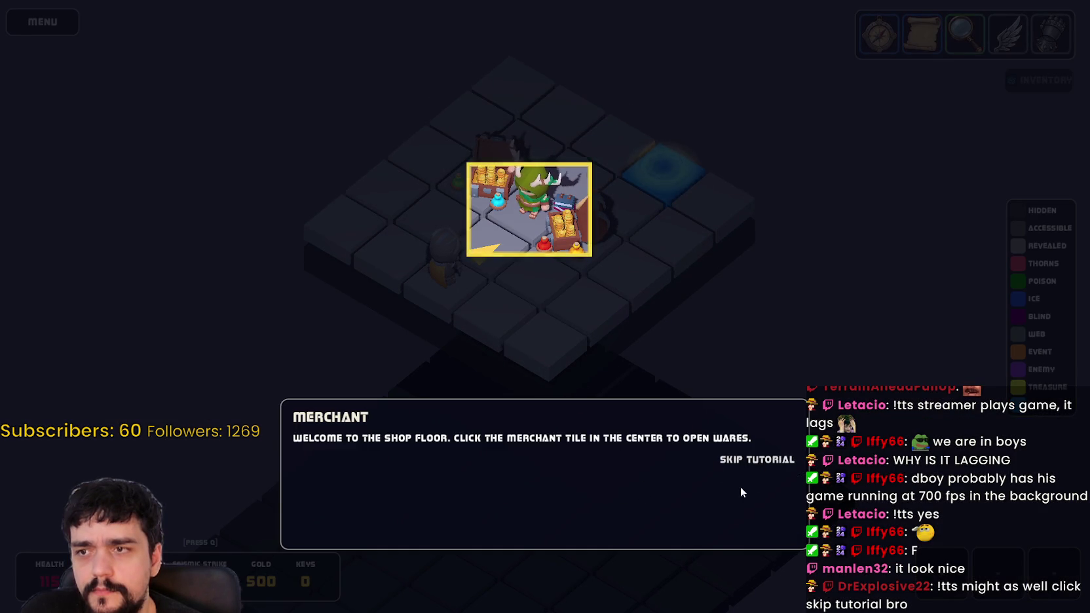
{"action": "left_click", "coordinate": [537, 248]}
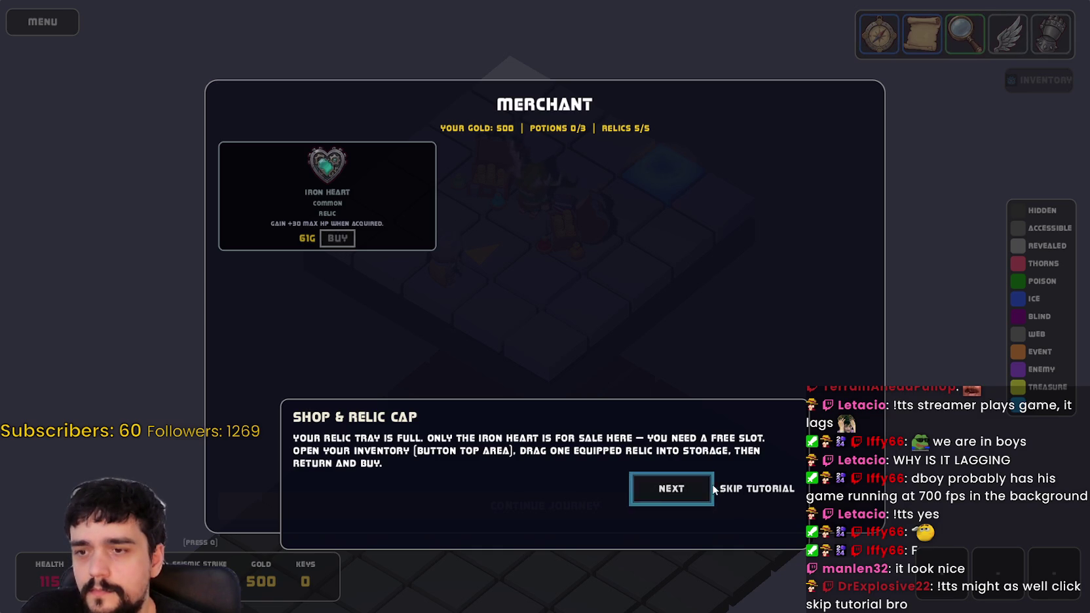
{"action": "left_click", "coordinate": [689, 481]}
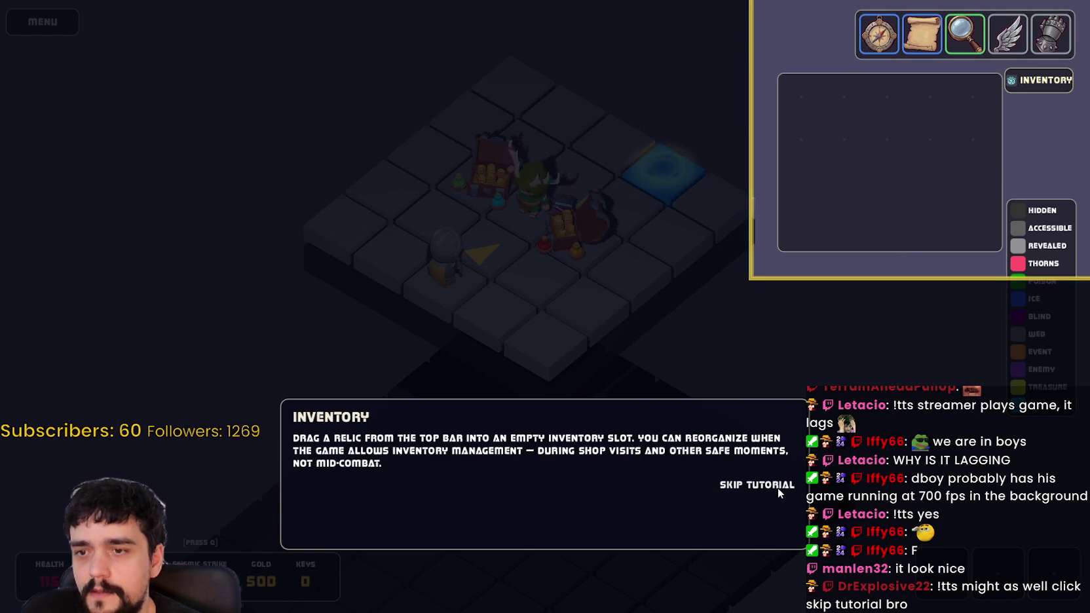
- Move the Detective Lens into storage, buy the Iron Heart for 61 gold, and finish shopping
{"action": "mouse_move", "coordinate": [952, 37]}
{"action": "mouse_move", "coordinate": [890, 44]}
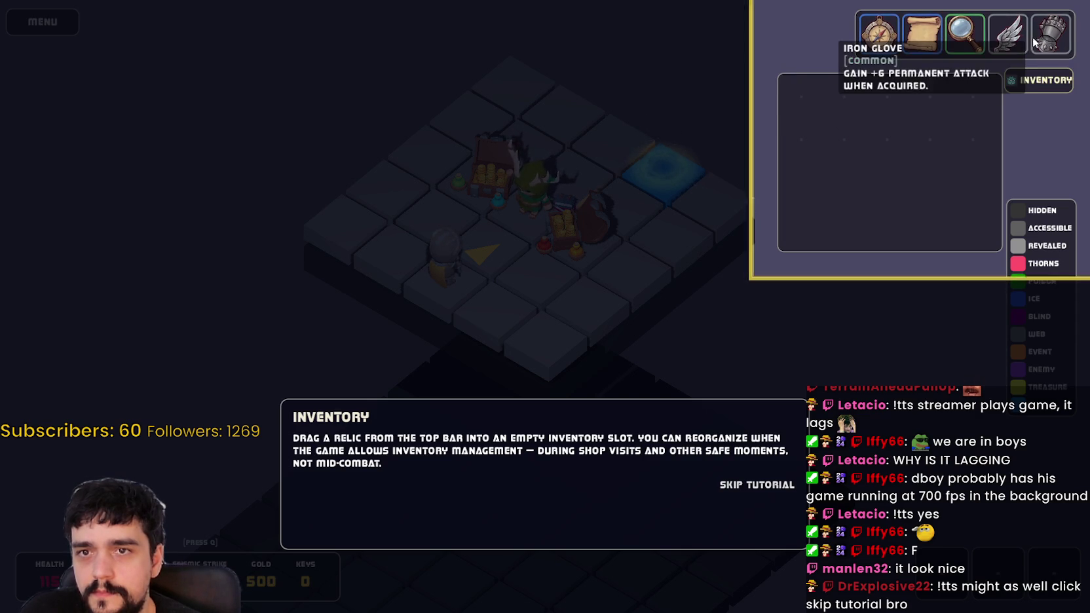
{"action": "left_click_drag", "start_coordinate": [953, 45], "coordinate": [958, 77]}
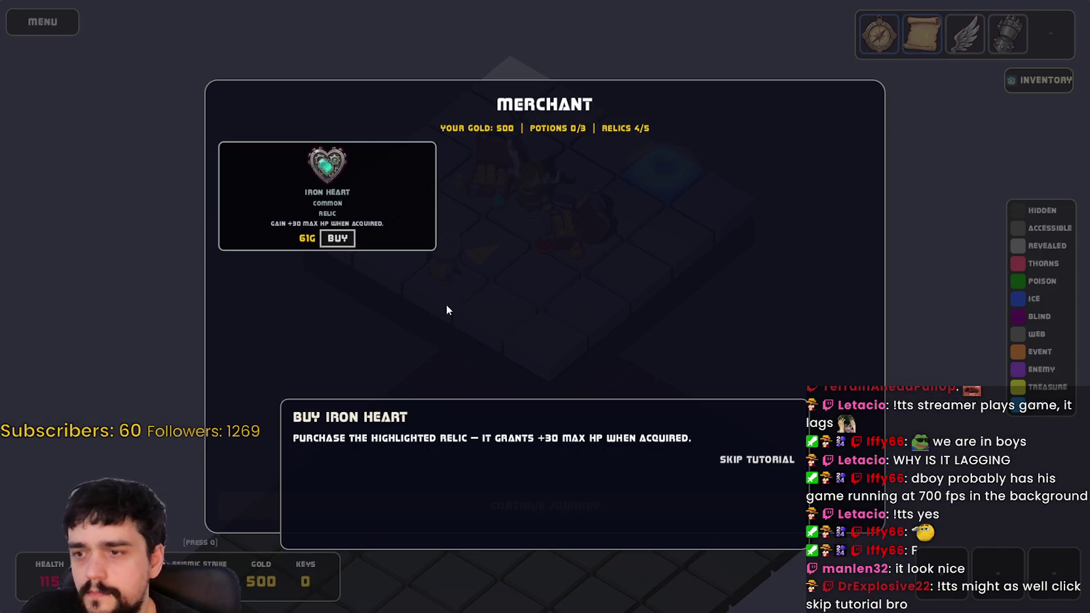
{"action": "left_click", "coordinate": [339, 240]}
{"action": "left_click", "coordinate": [684, 464]}
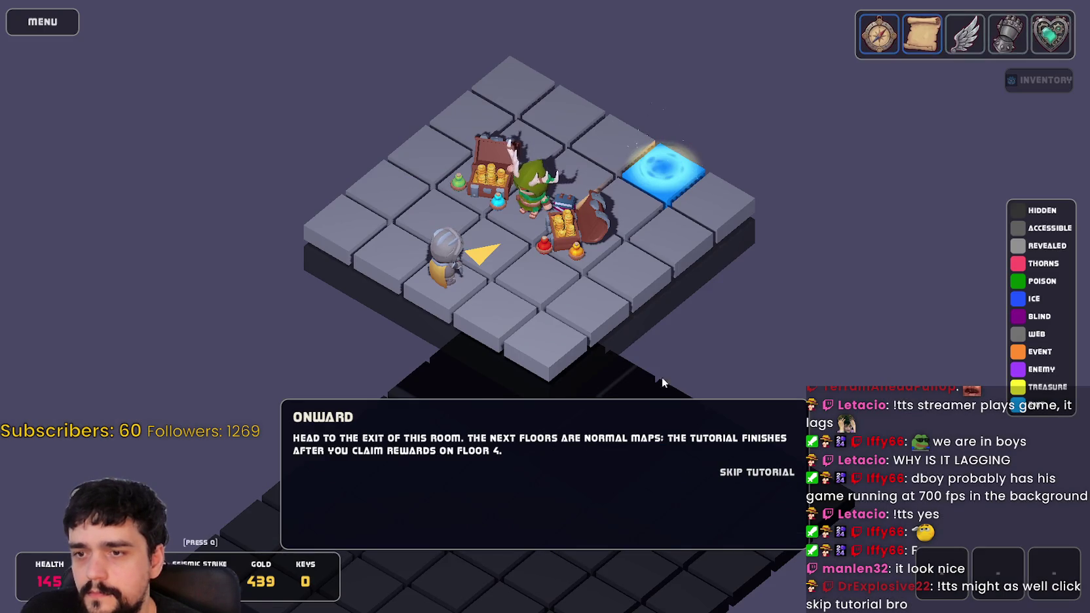
- Take the exit to the next floor and walk the knight beside the treasure chest
{"action": "mouse_move", "coordinate": [1033, 38]}
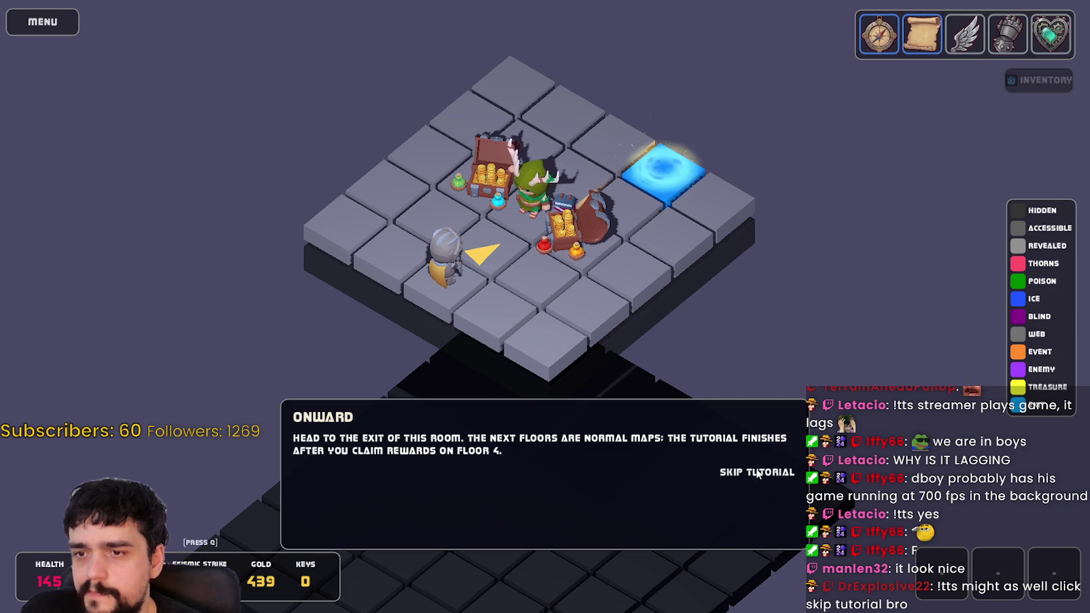
{"action": "left_click", "coordinate": [663, 169]}
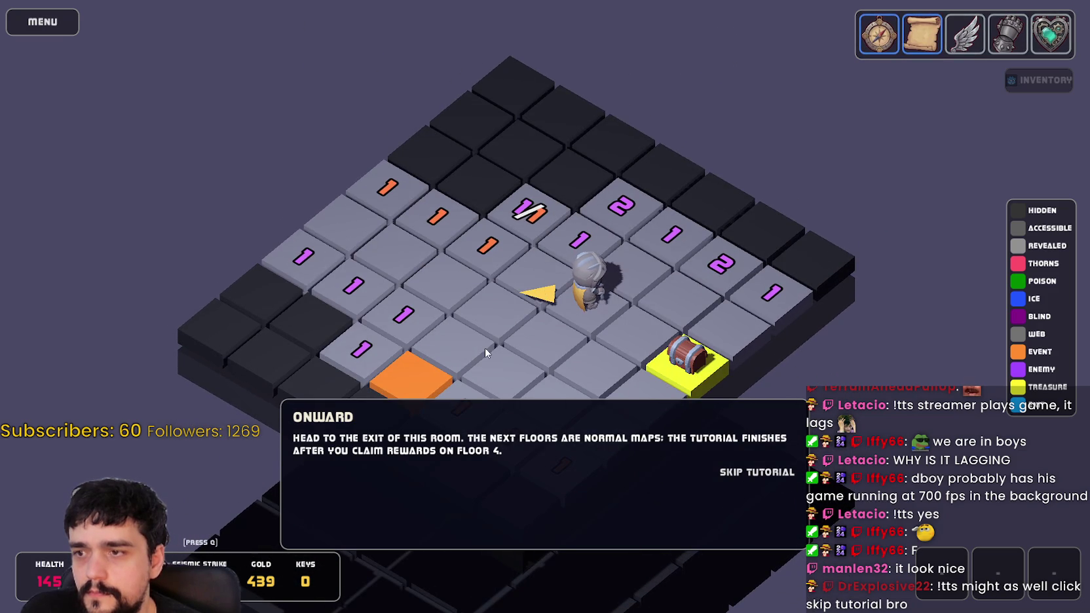
{"action": "left_click", "coordinate": [548, 369]}
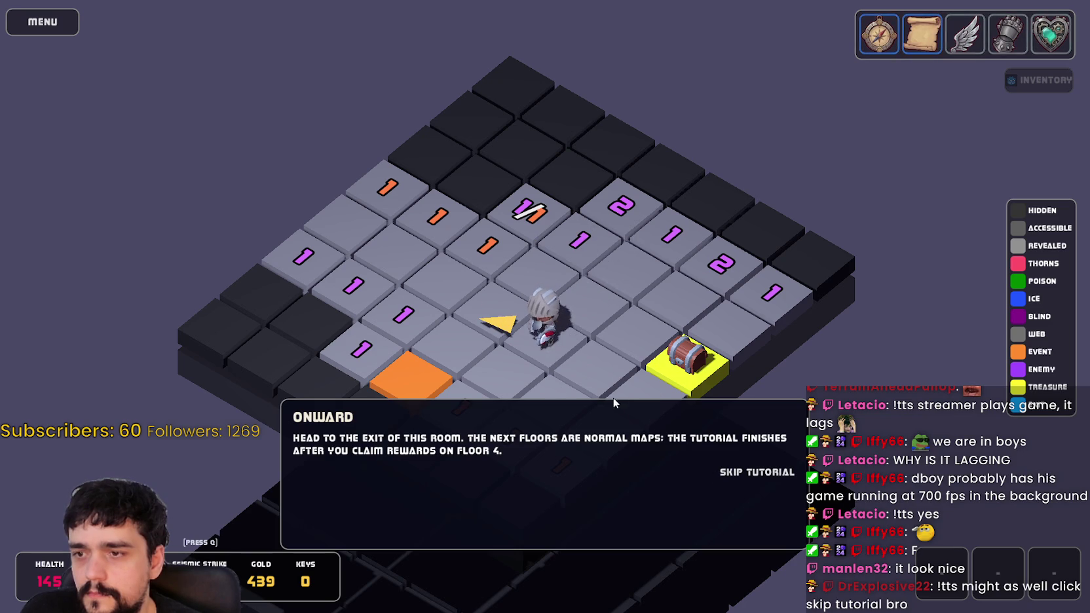
{"action": "scroll", "coordinate": [704, 371], "scroll_direction": "up", "scroll_amount": 4}
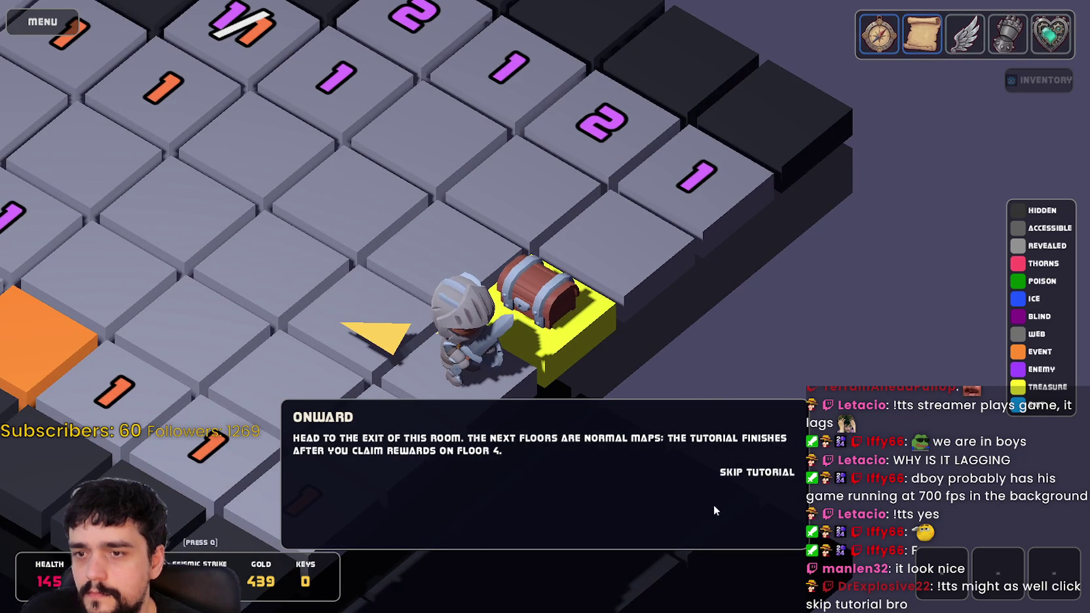